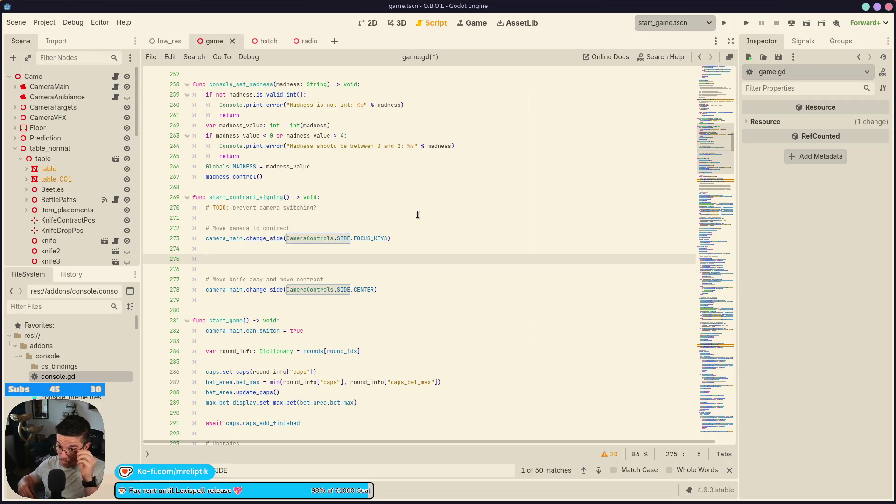
# Step: Remove the stray 'k' accidentally typed into game.gd
pyautogui.write('kni')
pyautogui.press('Escape')
pyautogui.press('BackSpace')
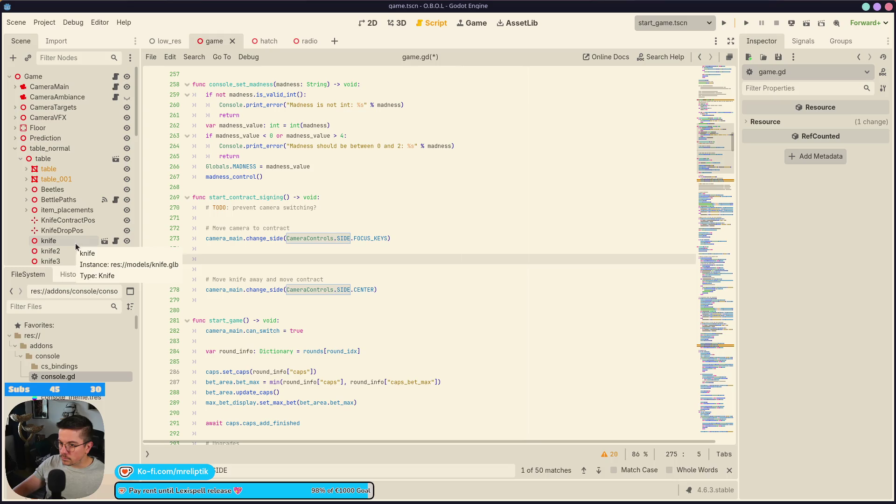
pyautogui.scroll(20, 414, 336)
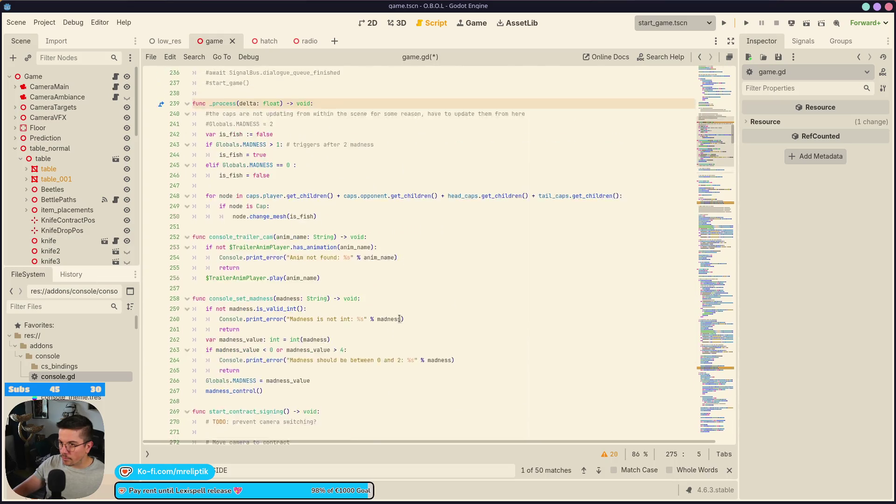
pyautogui.scroll(5, 432, 372)
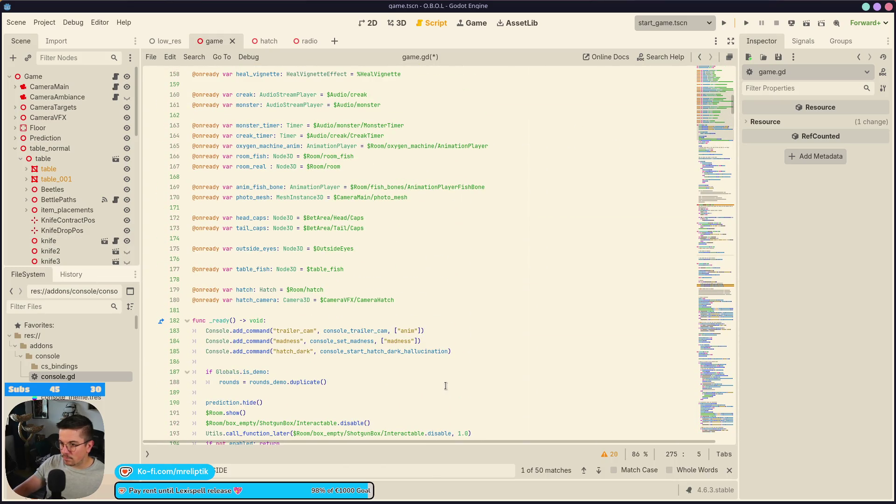
pyautogui.scroll(3, 327, 284)
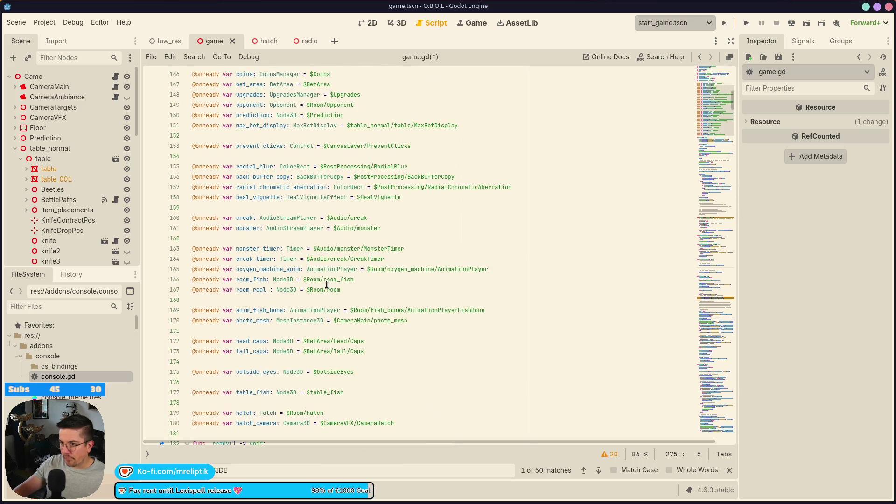
pyautogui.scroll(-3, 327, 284)
# Step: Search game.gd for 'knife', then save the script
pyautogui.hotkey('ctrl', 'f')
pyautogui.write('knife away and move contract')
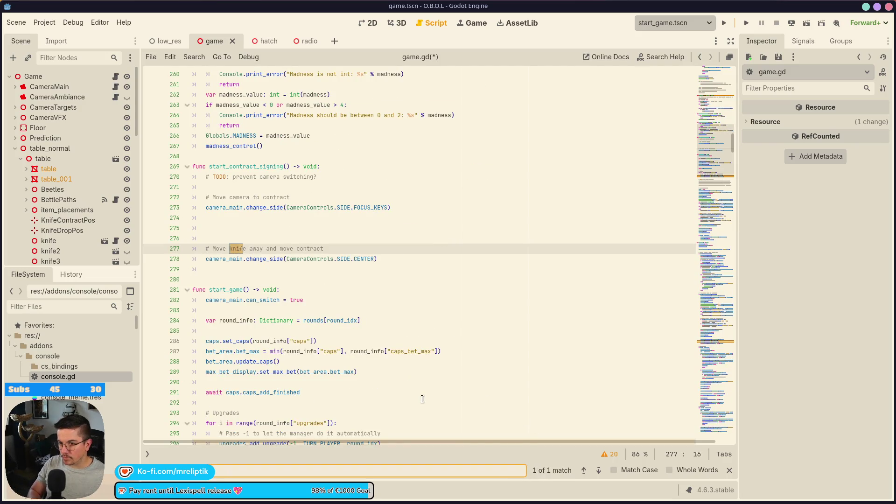
pyautogui.write('$')
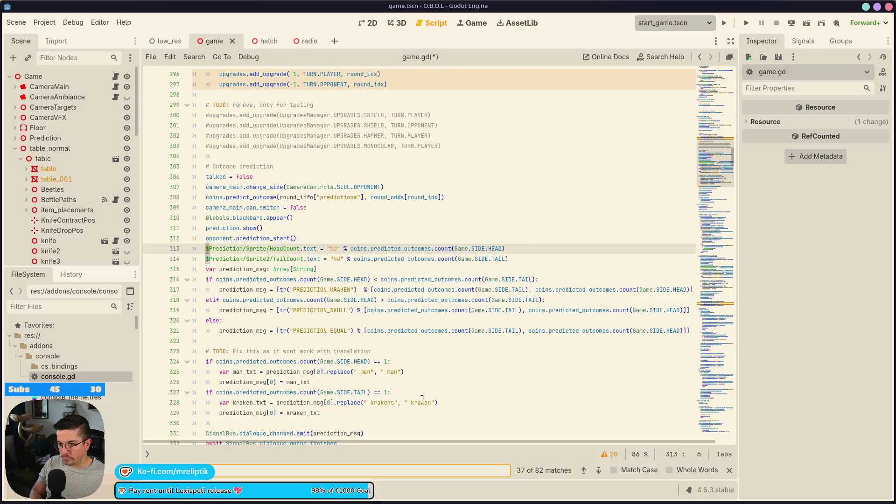
pyautogui.write('Kn')
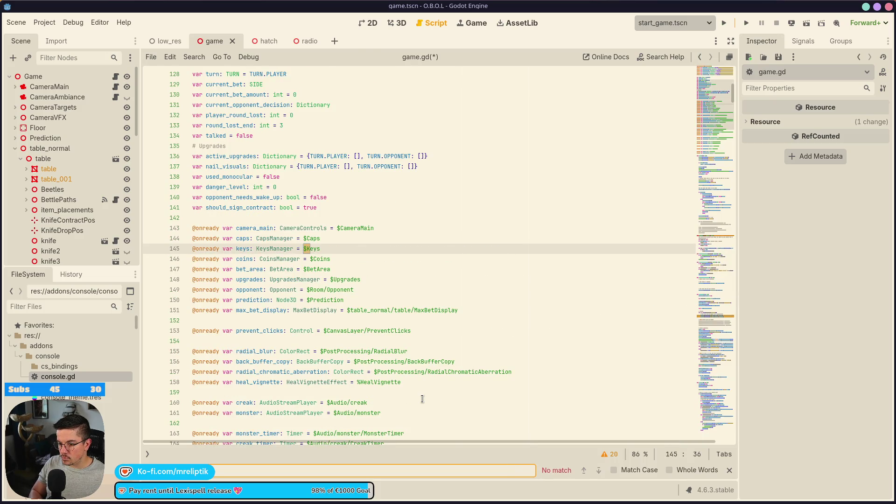
pyautogui.press('BackSpace')
pyautogui.press('BackSpace')
pyautogui.press('BackSpace')
pyautogui.click(423, 218)
pyautogui.hotkey('ctrl', 's')
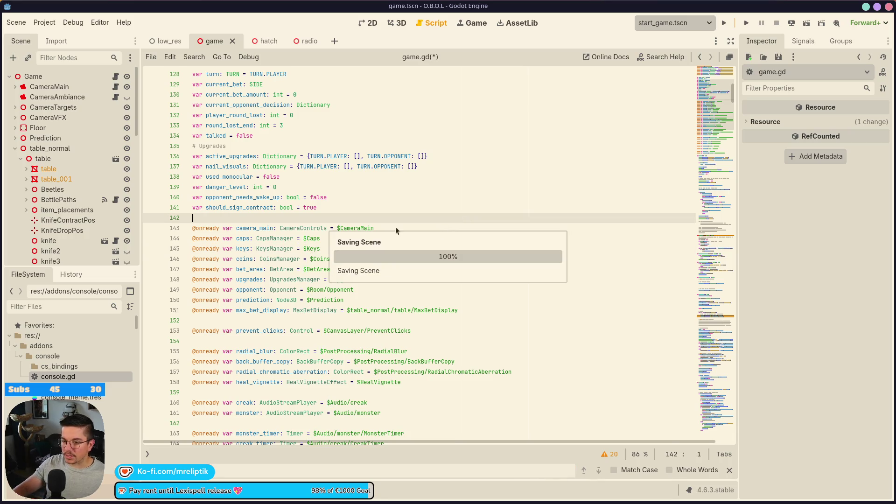
pyautogui.click(73, 242)
pyautogui.scroll(-15, 317, 313)
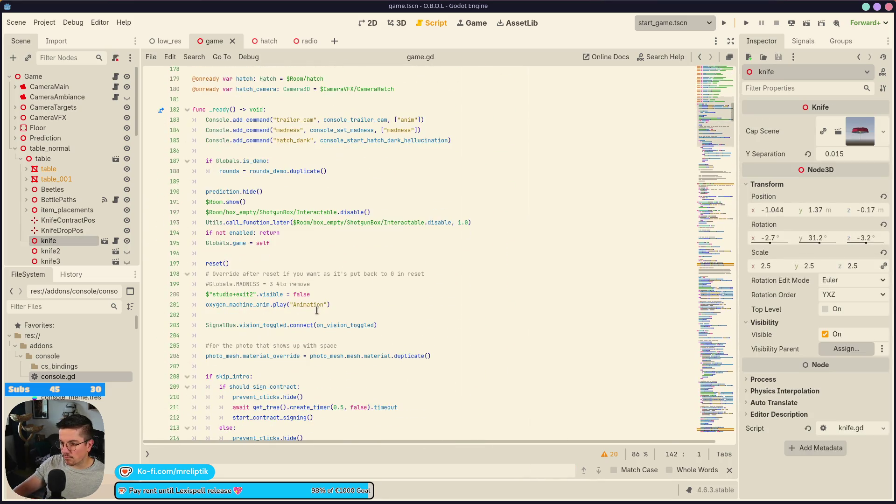
pyautogui.scroll(9, 317, 312)
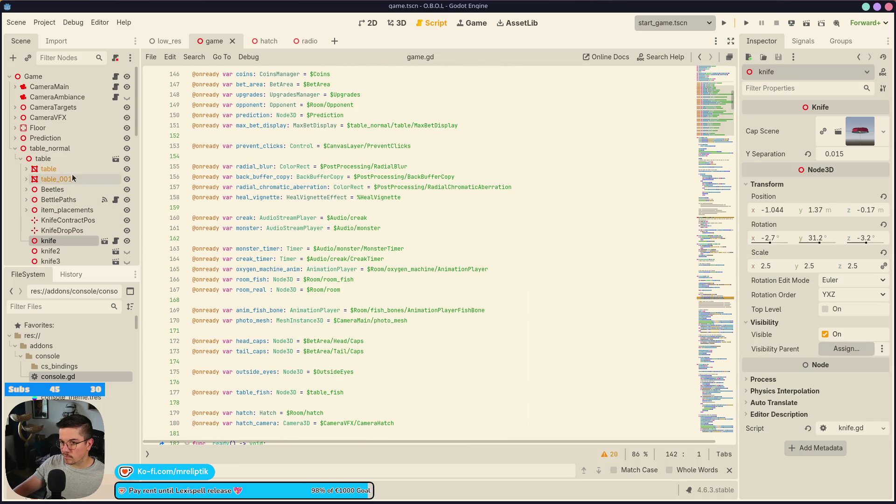
pyautogui.scroll(-2, 346, 289)
pyautogui.click(421, 364)
pyautogui.press('Return')
pyautogui.press('Return')
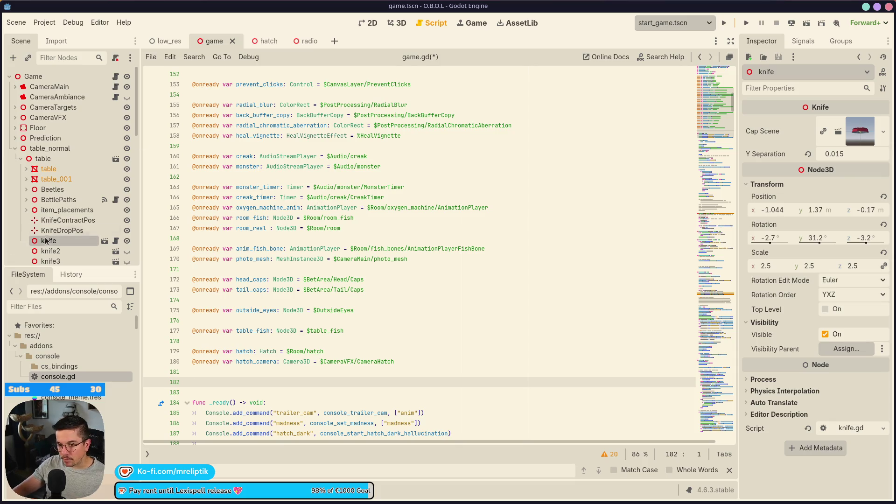
pyautogui.scroll(-3, 66, 242)
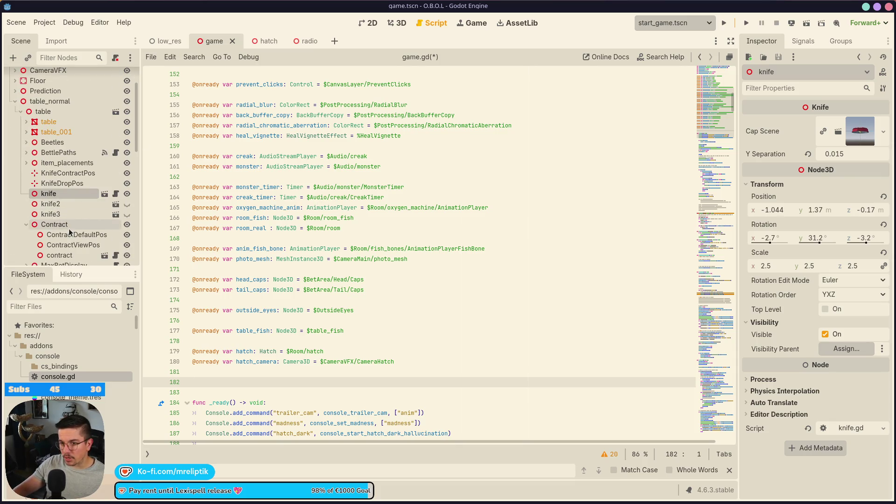
pyautogui.moveTo(67, 198); pyautogui.dragTo(231, 387)
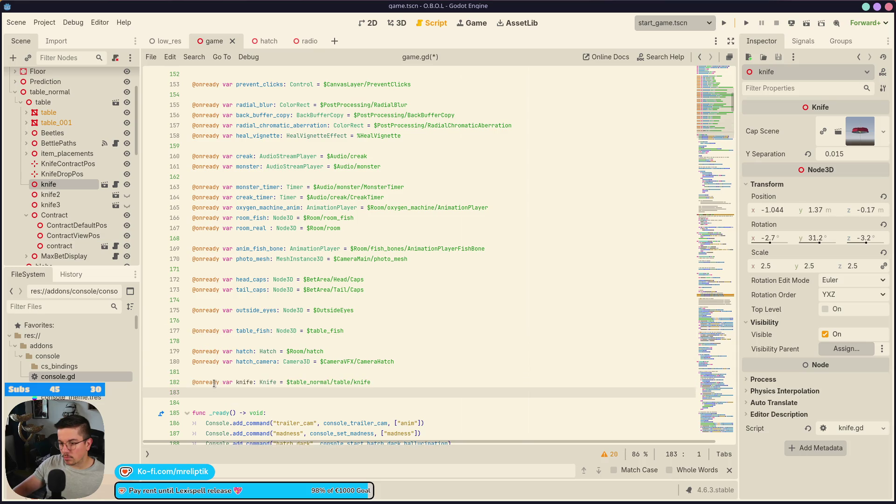
pyautogui.click(70, 226)
pyautogui.keyDown('shift'); pyautogui.click(70, 248); pyautogui.keyUp('shift')
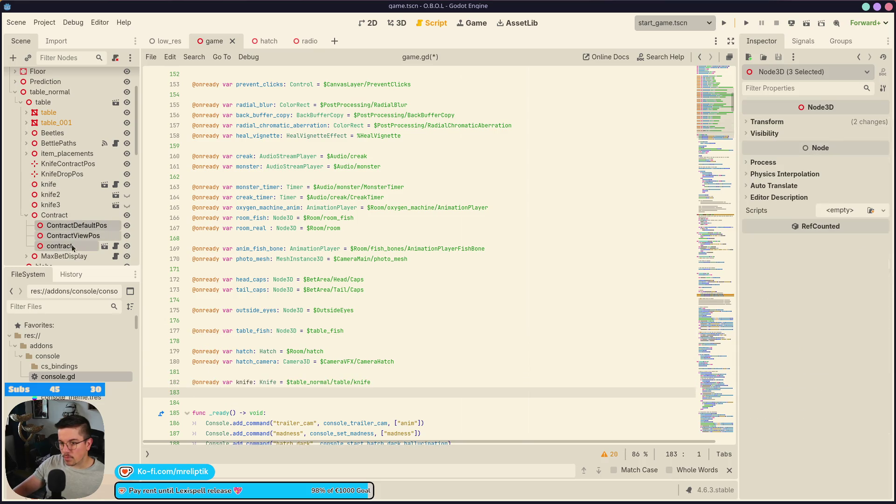
pyautogui.moveTo(77, 240)
pyautogui.mouseDown()
pyautogui.moveTo(212, 411)
pyautogui.moveTo(252, 423)
pyautogui.mouseUp()
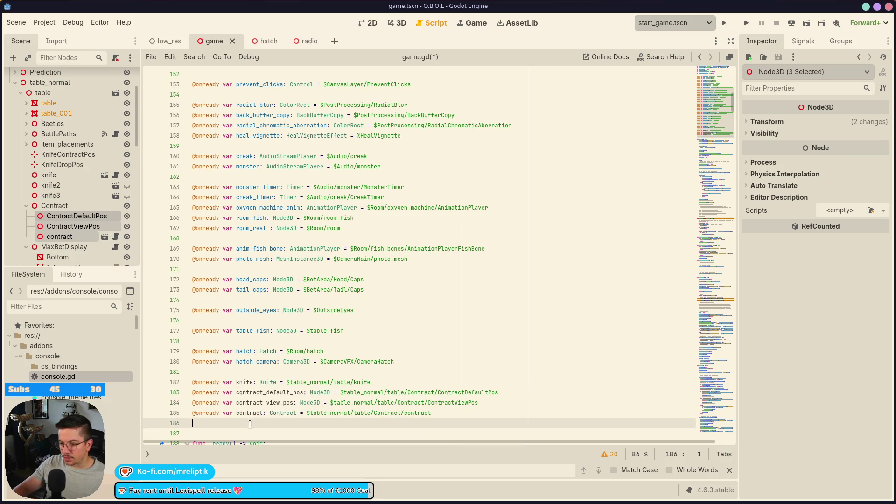
pyautogui.press('BackSpace')
pyautogui.hotkey('ctrl', 's')
# Step: Move the contract declaration above the other two Contract references and save
pyautogui.doubleClick(248, 403)
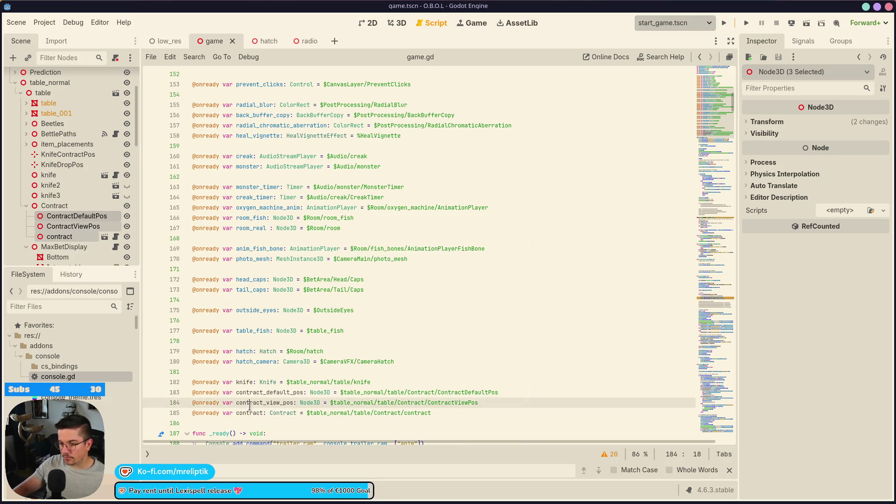
pyautogui.click(247, 413)
pyautogui.hotkey('alt', 'Up')
pyautogui.hotkey('alt', 'Up')
pyautogui.hotkey('ctrl', 's')
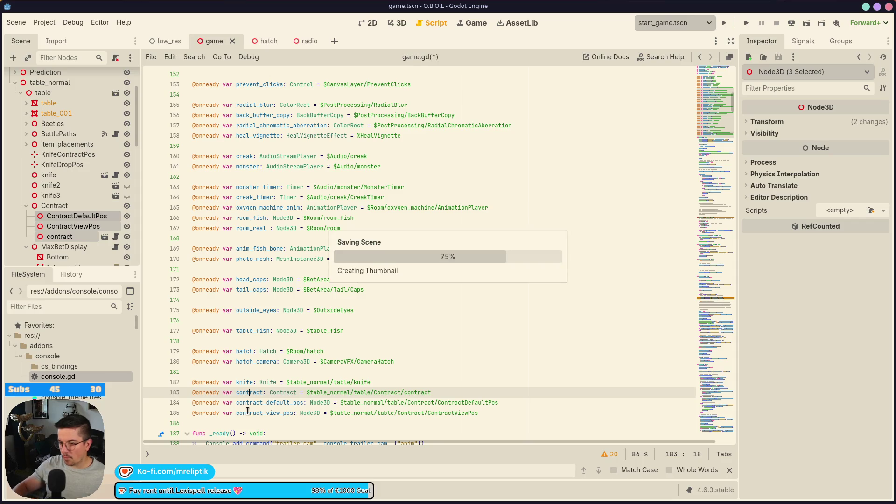
pyautogui.scroll(-10, 247, 400)
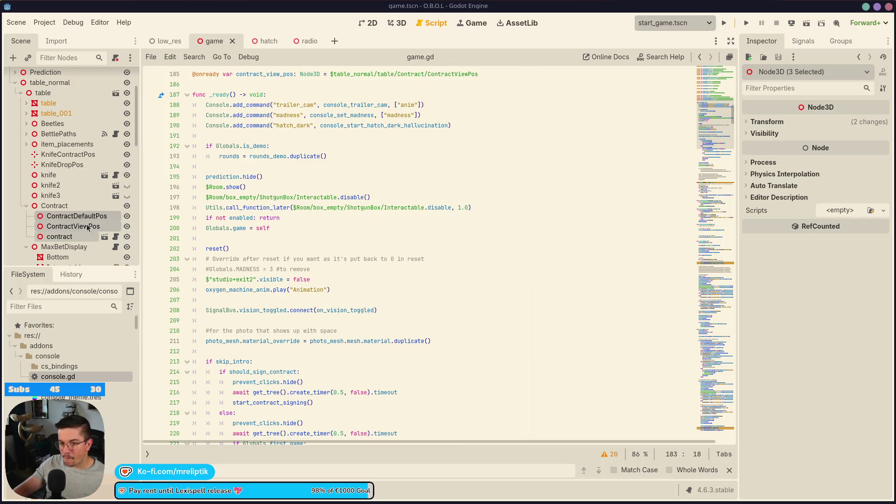
# Step: Go from the start_contract_signing() call in _ready to that function's definition
pyautogui.scroll(-5, 252, 344)
pyautogui.click(332, 340)
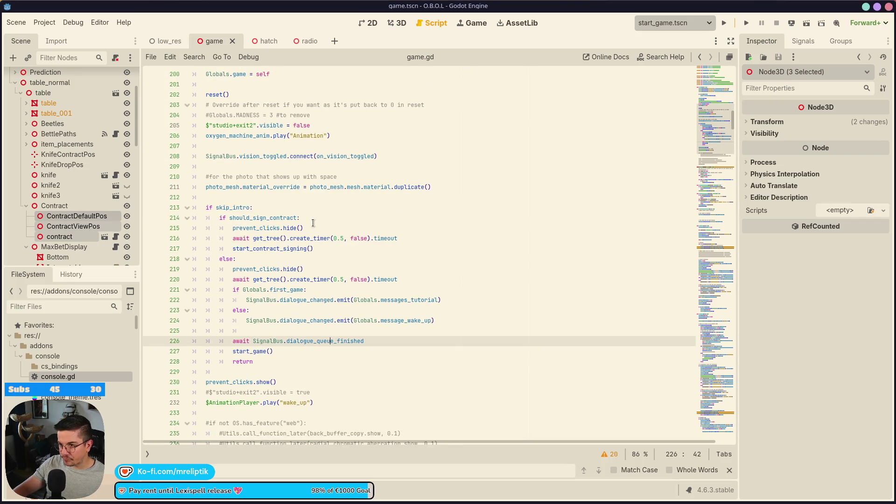
pyautogui.scroll(9, 325, 306)
pyautogui.scroll(3, 324, 306)
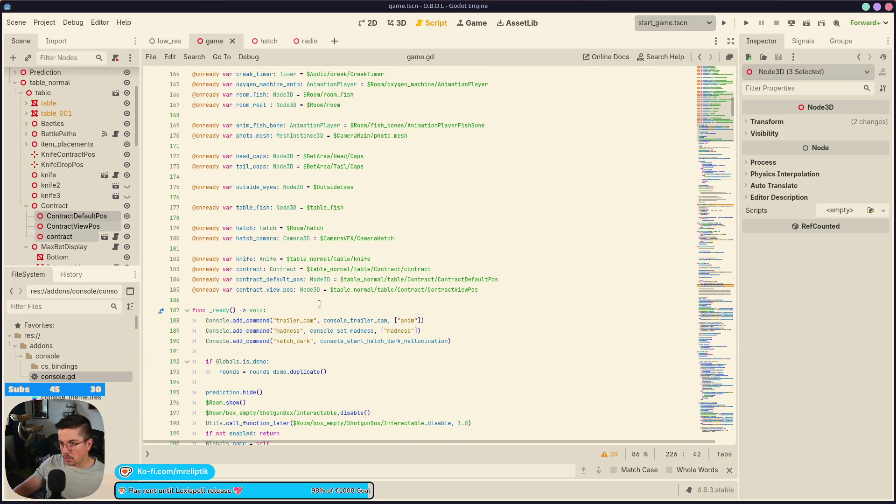
pyautogui.scroll(-17, 318, 303)
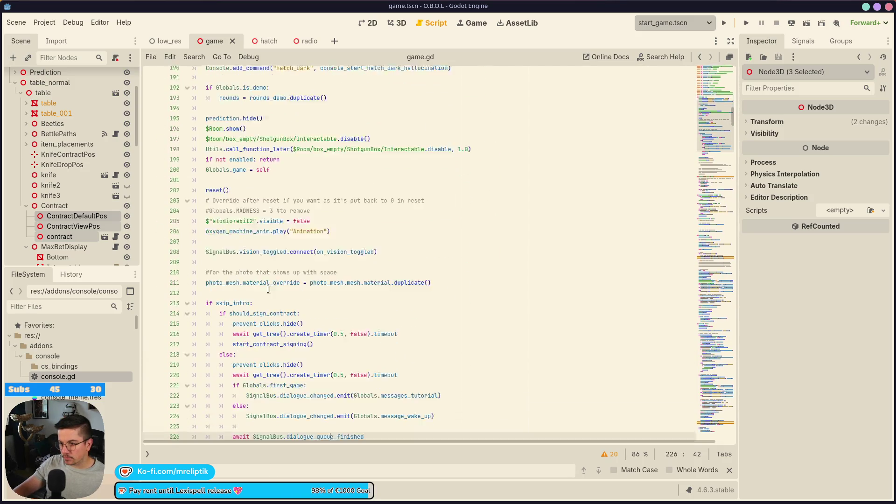
pyautogui.scroll(-3, 276, 294)
pyautogui.scroll(4, 227, 267)
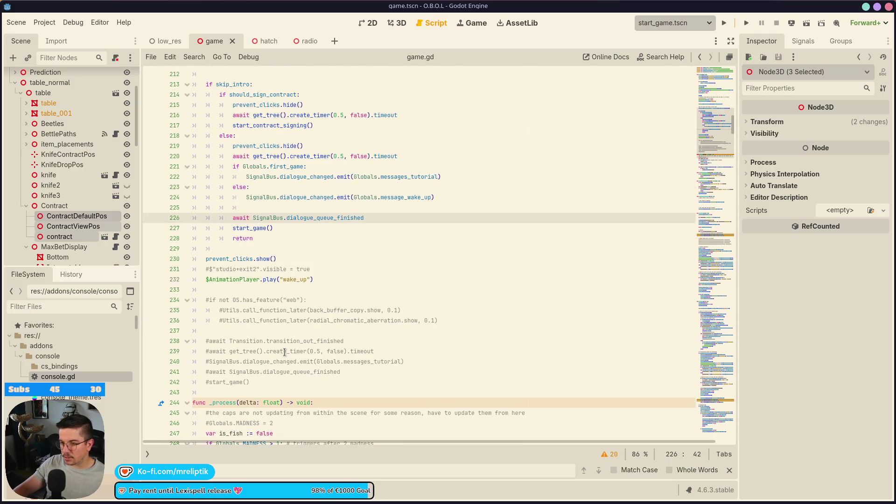
pyautogui.scroll(3, 227, 268)
pyautogui.doubleClick(254, 197)
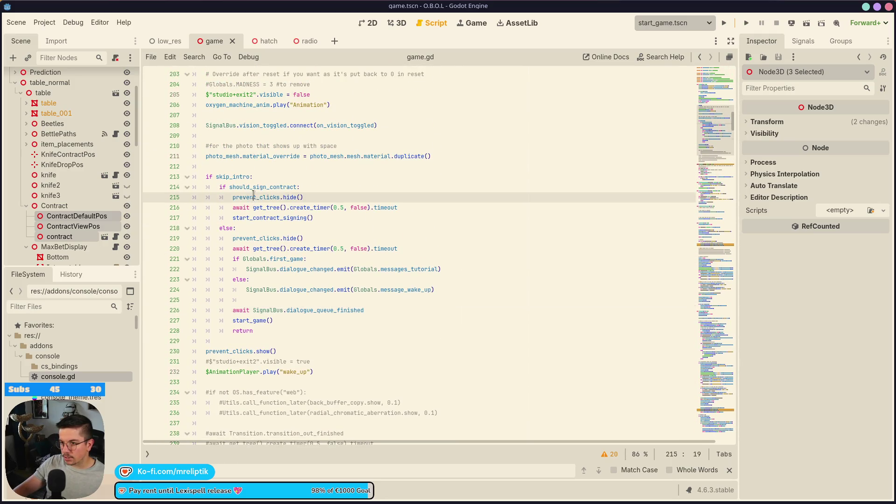
pyautogui.click(277, 219)
pyautogui.keyDown('ctrl'); pyautogui.click(277, 218); pyautogui.keyUp('ctrl')
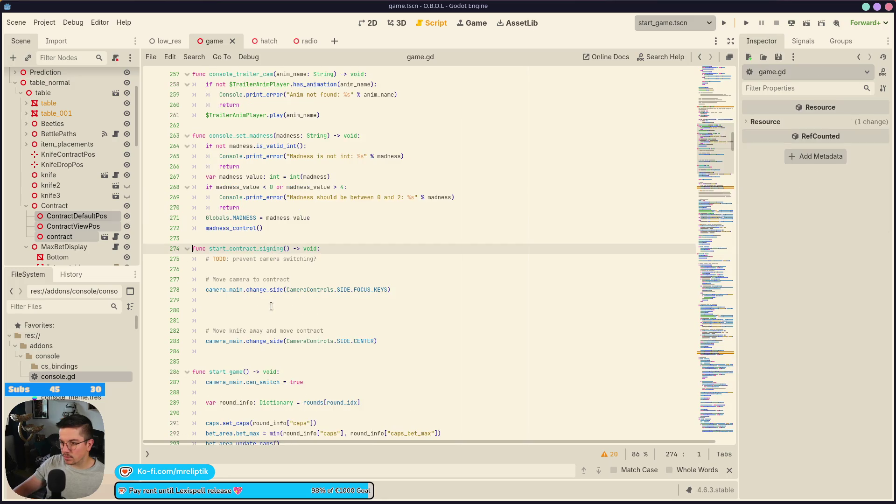
# Step: Add 'var tween_contract: Tween = Utils.create_tween()' below the TODO comment and save
pyautogui.click(340, 259)
pyautogui.press('Return')
pyautogui.write('va')
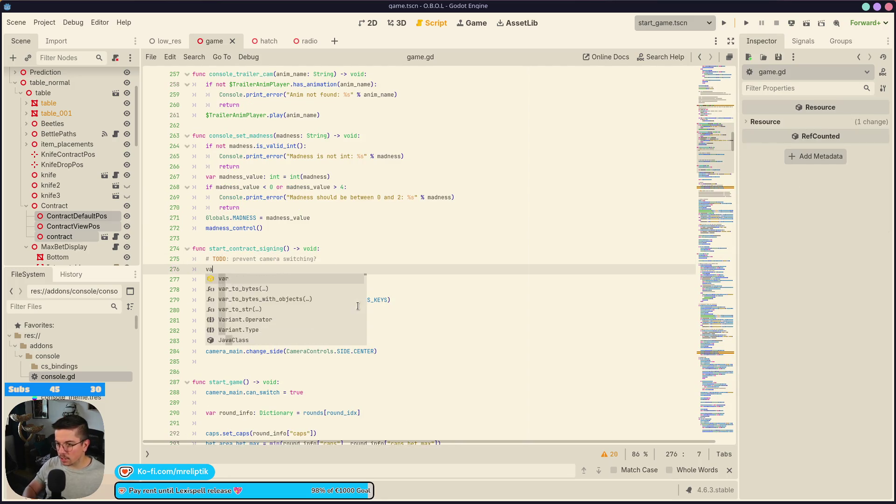
pyautogui.write('r tw')
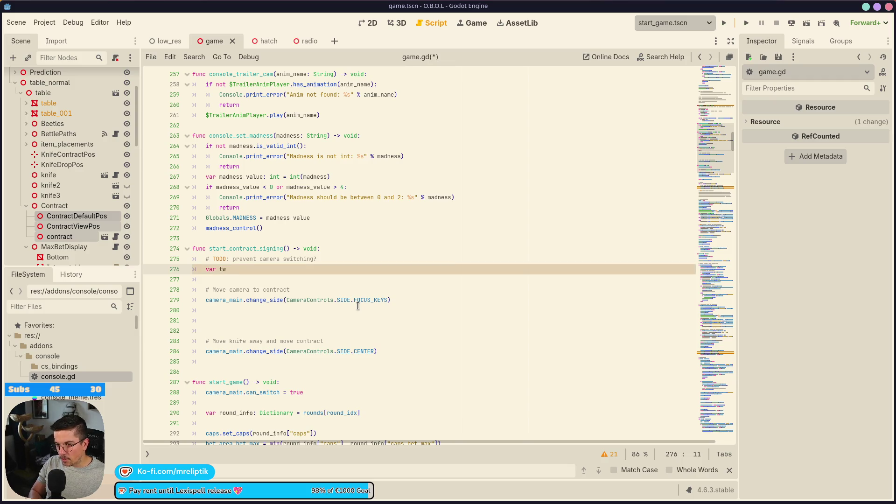
pyautogui.write('een_contract: Tween = crea')
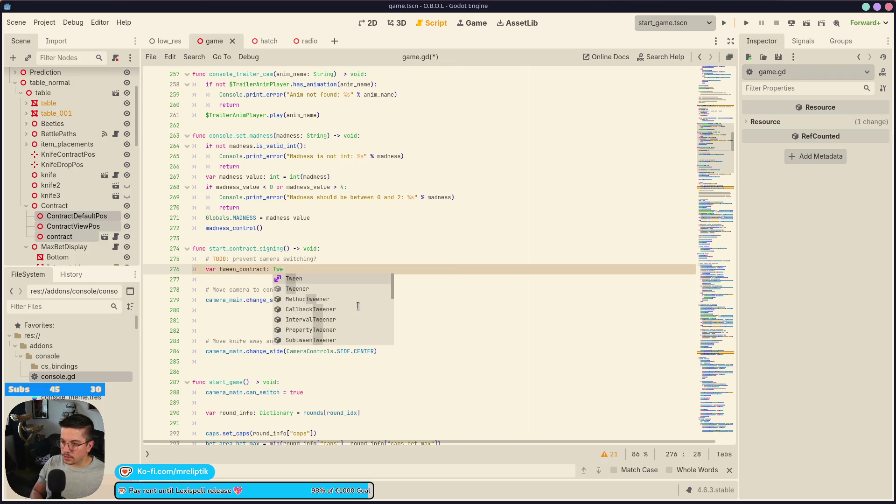
pyautogui.press('BackSpace')
pyautogui.press('BackSpace')
pyautogui.press('BackSpace')
pyautogui.write('Utils.creat')
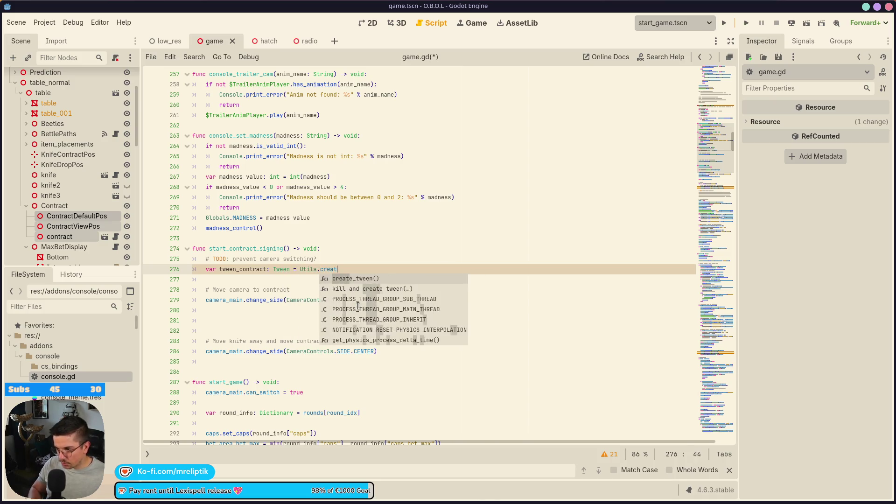
pyautogui.press('Return')
pyautogui.hotkey('ctrl', 's')
# Step: Delete the extra empty lines above the knife-and-contract comment
pyautogui.doubleClick(239, 270)
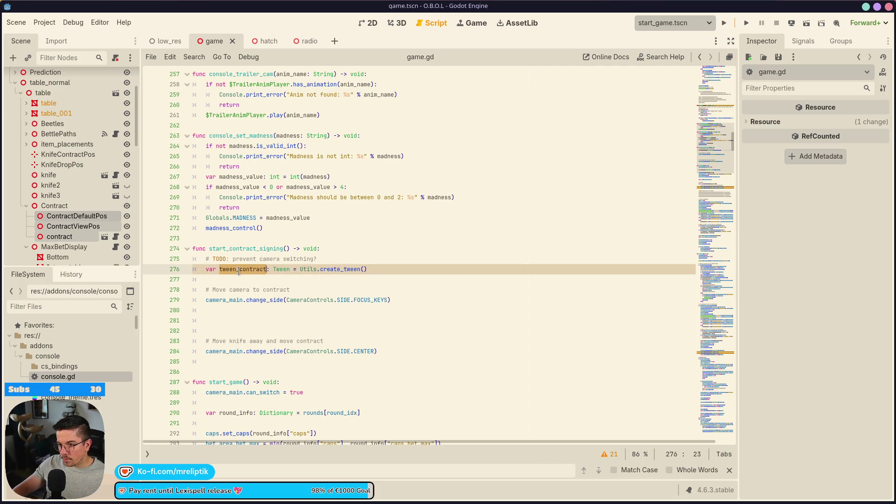
pyautogui.click(241, 315)
pyautogui.click(286, 327)
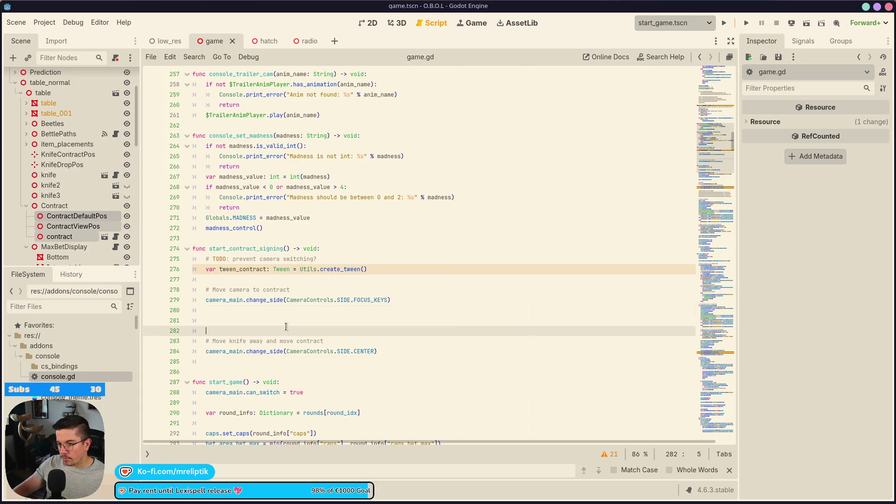
pyautogui.press('BackSpace')
pyautogui.press('BackSpace')
pyautogui.press('BackSpace')
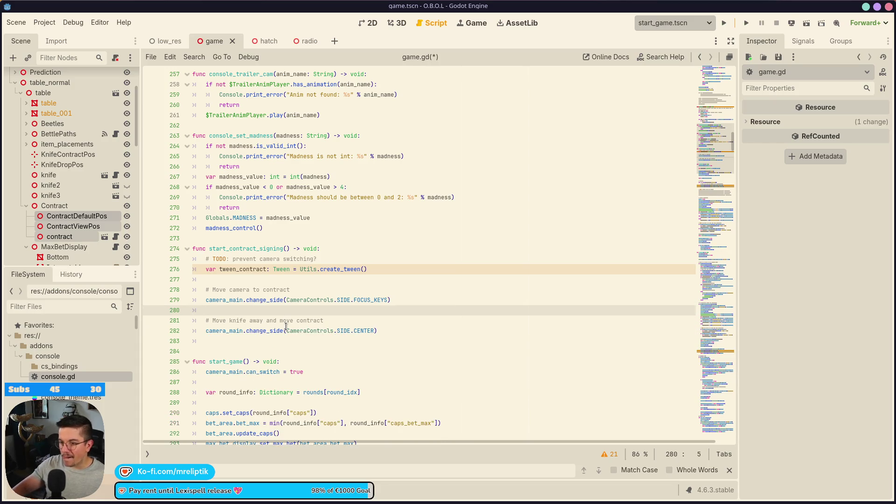
# Step: Start tween_contract.tween_property(knife, on a new line under the knife comment
pyautogui.click(347, 321)
pyautogui.press('Return')
pyautogui.press('Return')
pyautogui.press('Return')
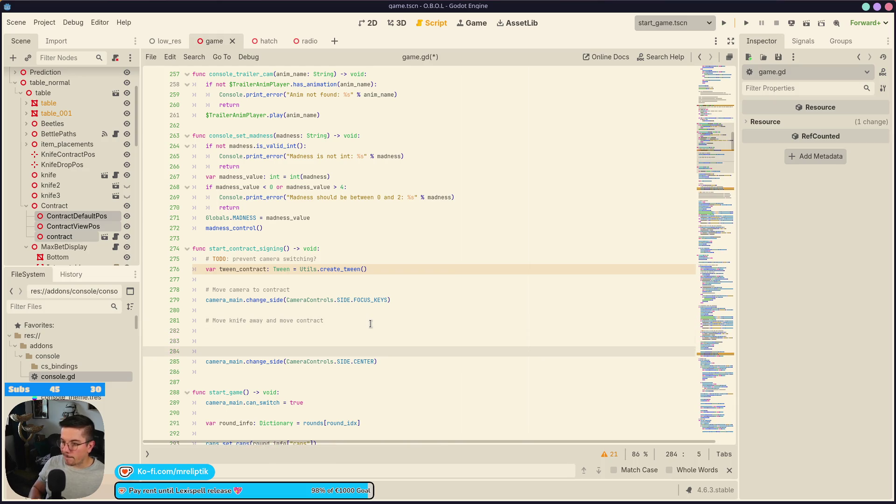
pyautogui.press('Up')
pyautogui.press('Up')
pyautogui.write('tween_contract')
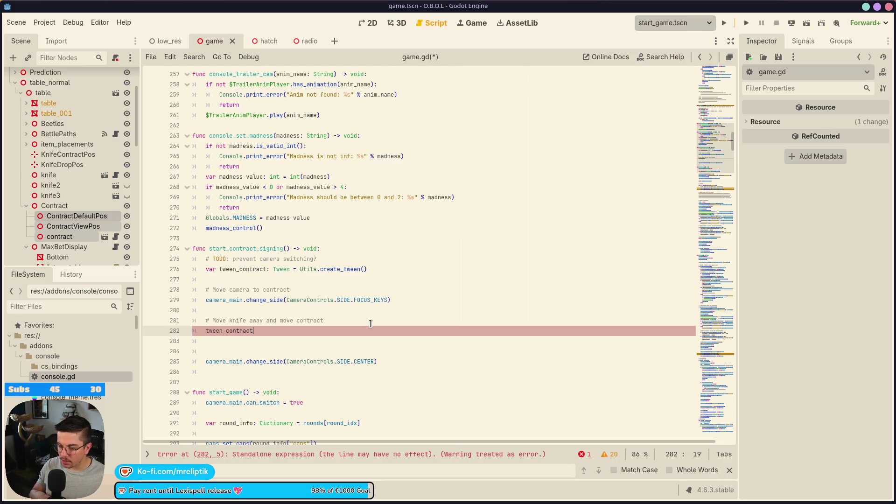
pyautogui.write('.')
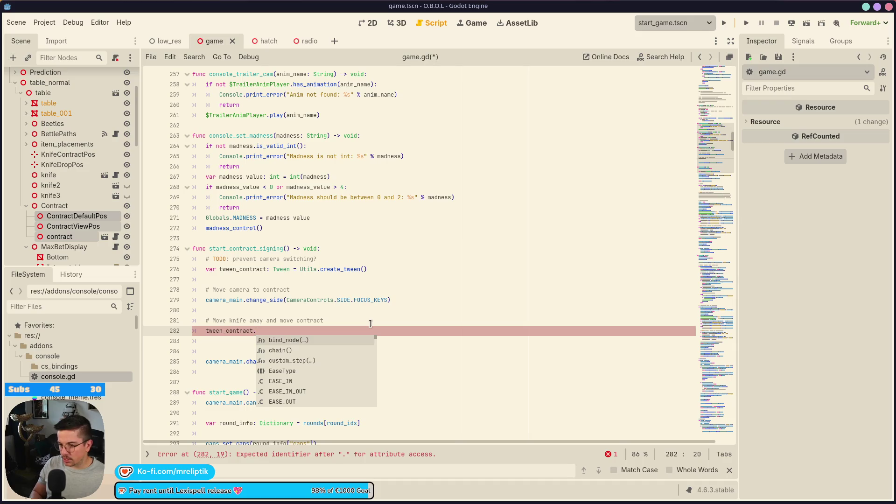
pyautogui.write('twee')
pyautogui.press('Down')
pyautogui.press('Down')
pyautogui.press('Down')
pyautogui.press('Return')
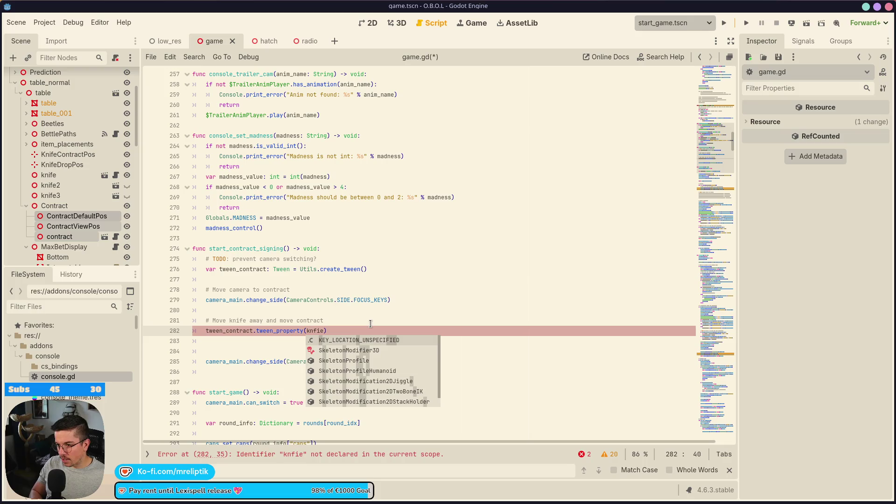
pyautogui.write('n')
pyautogui.press('Return')
pyautogui.write(',')
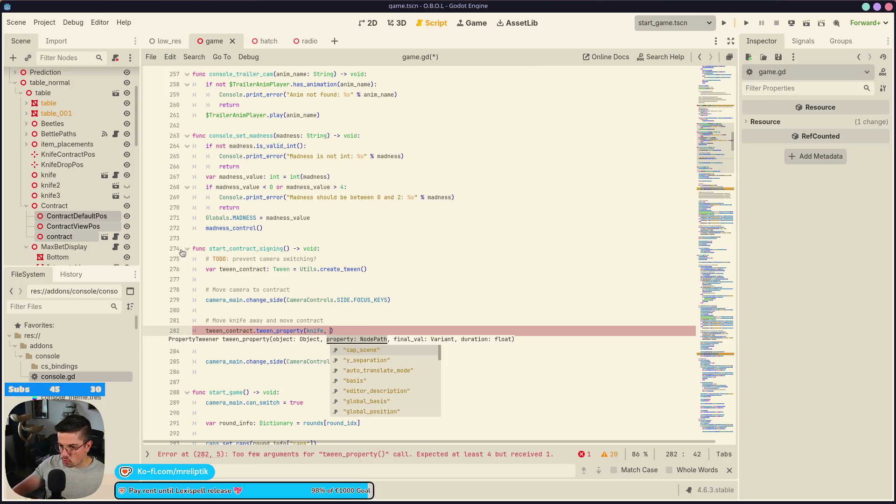
pyautogui.scroll(-10, 73, 201)
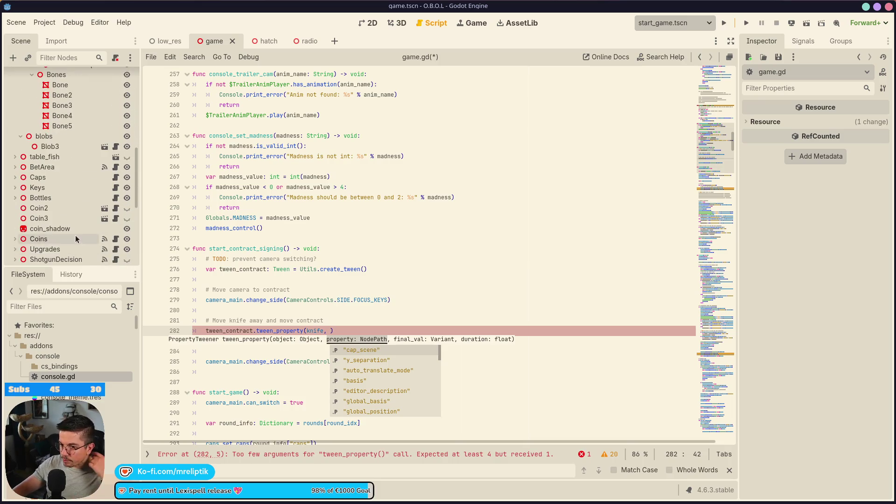
# Step: Open caps.gd and unfold its diff > 0 block at line 121
pyautogui.click(115, 178)
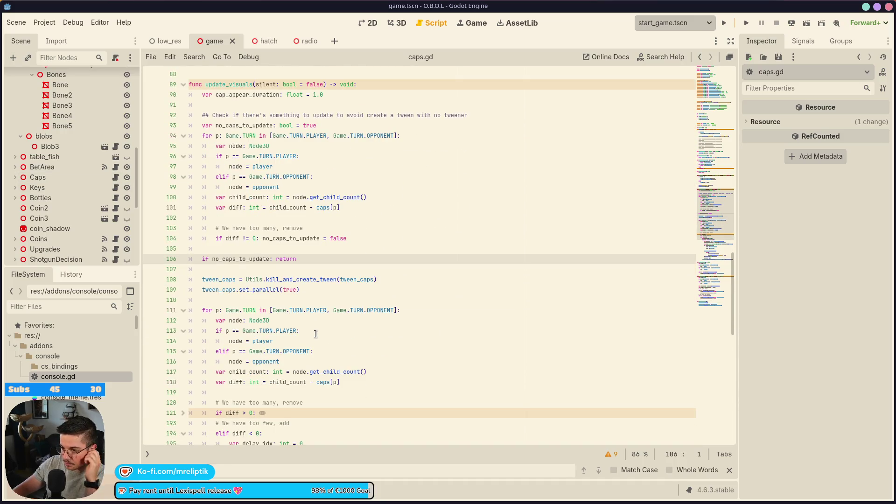
pyautogui.scroll(-20, 316, 334)
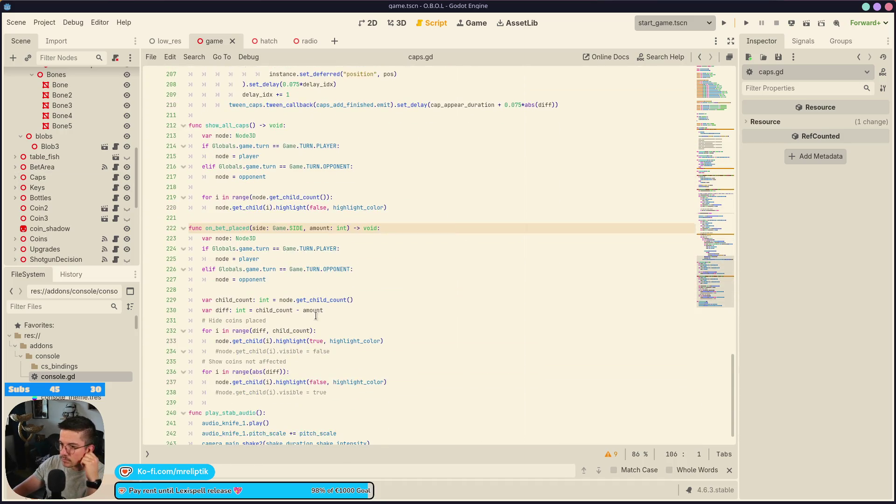
pyautogui.scroll(-2, 315, 319)
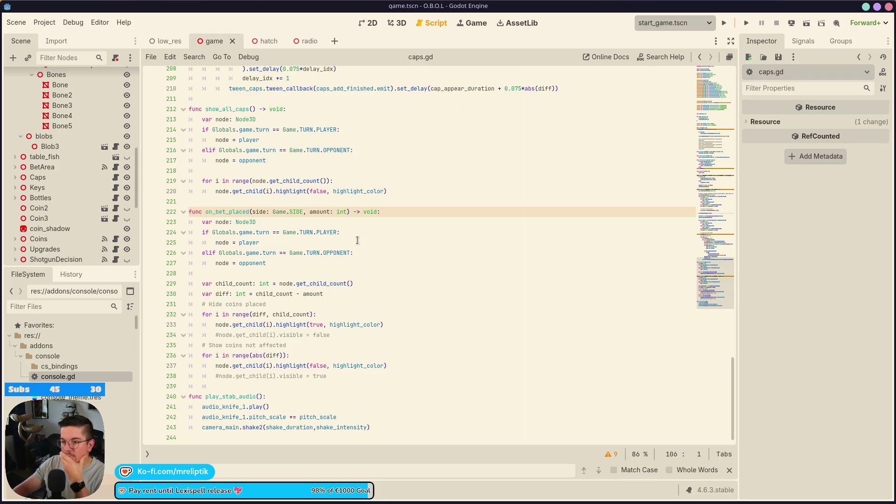
pyautogui.scroll(20, 357, 240)
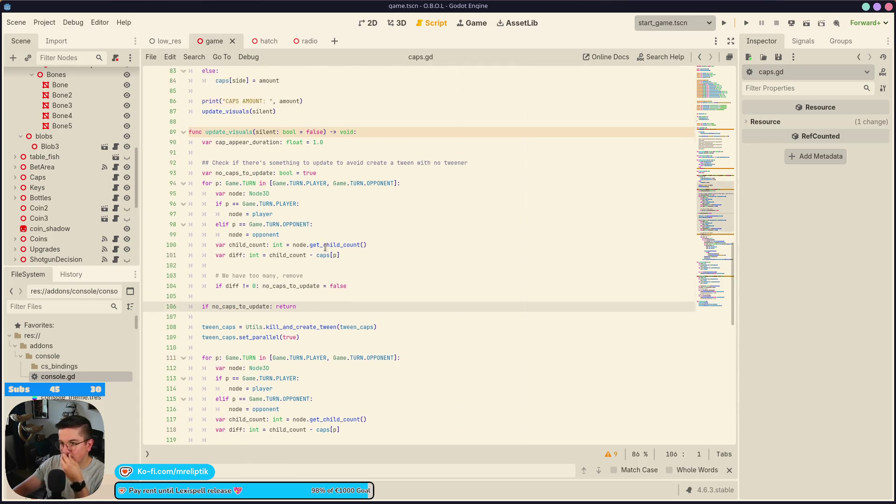
pyautogui.scroll(15, 325, 247)
pyautogui.scroll(4, 349, 247)
pyautogui.scroll(-6, 328, 286)
pyautogui.scroll(-5, 265, 272)
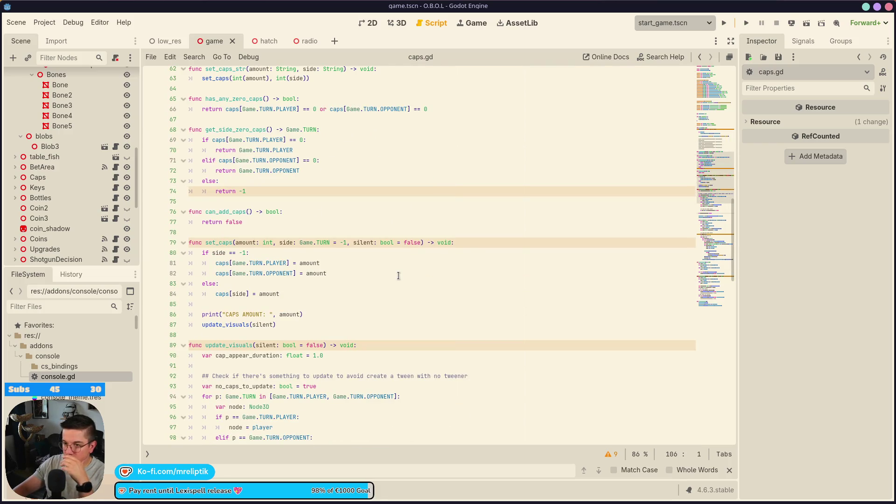
pyautogui.scroll(-8, 398, 275)
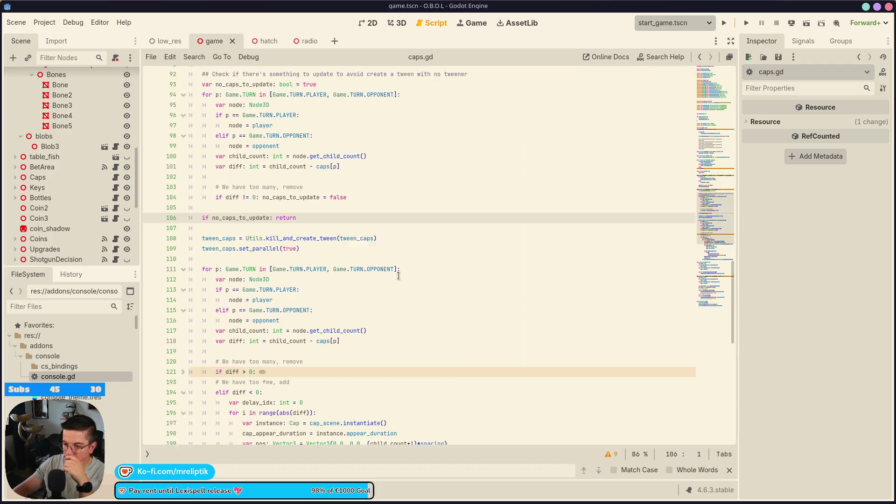
pyautogui.scroll(-1, 398, 275)
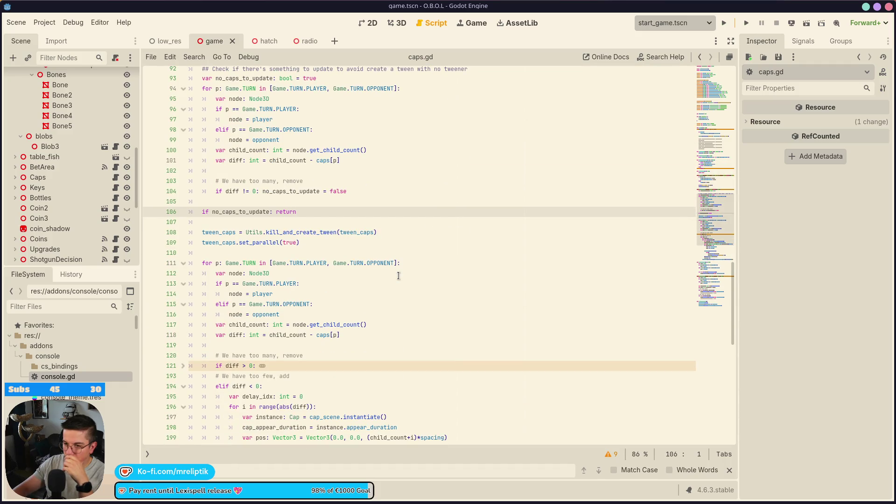
pyautogui.scroll(-4, 398, 276)
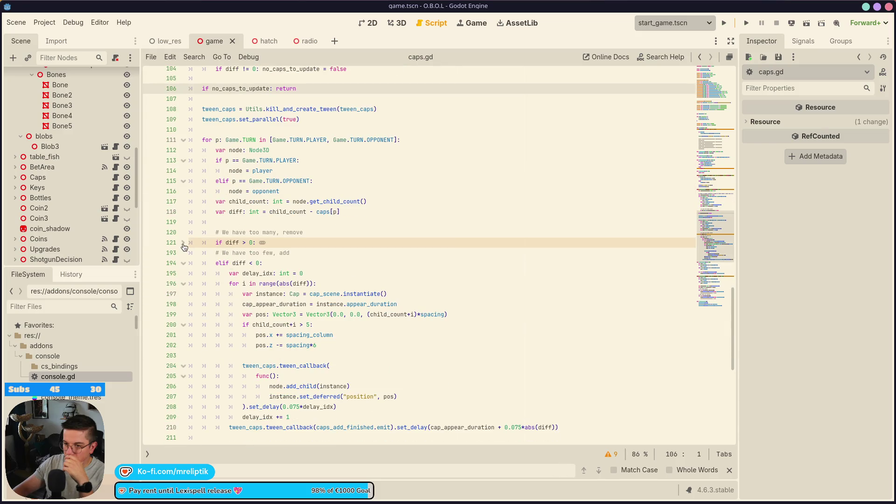
pyautogui.click(183, 243)
# Step: Select the knife move-up tween code on lines 129–131 of caps.gd
pyautogui.scroll(-7, 363, 278)
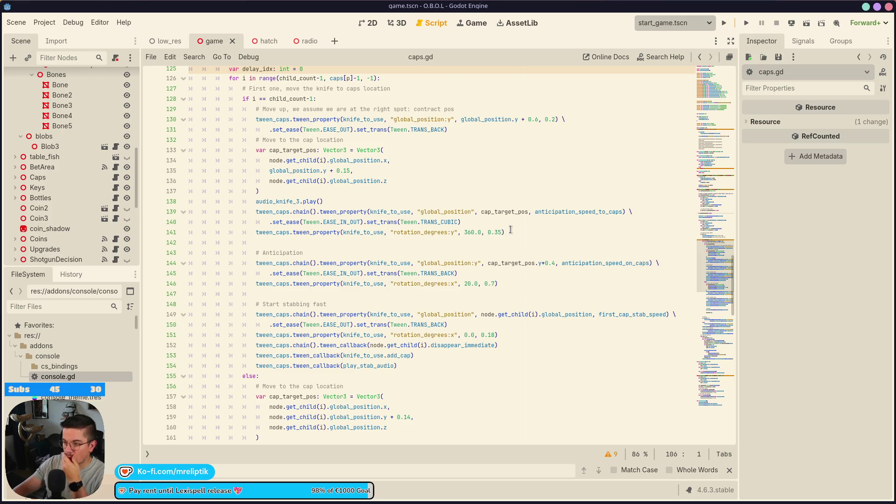
pyautogui.scroll(2, 358, 194)
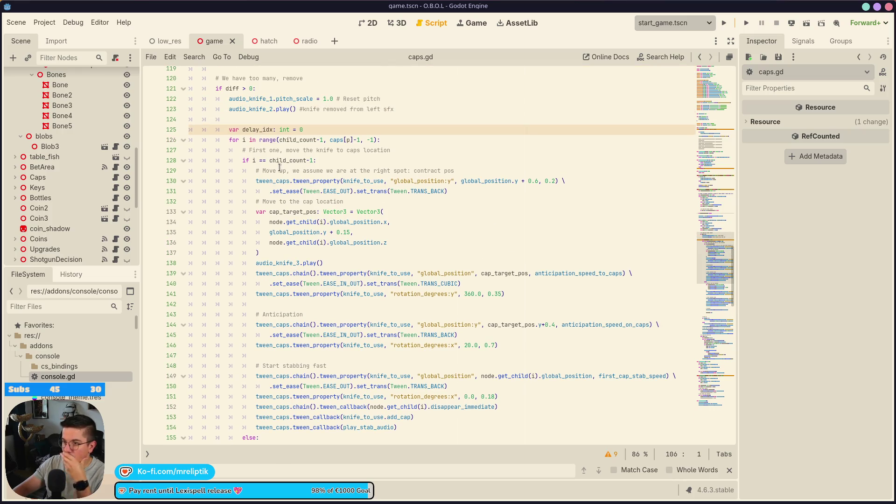
pyautogui.moveTo(257, 171); pyautogui.dragTo(494, 192)
pyautogui.hotkey('ctrl', 'c')
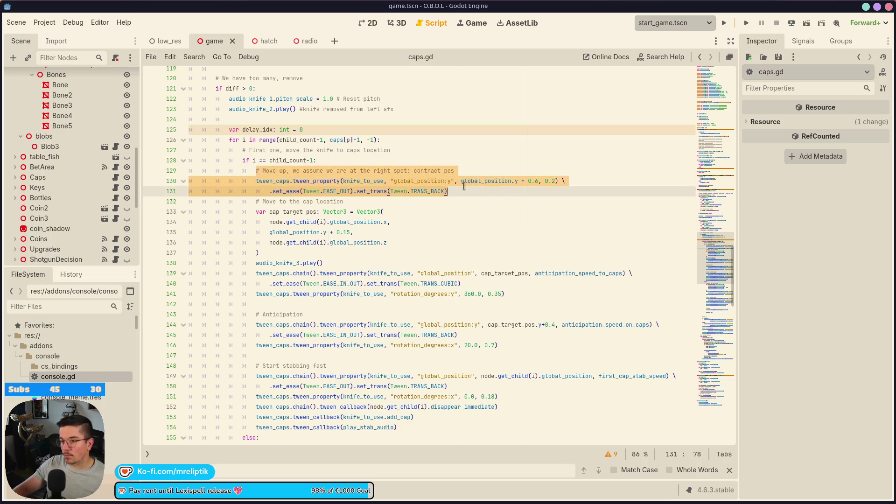
pyautogui.scroll(5, 99, 183)
pyautogui.scroll(4, 102, 173)
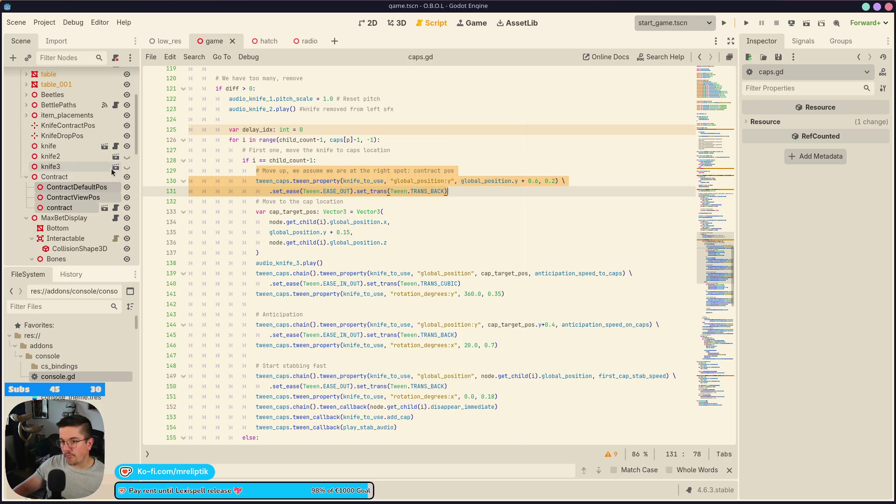
# Step: Paste the knife move-up tween lines into game.gd, renamed to tween_contract and dedented
pyautogui.click(117, 77)
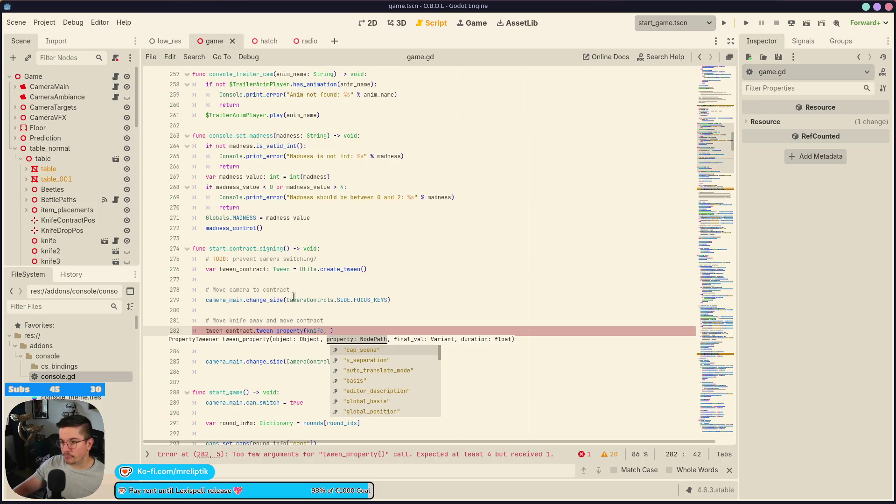
pyautogui.click(369, 331)
pyautogui.hotkey('ctrl', 'v')
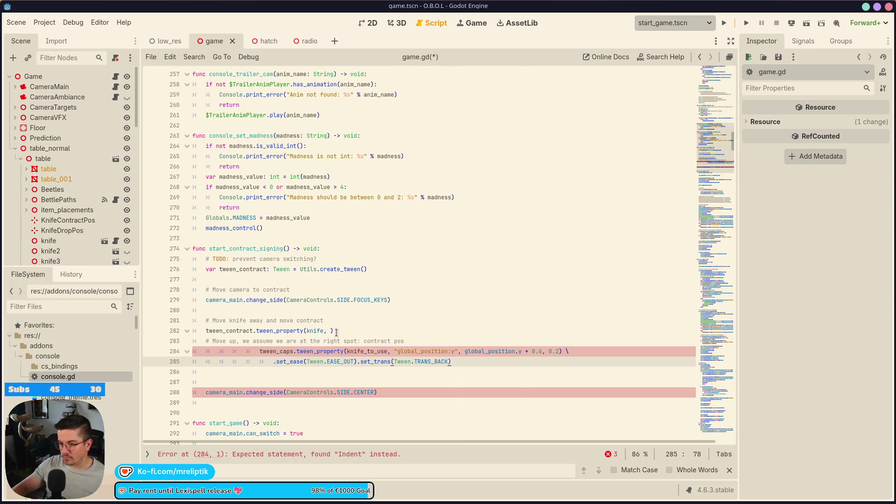
pyautogui.doubleClick(236, 330)
pyautogui.hotkey('ctrl', 'c')
pyautogui.doubleClick(276, 351)
pyautogui.hotkey('ctrl', 'v')
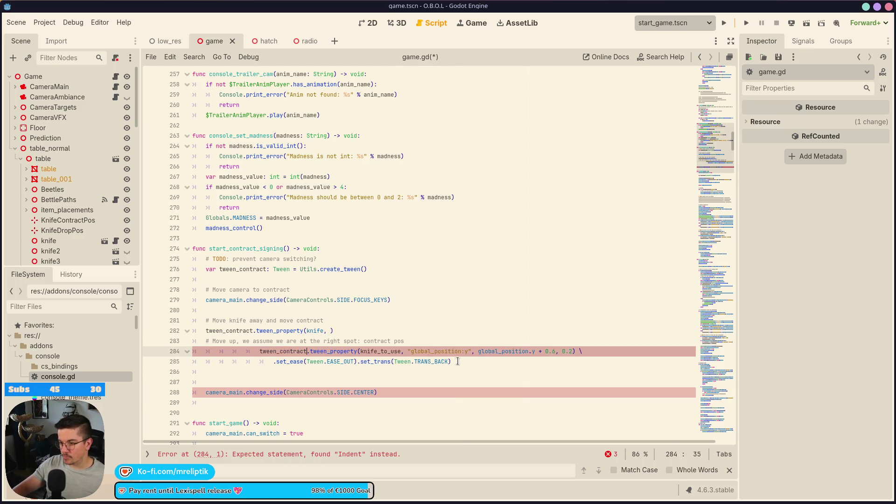
pyautogui.moveTo(460, 362); pyautogui.dragTo(311, 352)
pyautogui.hotkey('shift', 'Tab')
pyautogui.hotkey('shift', 'Tab')
pyautogui.hotkey('shift', 'Tab')
# Step: Delete the unfinished knife tween line, change knife_to_use to knife, and save
pyautogui.click(347, 330)
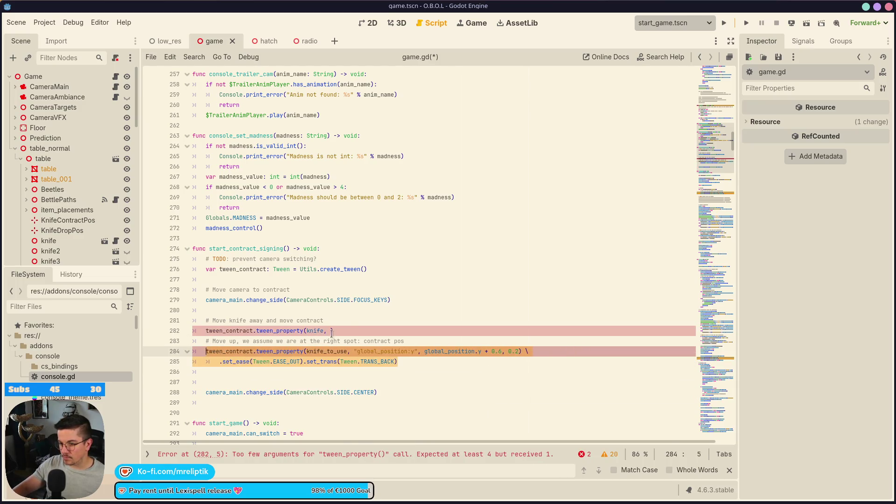
pyautogui.hotkey('ctrl', 'z')
pyautogui.hotkey('ctrl', 'z')
pyautogui.hotkey('ctrl', 'shift', 'z')
pyautogui.hotkey('ctrl', 'shift', 'z')
pyautogui.hotkey('ctrl', 'shift', 'k')
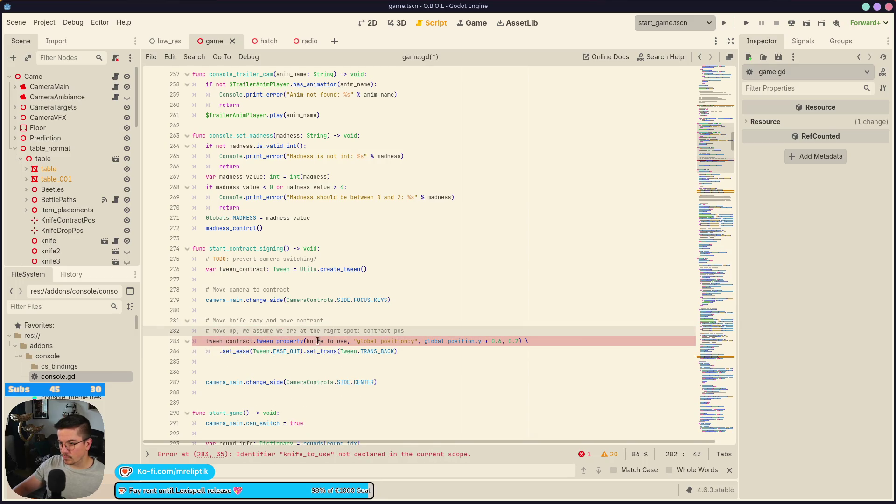
pyautogui.doubleClick(318, 341)
pyautogui.write('knife')
pyautogui.hotkey('ctrl', 's')
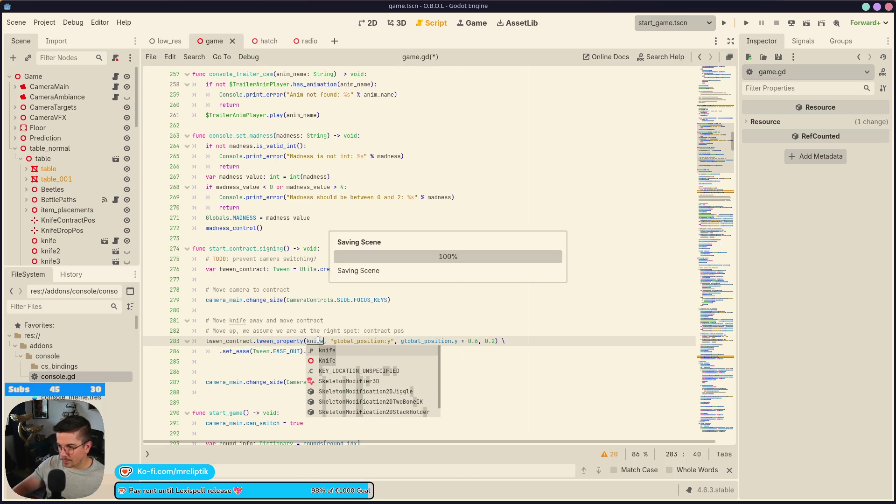
# Step: Begin another tween_contract.tween_property call on the line below the knife tween
pyautogui.click(358, 323)
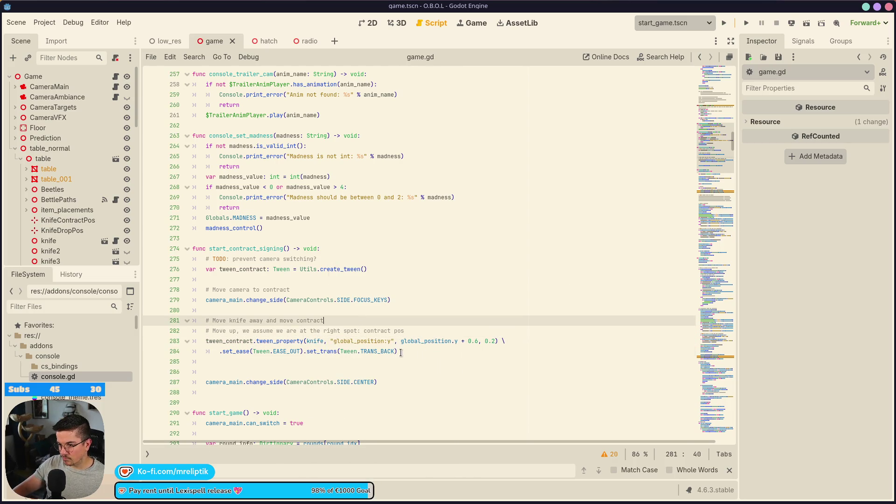
pyautogui.click(369, 365)
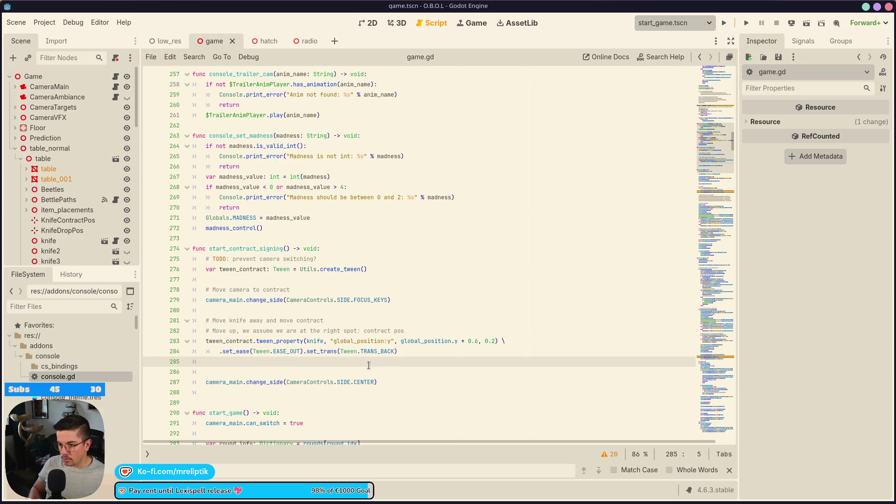
pyautogui.write('tween_contract.twee')
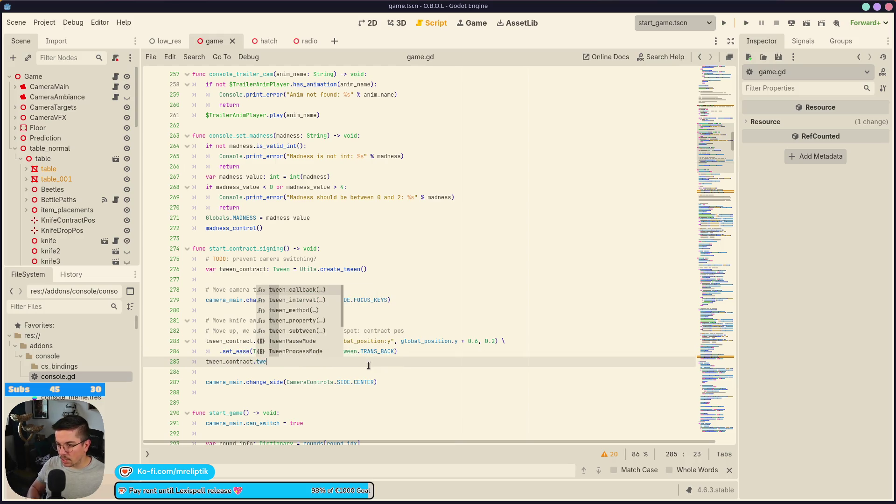
pyautogui.press('Down')
pyautogui.press('Return')
# Step: Finish the call as tween_property(contract, "transform", contract_view_pos.transform, 0.5) and save
pyautogui.write('contract, ')
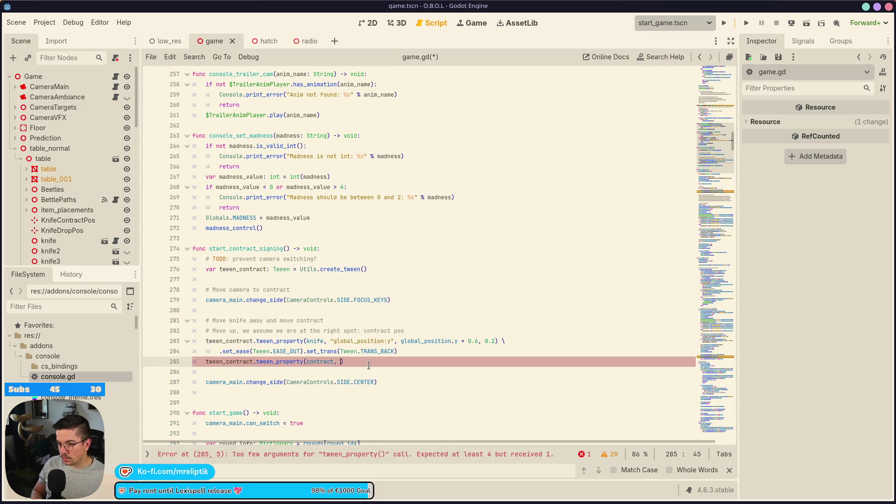
pyautogui.write('"transform",')
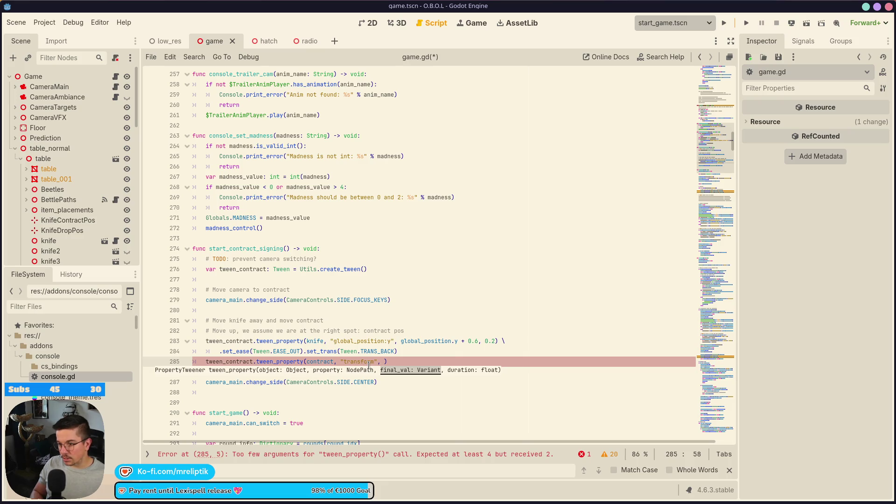
pyautogui.write(' cotnra')
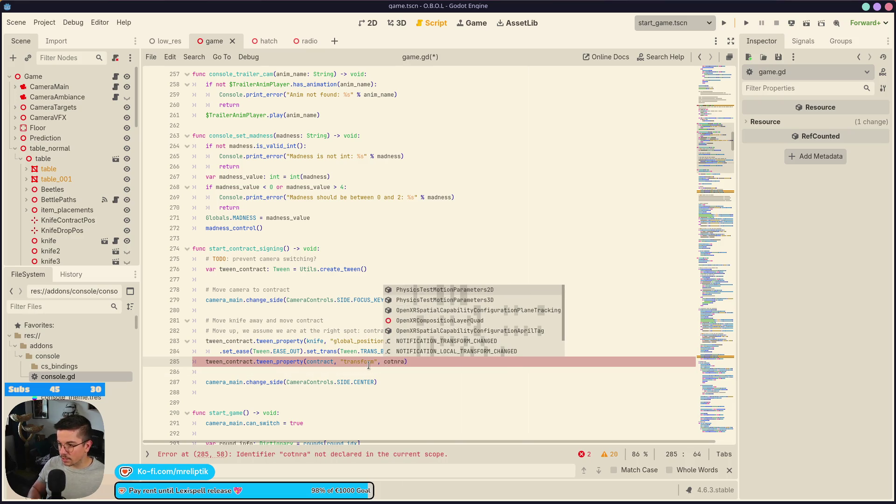
pyautogui.press('BackSpace')
pyautogui.press('BackSpace')
pyautogui.press('BackSpace')
pyautogui.write('ntra')
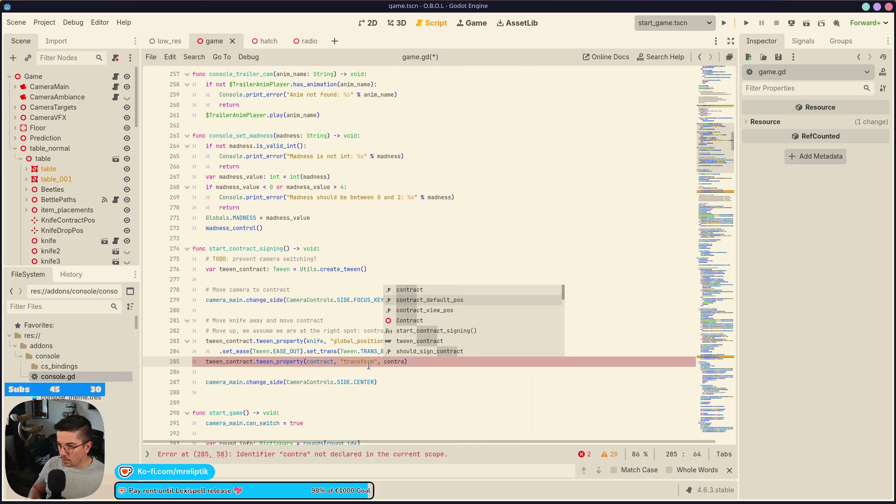
pyautogui.press('Down')
pyautogui.press('Return')
pyautogui.write('.tr')
pyautogui.press('Return')
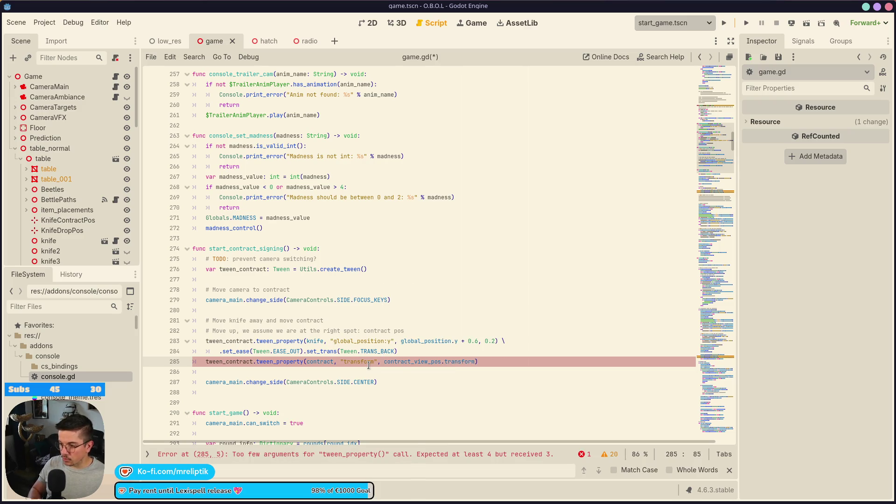
pyautogui.write(', ')
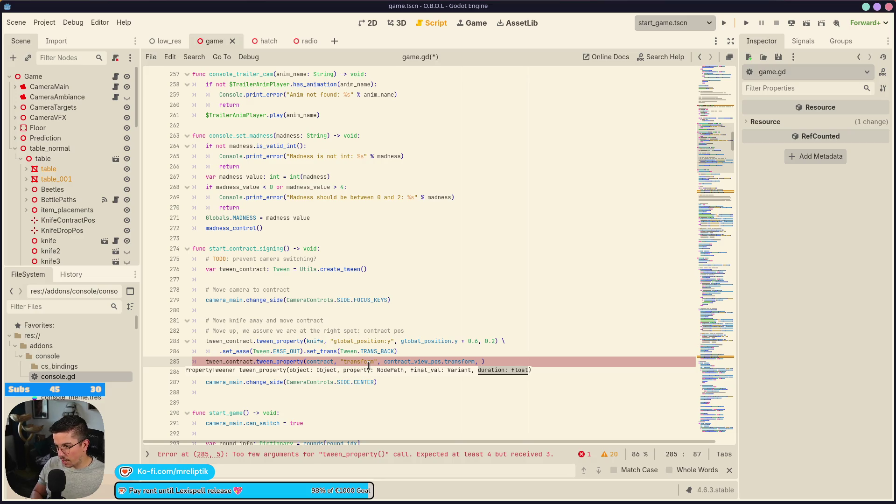
pyautogui.write('0.5')
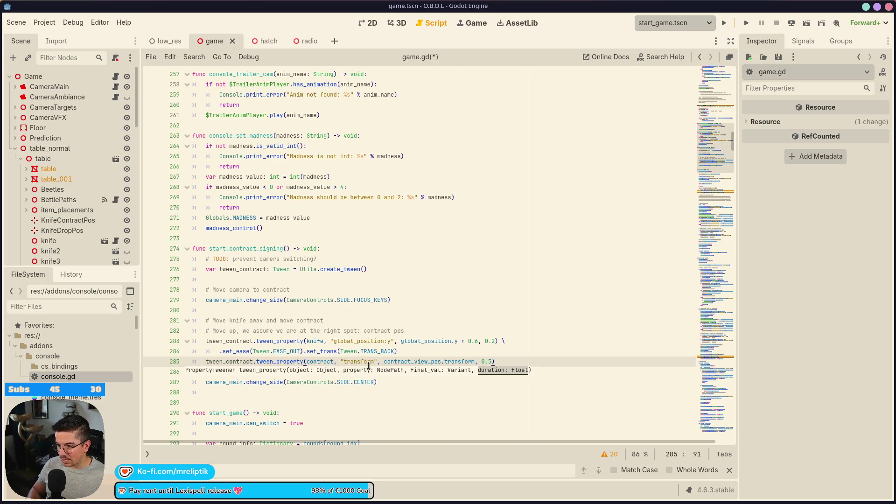
pyautogui.hotkey('ctrl', 's')
pyautogui.click(430, 361)
pyautogui.click(276, 373)
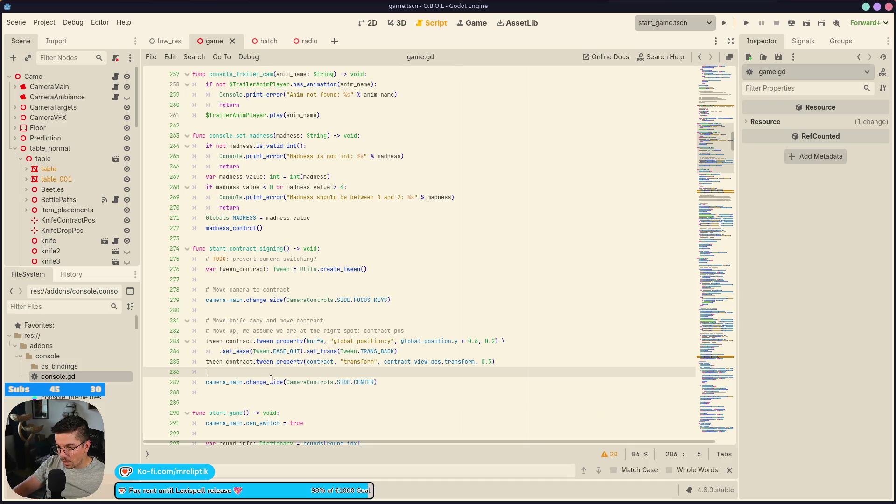
pyautogui.press('Down')
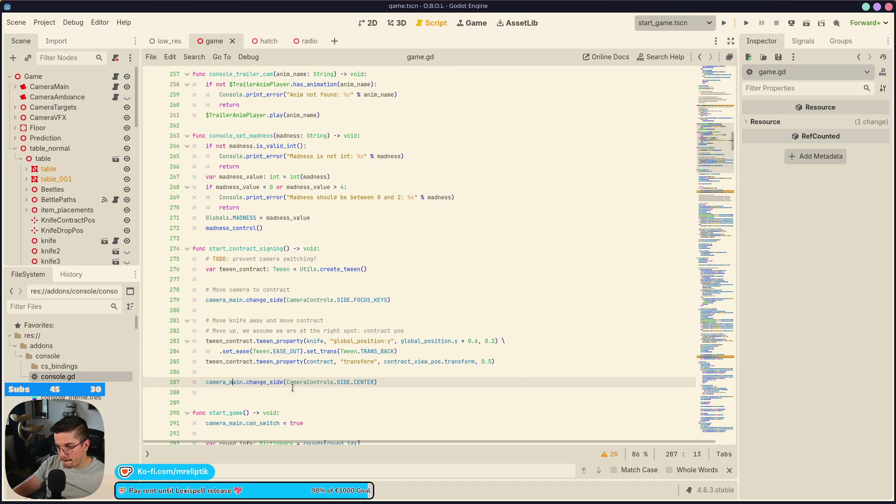
# Step: Duplicate the contract tween line and turn it into tween_contract.parallel().tween_callback(camera_main.change_side)
pyautogui.click(256, 362)
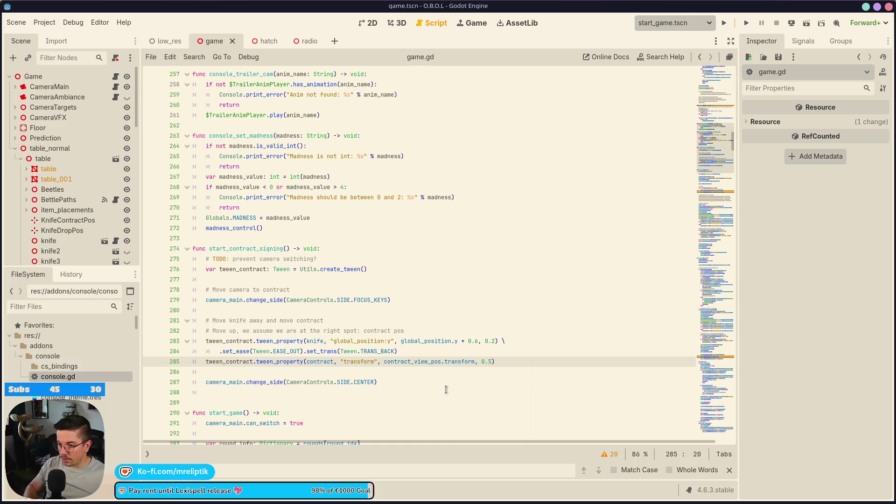
pyautogui.hotkey('ctrl', 'shift', 'd')
pyautogui.write('parallel().')
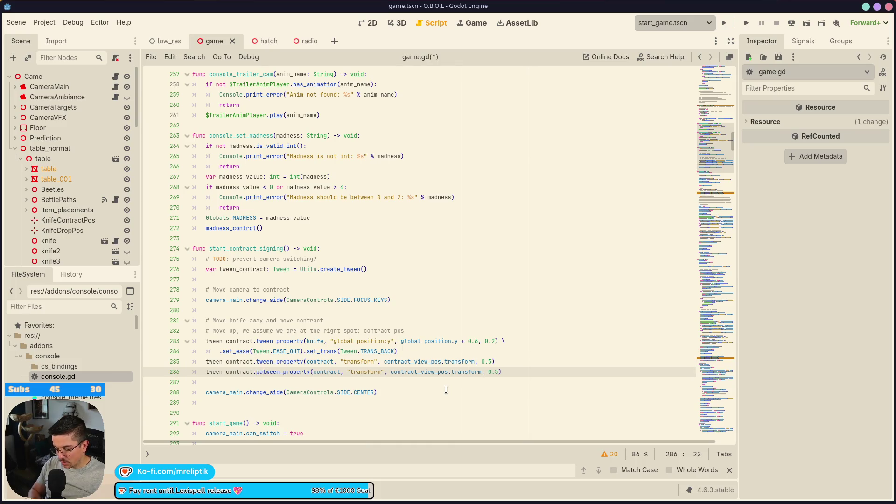
pyautogui.hotkey('ctrl', 'Right')
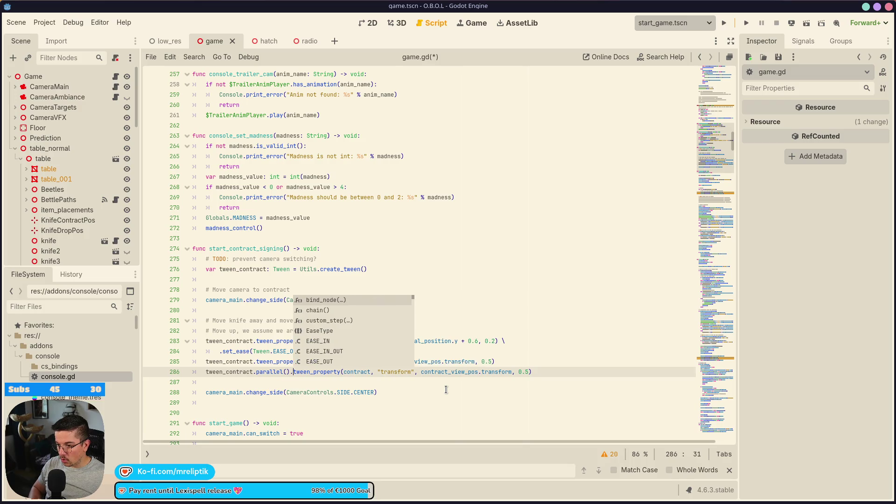
pyautogui.hotkey('ctrl', 'shift', 'Right')
pyautogui.hotkey('ctrl', 'shift', 'Right')
pyautogui.hotkey('ctrl', 'shift', 'Right')
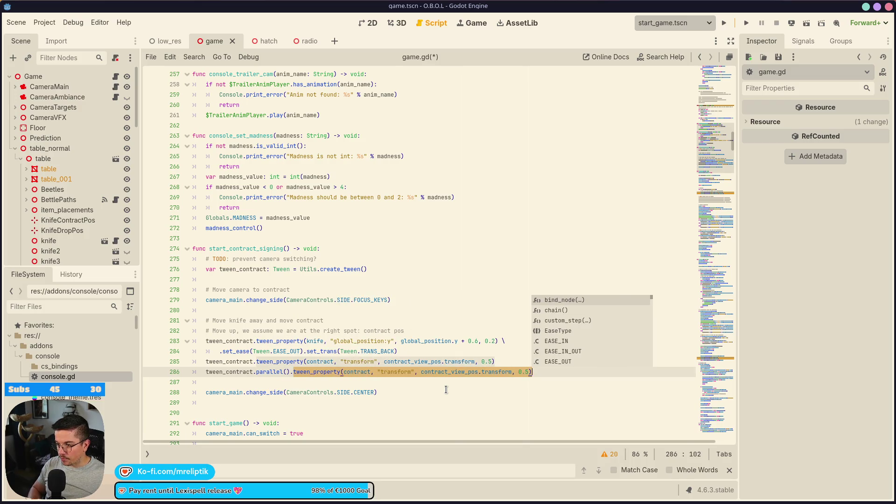
pyautogui.write('tween_contract.parallel().twee')
pyautogui.press('Return')
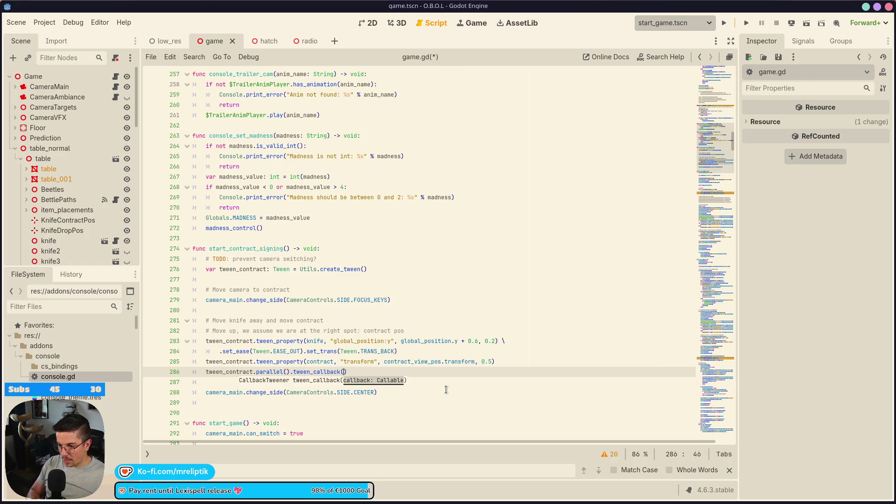
pyautogui.write('camera_main.c')
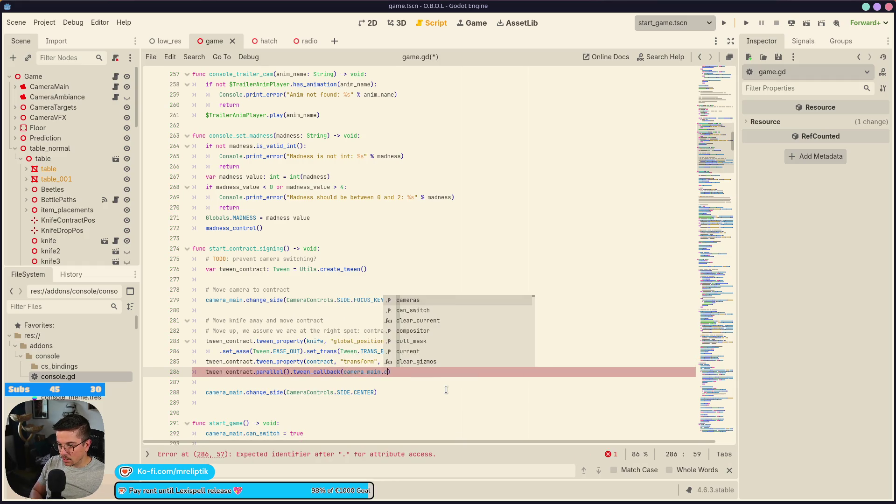
pyautogui.write('han')
pyautogui.press('Return')
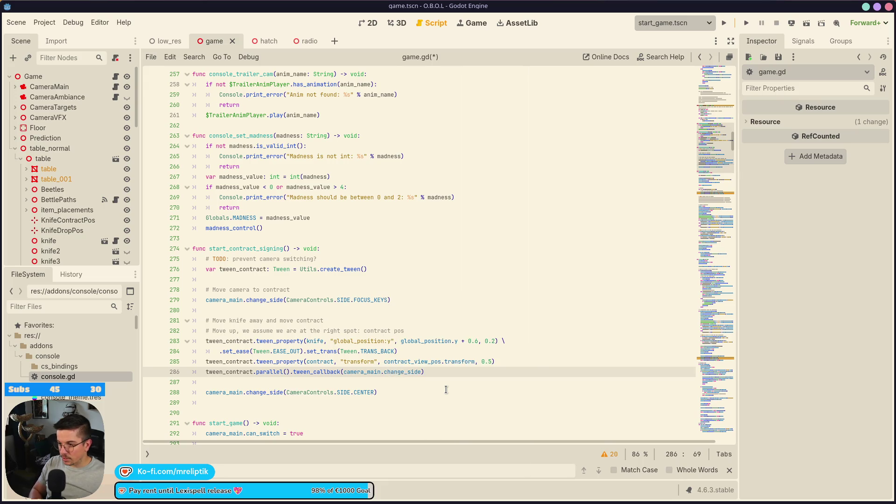
# Step: Move the CameraControls.SIDE.CENTER argument into a .bind() on the new change_side callback
pyautogui.press('Down')
pyautogui.press('Down')
pyautogui.press('Down')
pyautogui.press('Up')
pyautogui.hotkey('ctrl', 'shift', 'Left')
pyautogui.hotkey('ctrl', 'shift', 'Left')
pyautogui.hotkey('ctrl', 'shift', 'Left')
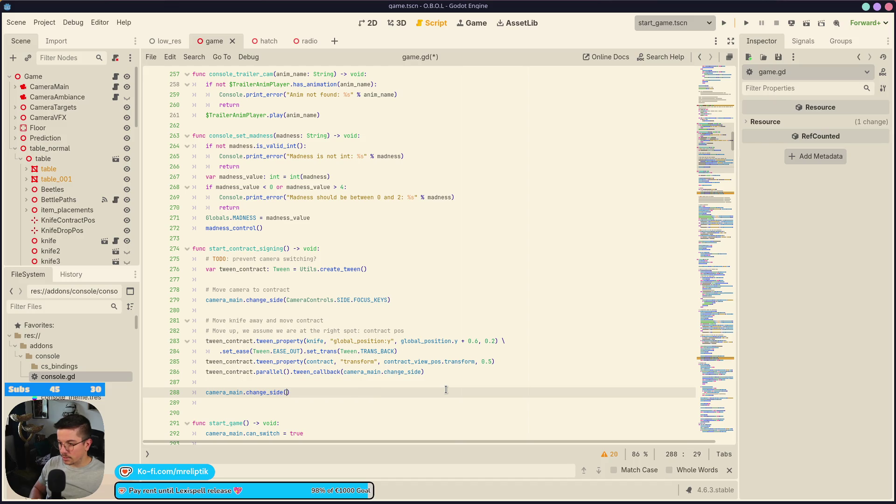
pyautogui.hotkey('ctrl', 'x')
pyautogui.press('Up')
pyautogui.press('Up')
pyautogui.write('.bind')
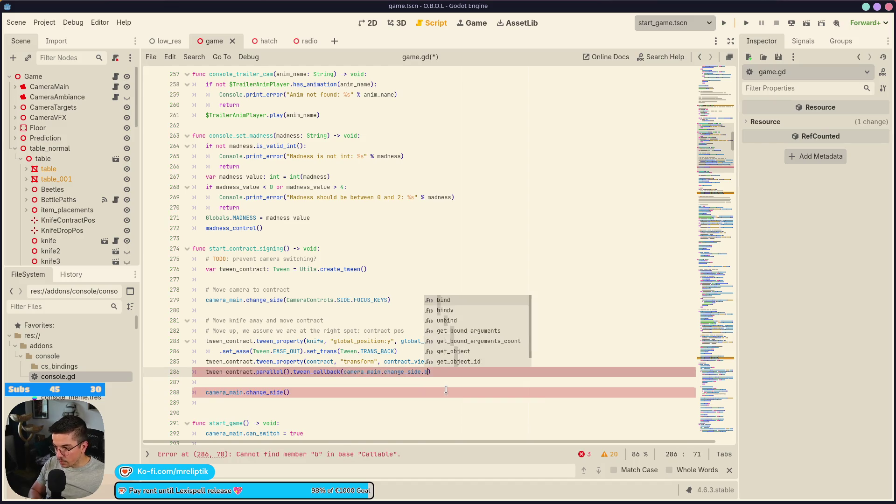
pyautogui.hotkey('ctrl', 'v')
pyautogui.hotkey('ctrl', 'z')
pyautogui.press('Return')
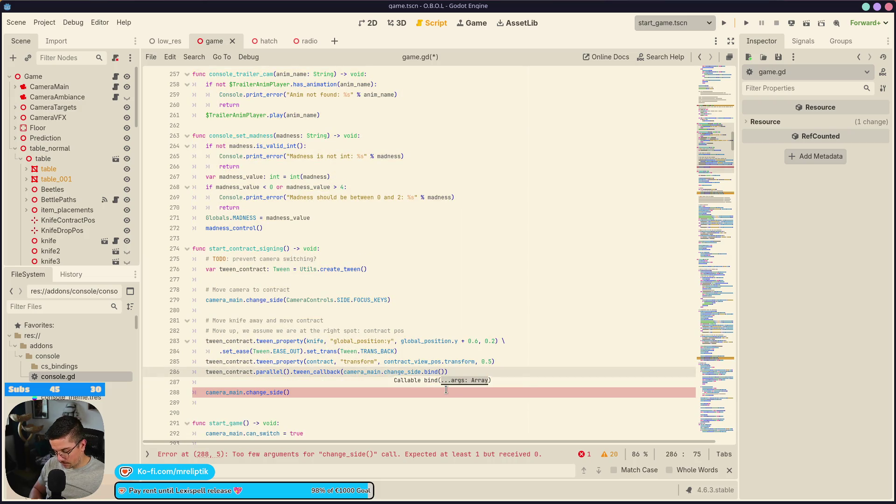
pyautogui.press('super')
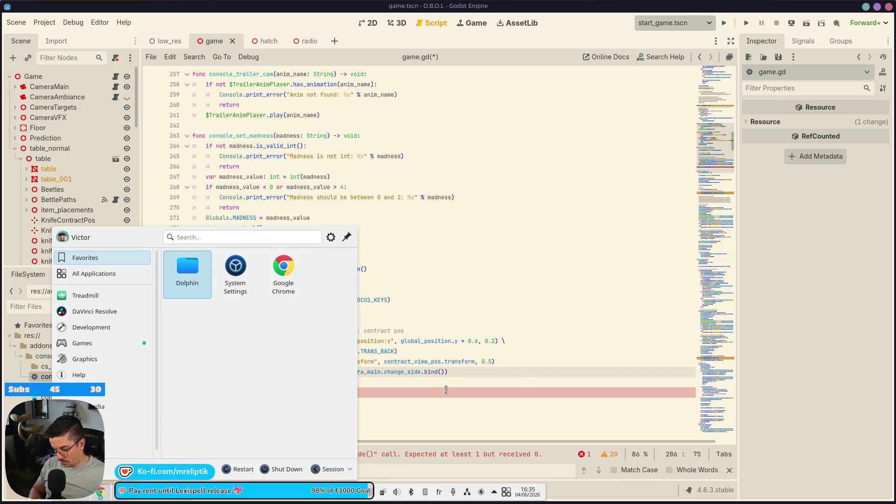
pyautogui.press('Escape')
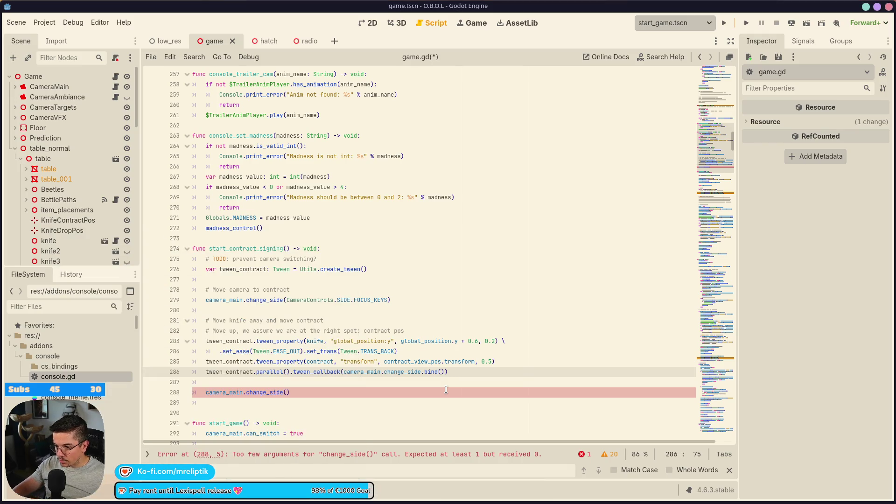
pyautogui.press('super+v')
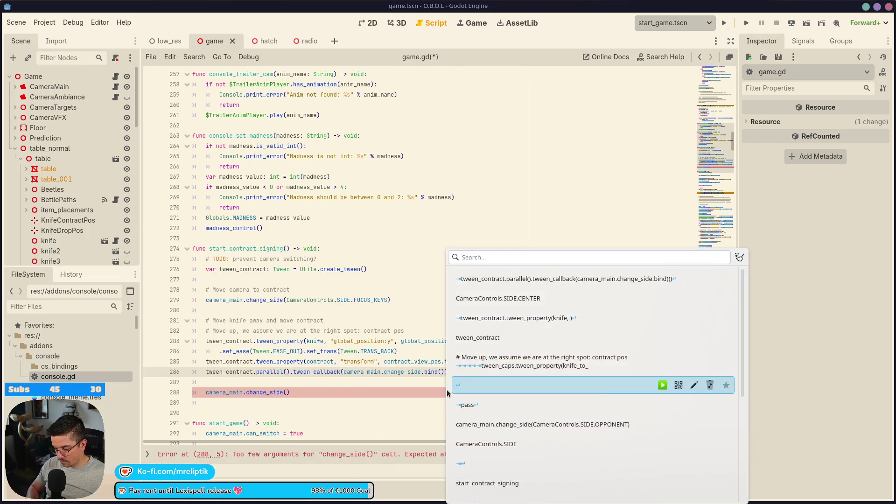
pyautogui.press('Up')
pyautogui.press('Up')
pyautogui.press('Up')
pyautogui.press('Return')
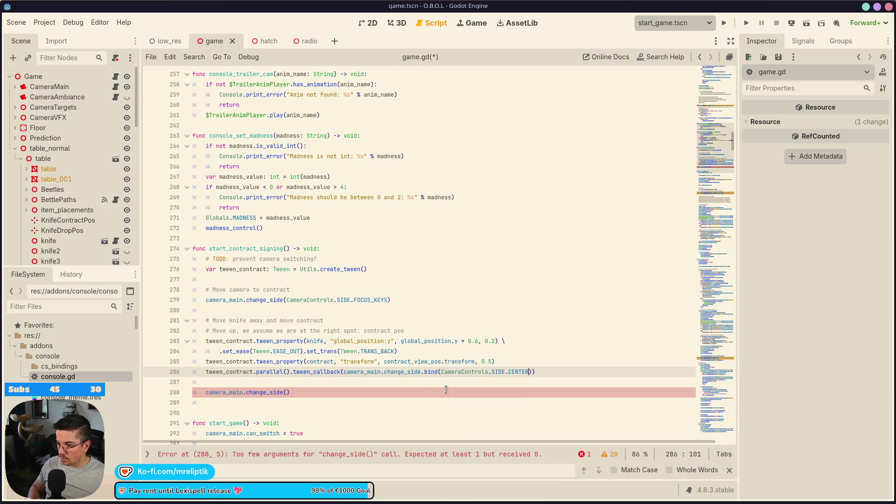
# Step: Delete the old direct change_side call and its blank line, save, and review camera_main uses
pyautogui.press('Down')
pyautogui.press('Down')
pyautogui.hotkey('ctrl', 'shift', 'k')
pyautogui.press('BackSpace')
pyautogui.press('BackSpace')
pyautogui.hotkey('ctrl', 's')
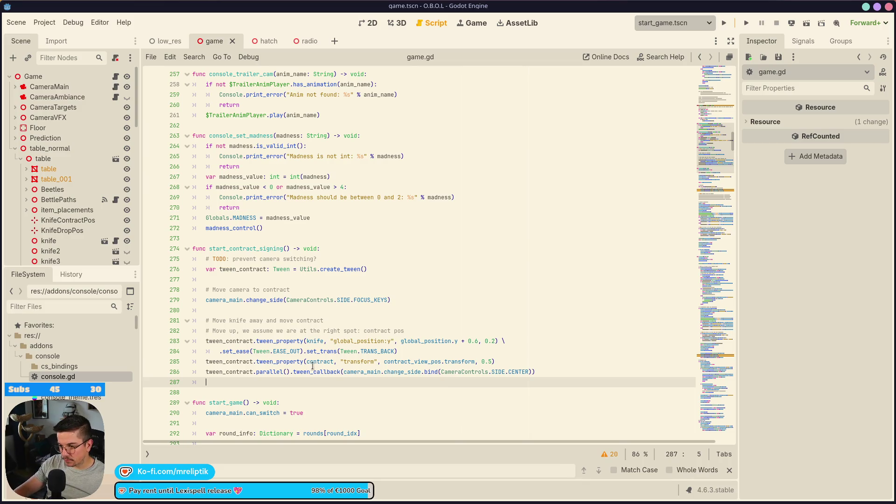
pyautogui.click(354, 371)
pyautogui.doubleClick(355, 372)
pyautogui.click(273, 382)
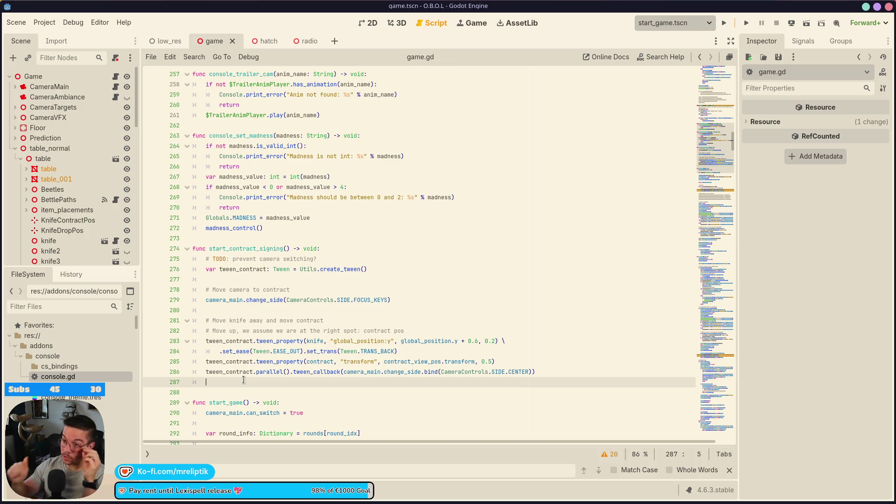
pyautogui.scroll(-1, 235, 404)
pyautogui.scroll(-6, 236, 403)
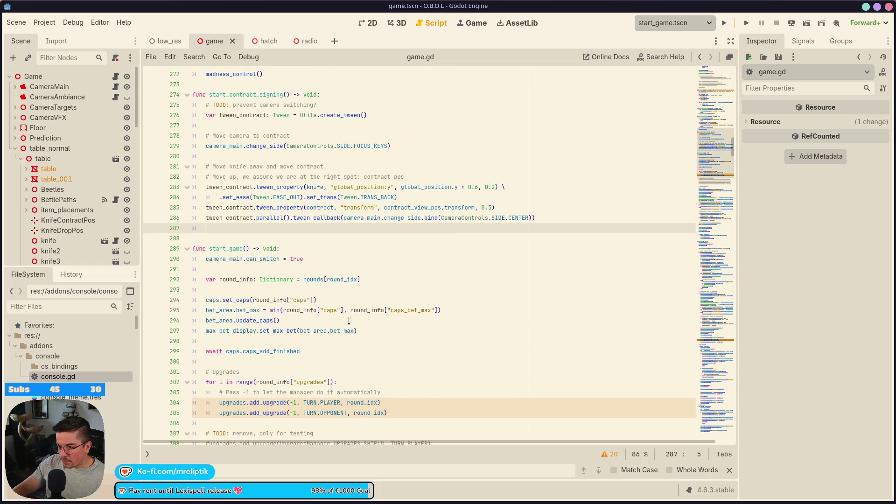
pyautogui.scroll(15, 327, 303)
pyautogui.scroll(13, 319, 287)
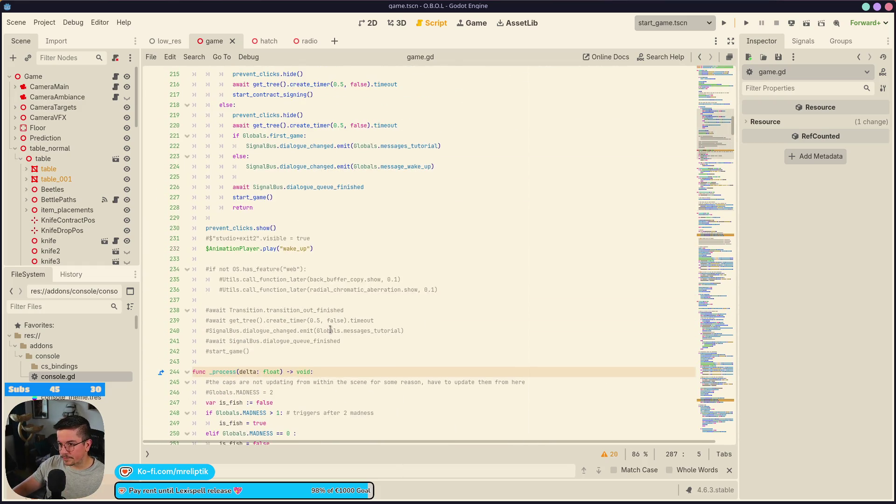
pyautogui.scroll(-1, 353, 341)
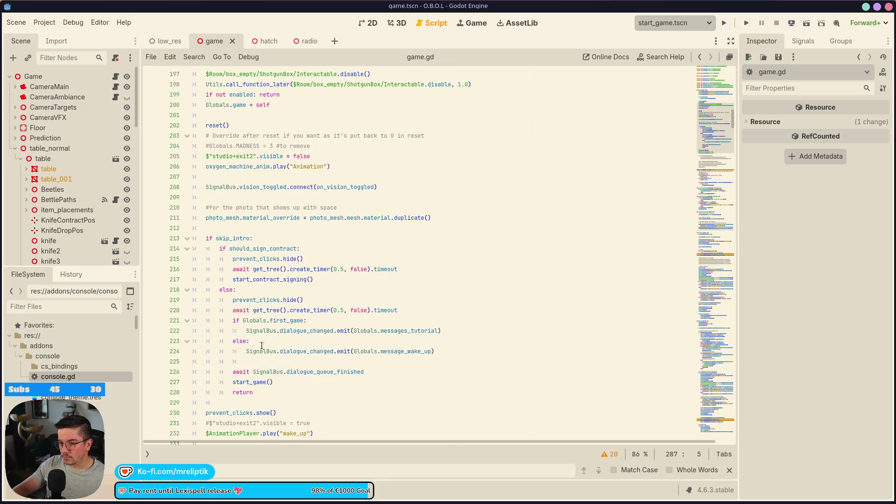
pyautogui.moveTo(246, 351); pyautogui.dragTo(387, 368)
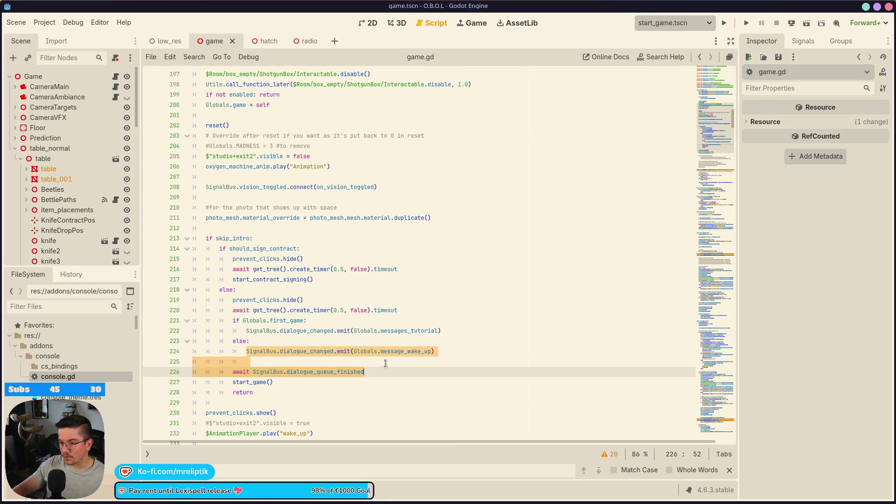
pyautogui.scroll(-20, 386, 365)
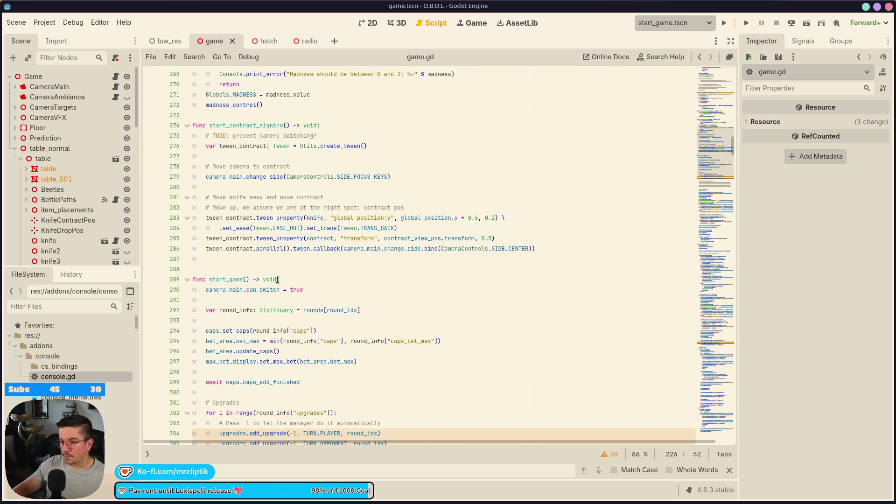
pyautogui.scroll(-3, 278, 279)
pyautogui.scroll(4, 390, 267)
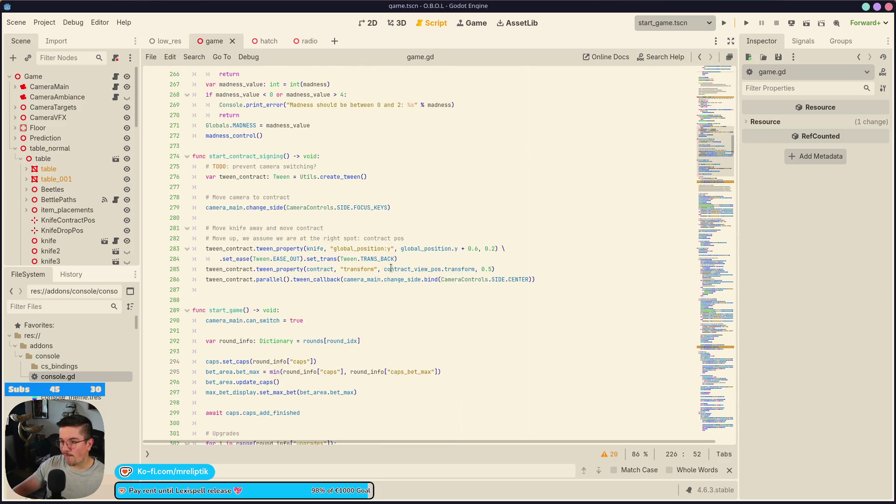
pyautogui.scroll(2, 389, 267)
pyautogui.click(379, 218)
# Step: Paste the wake-up dialogue emit and await lines into start_contract_signing, fixing indentation and blank lines
pyautogui.press('Return')
pyautogui.hotkey('ctrl', 'z')
pyautogui.press('Down')
pyautogui.press('Down')
pyautogui.press('Down')
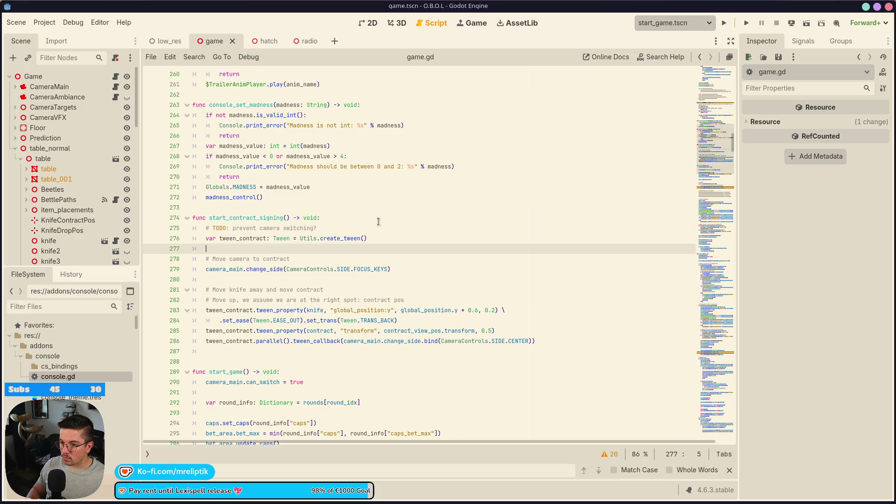
pyautogui.hotkey('ctrl', 'v')
pyautogui.hotkey('shift', 'Tab')
pyautogui.hotkey('shift', 'Tab')
pyautogui.press('Up')
pyautogui.press('Up')
pyautogui.press('Up')
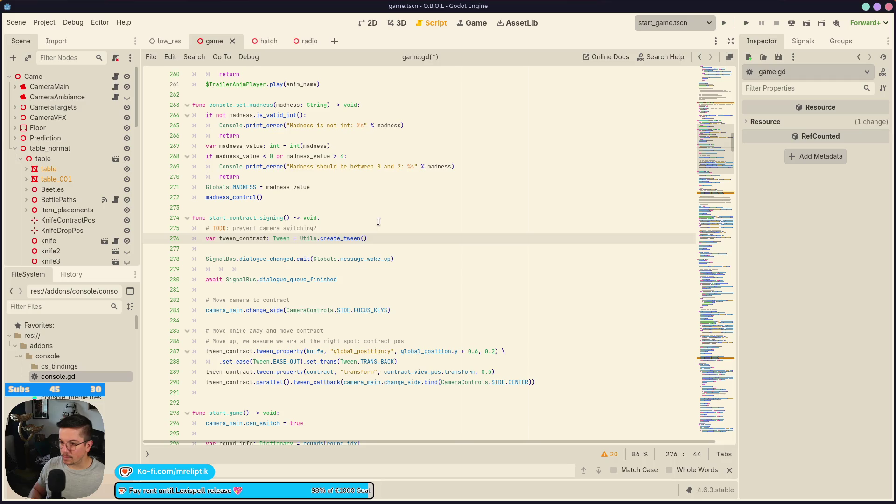
pyautogui.hotkey('alt', 'Down')
pyautogui.hotkey('alt', 'Down')
pyautogui.hotkey('alt', 'Down')
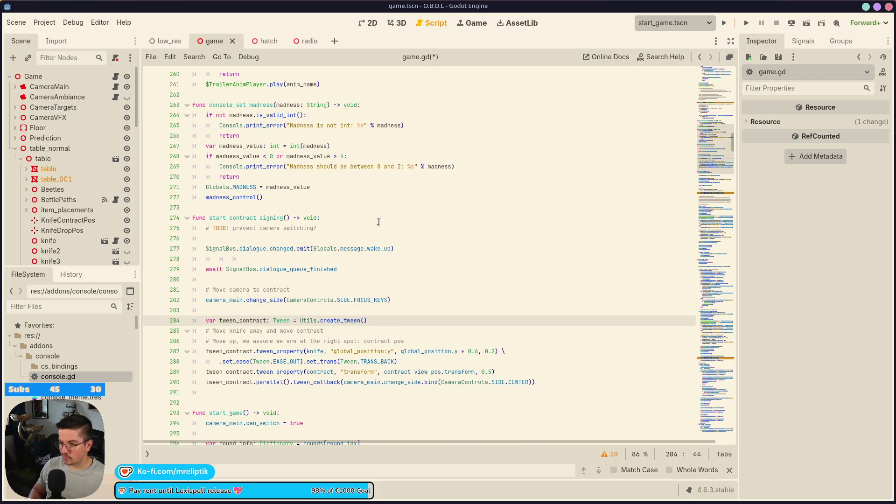
pyautogui.press('Up')
pyautogui.press('Up')
pyautogui.press('Up')
pyautogui.hotkey('ctrl', 'shift', 'k')
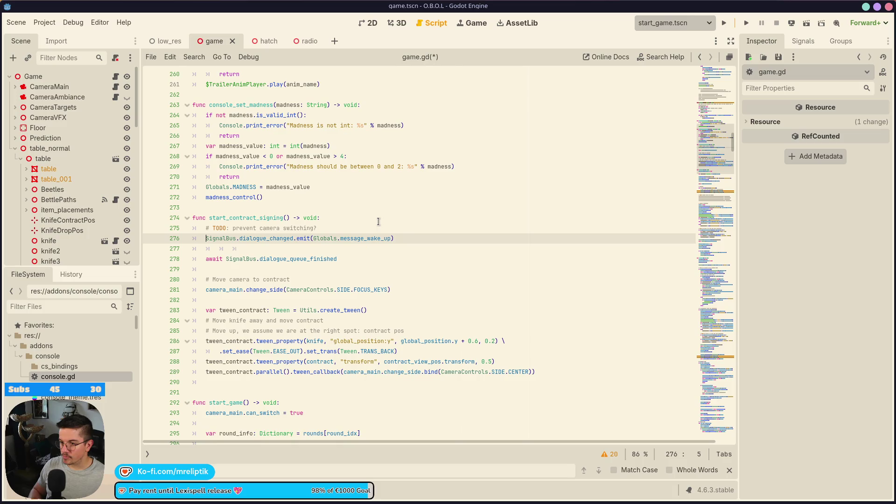
pyautogui.press('Down')
pyautogui.hotkey('ctrl', 'shift', 'k')
pyautogui.press('Up')
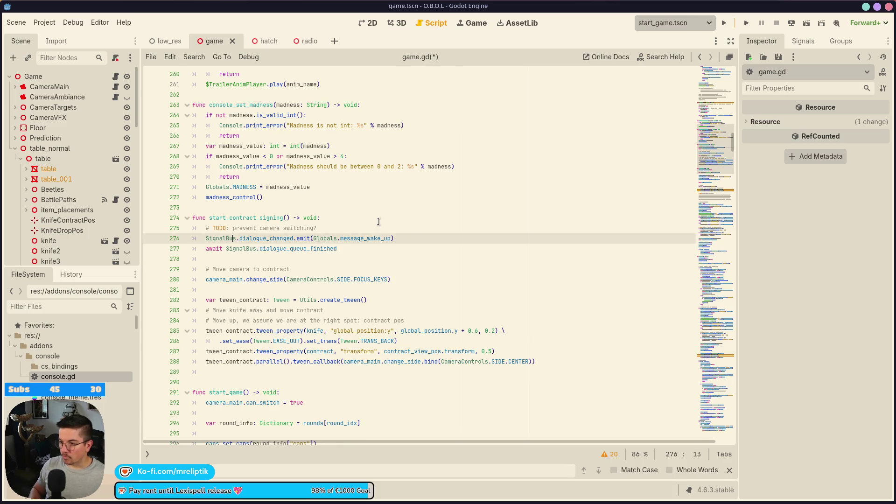
# Step: Replace message_wake_up with Globals.message_contract_signing in the emit call and save
pyautogui.hotkey('ctrl', 'shift', 'Left')
pyautogui.press('BackSpace')
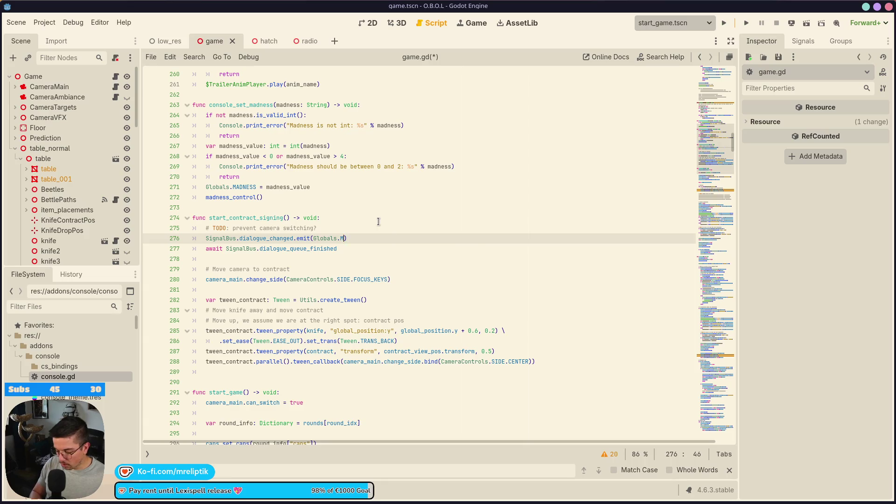
pyautogui.write('mess')
pyautogui.write('age_contract_')
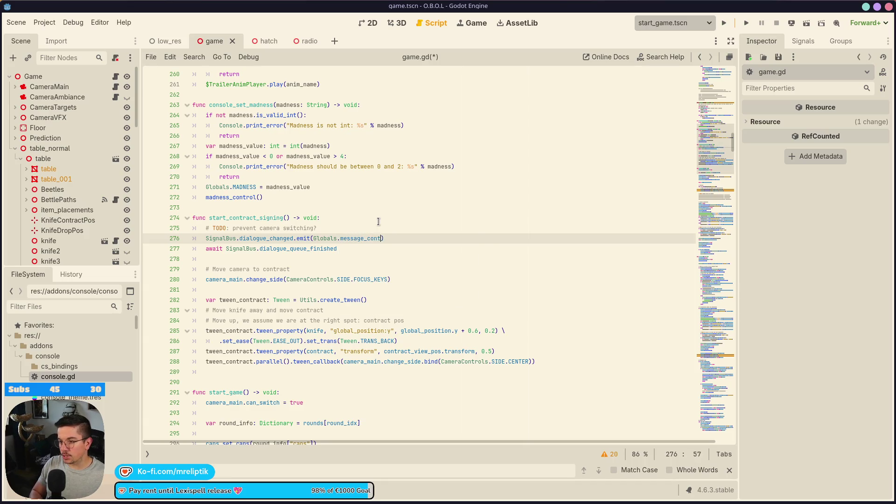
pyautogui.write('signing')
pyautogui.hotkey('ctrl', 's')
pyautogui.press('BackSpace')
pyautogui.press('BackSpace')
pyautogui.press('BackSpace')
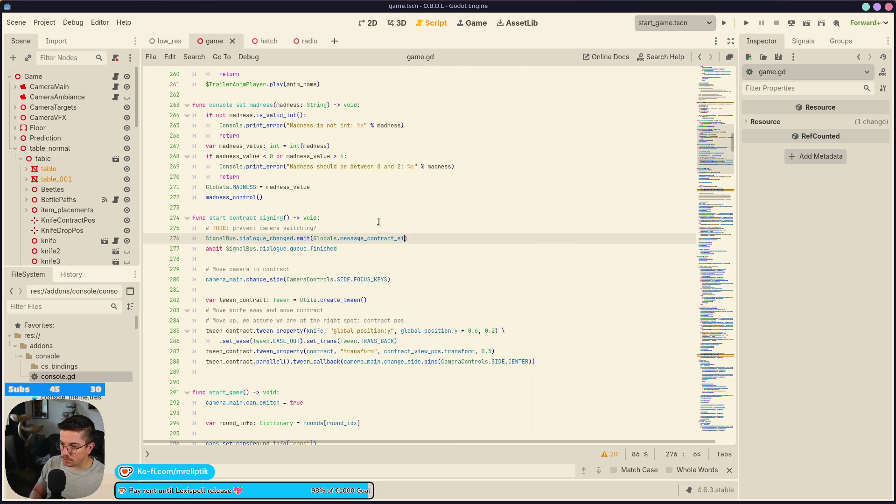
pyautogui.write('ign')
pyautogui.hotkey('ctrl', 's')
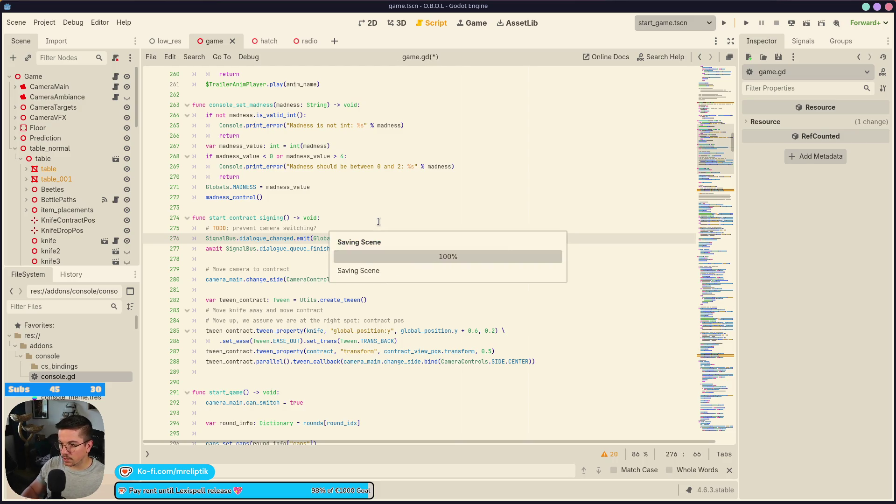
pyautogui.scroll(1, 378, 221)
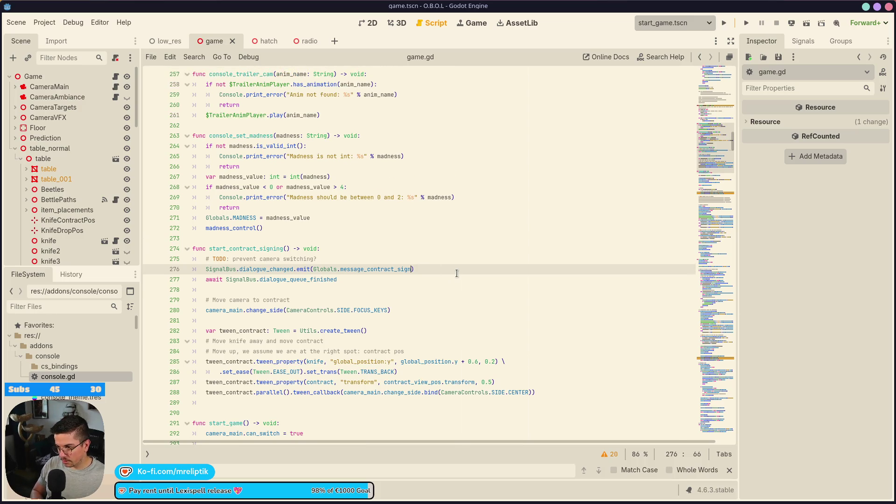
pyautogui.write('ing')
pyautogui.hotkey('ctrl', 's')
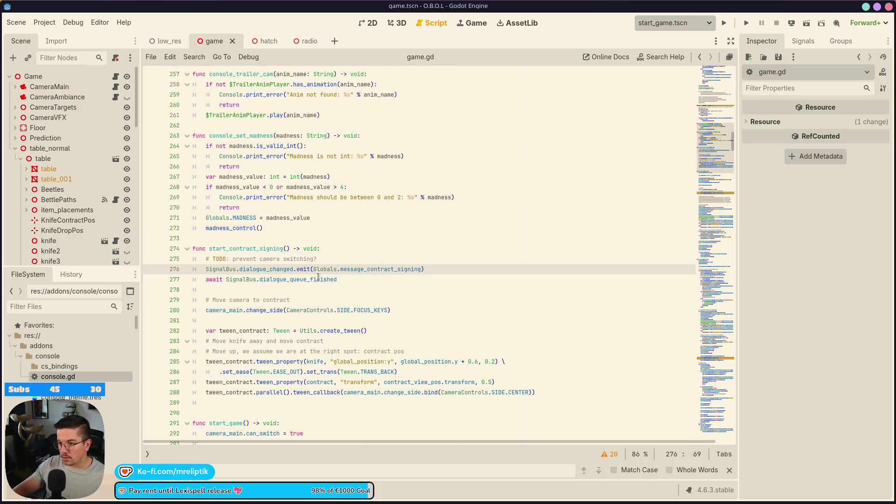
# Step: Review the dialogue_queue_finished await and change_side FOCUS_KEYS lines, then go below the tween code
pyautogui.click(320, 279)
pyautogui.doubleClick(320, 280)
pyautogui.click(315, 293)
pyautogui.click(367, 282)
pyautogui.click(255, 310)
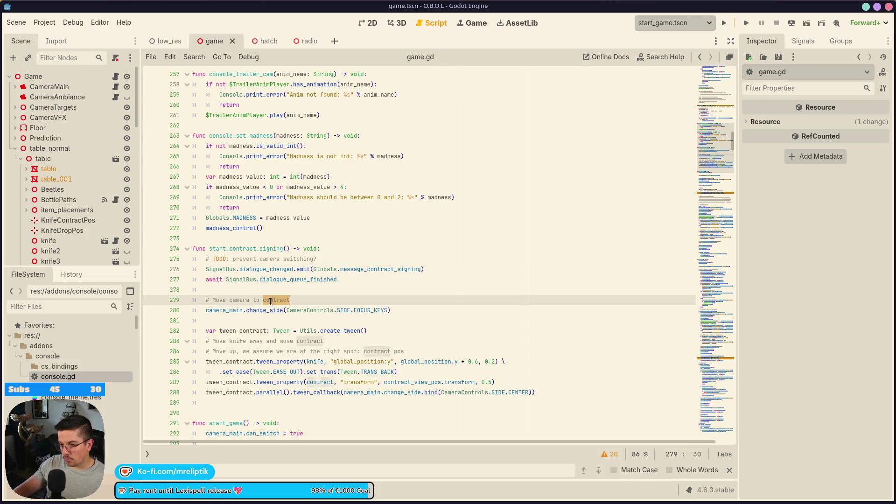
pyautogui.doubleClick(255, 310)
pyautogui.doubleClick(370, 310)
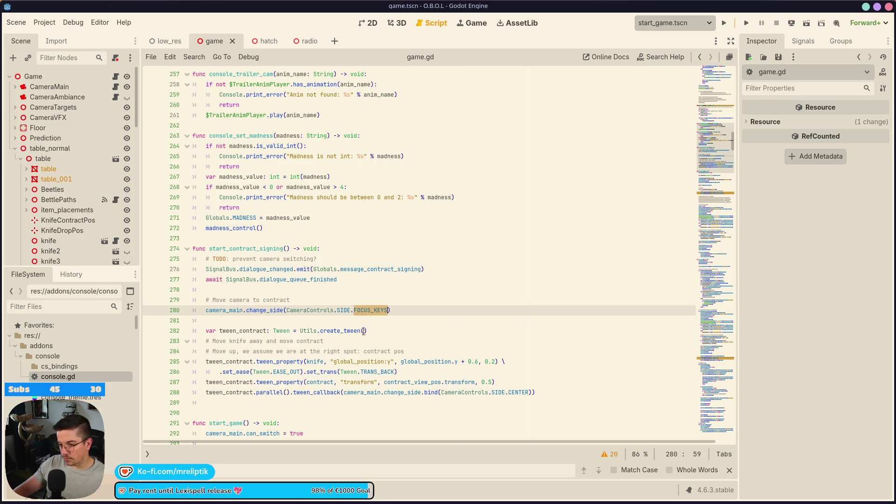
pyautogui.scroll(-2, 375, 332)
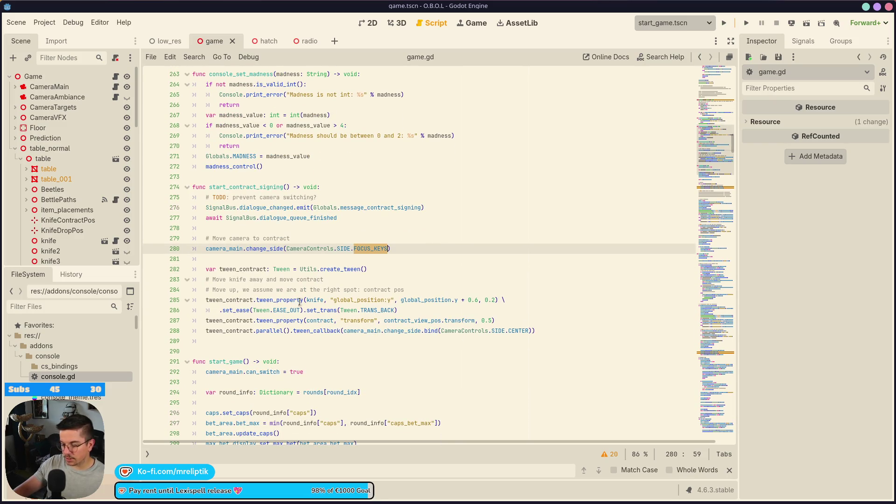
pyautogui.moveTo(386, 319)
pyautogui.scroll(-1, 297, 321)
pyautogui.click(240, 311)
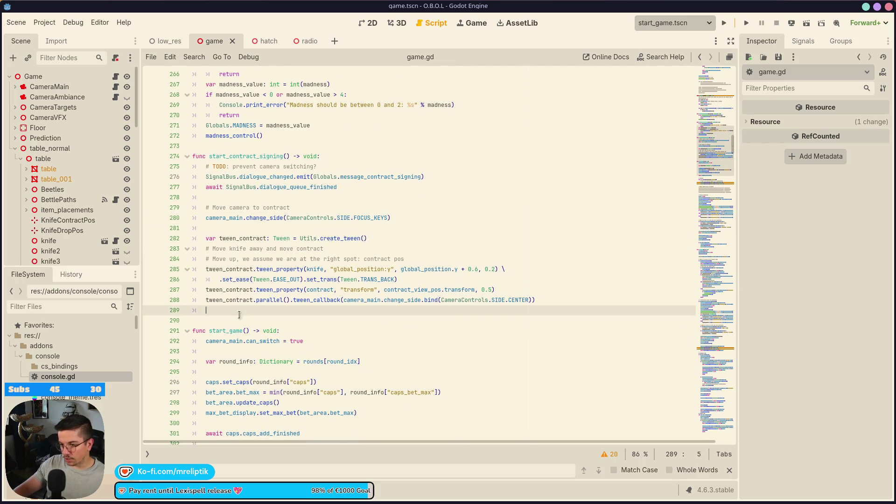
# Step: Add a '## TODO' line and an 'await contract.signed' line after the tween code, and save
pyautogui.press('Return')
pyautogui.write('TODO')
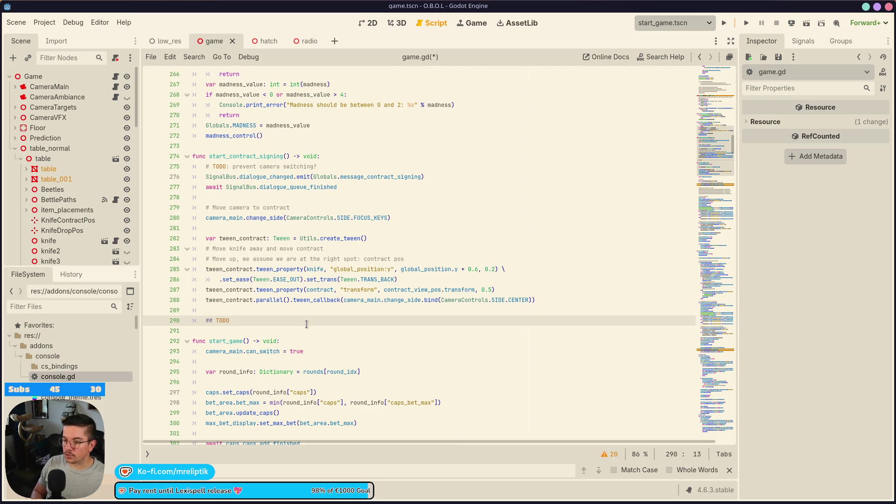
pyautogui.press('Return')
pyautogui.write('await ')
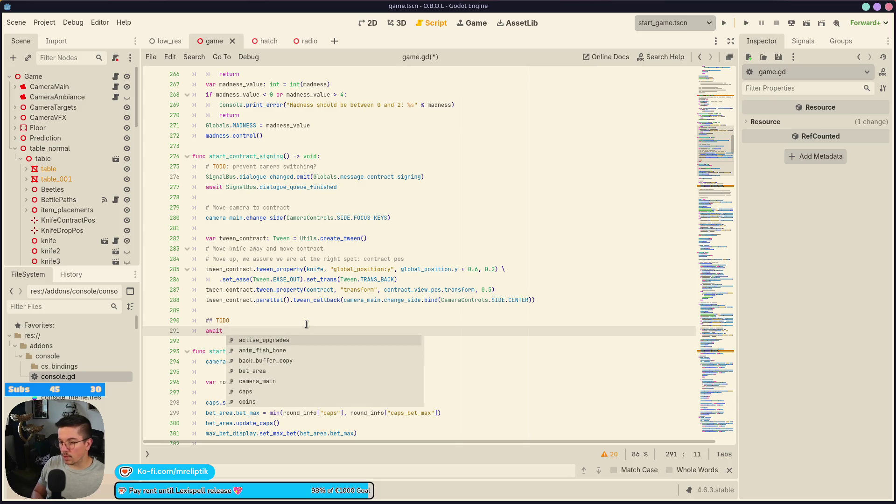
pyautogui.write('contract.signed')
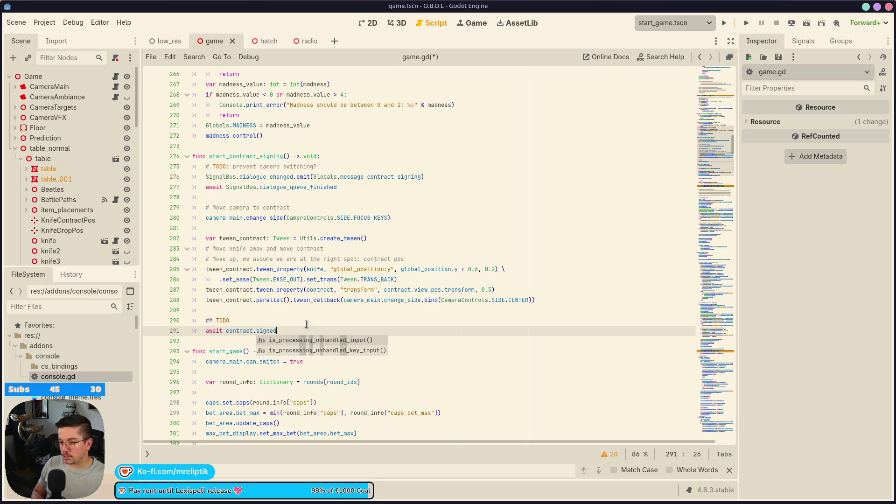
pyautogui.hotkey('ctrl', 's')
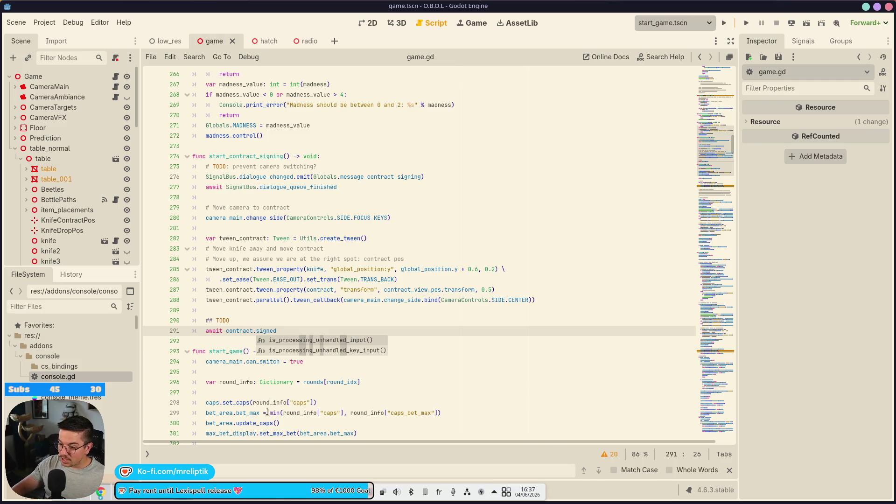
# Step: Comment out the await contract.signed line, save, and review the contract tween lines
pyautogui.moveTo(162, 498)
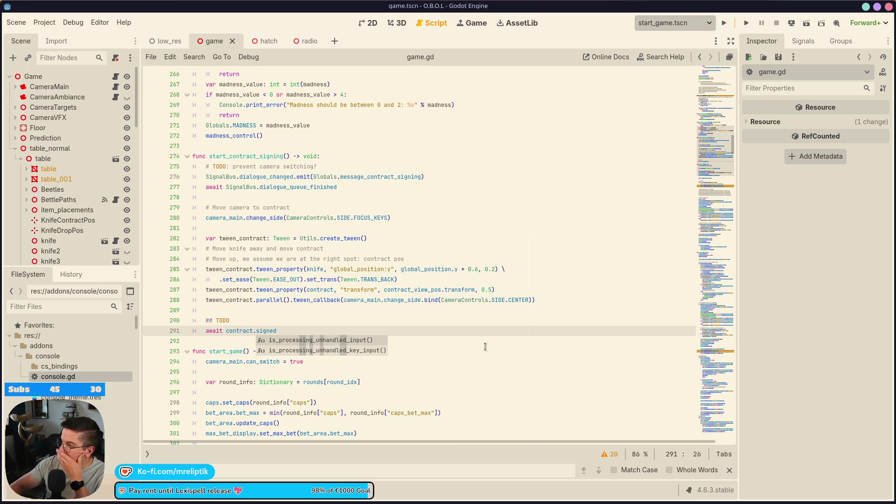
pyautogui.click(310, 332)
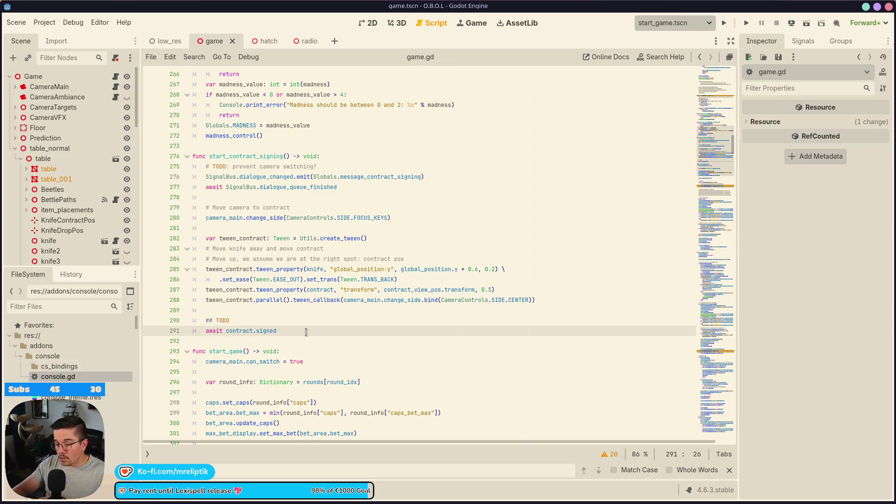
pyautogui.hotkey('ctrl', 'k')
pyautogui.hotkey('ctrl', 's')
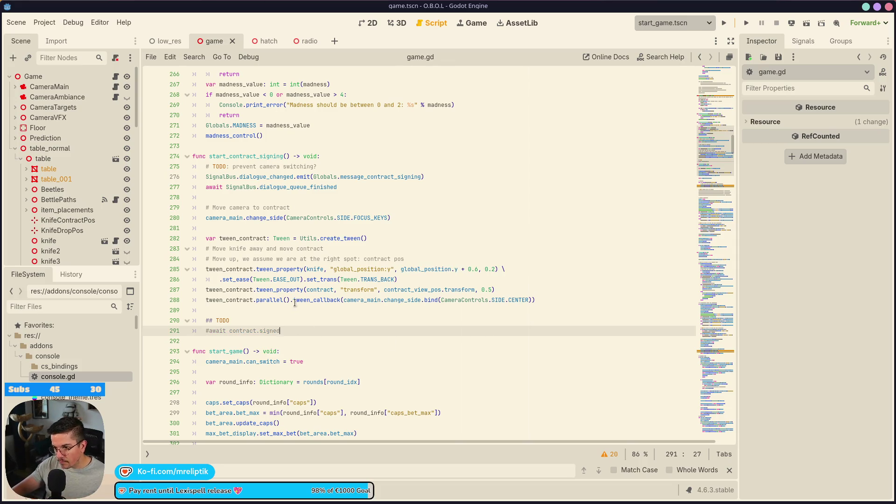
pyautogui.click(275, 318)
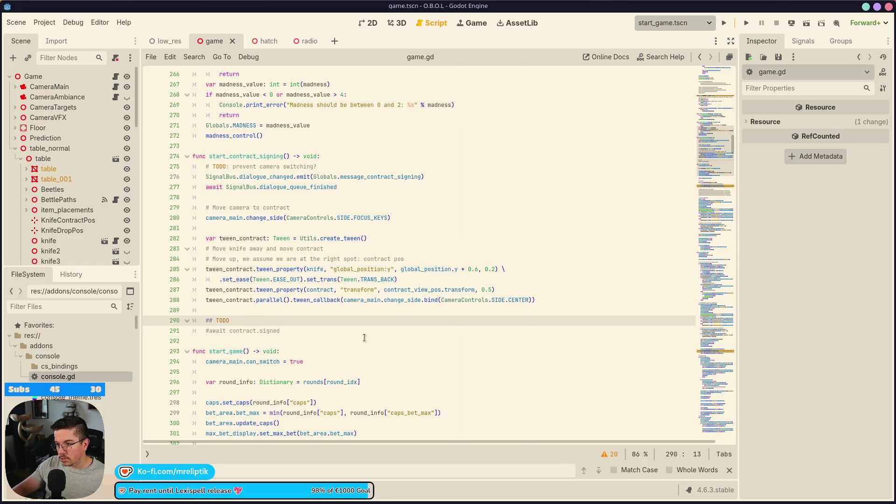
pyautogui.click(418, 290)
pyautogui.moveTo(537, 300)
pyautogui.mouseDown()
pyautogui.moveTo(198, 292)
pyautogui.moveTo(200, 272)
pyautogui.mouseUp()
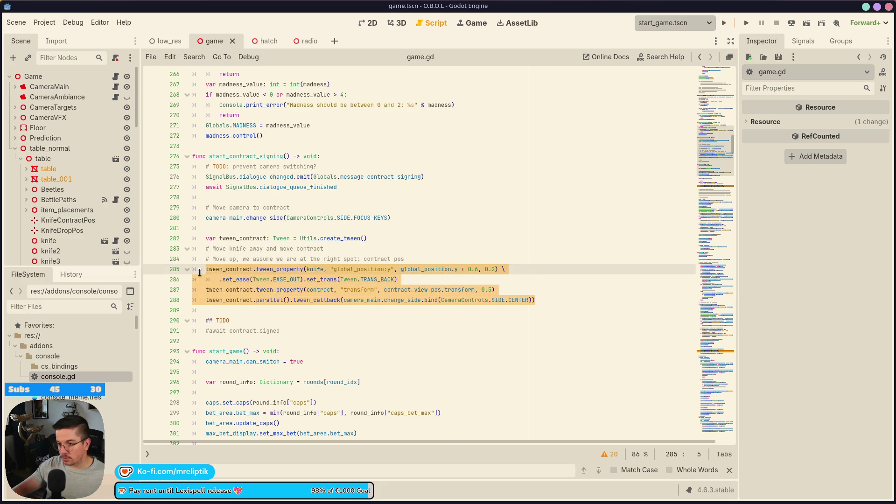
pyautogui.click(227, 321)
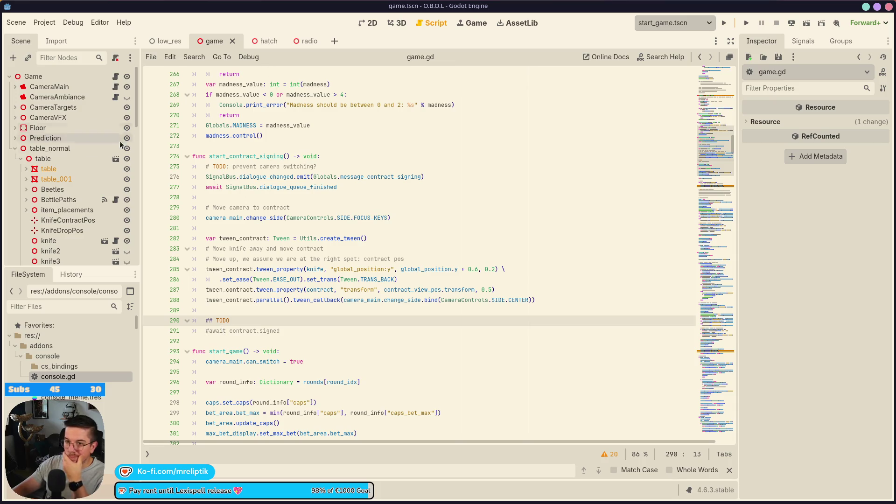
# Step: Open the contract scene, close the hatch scene tab, and place the contract tab beside game
pyautogui.scroll(-2, 56, 172)
pyautogui.scroll(-2, 56, 174)
pyautogui.click(65, 208)
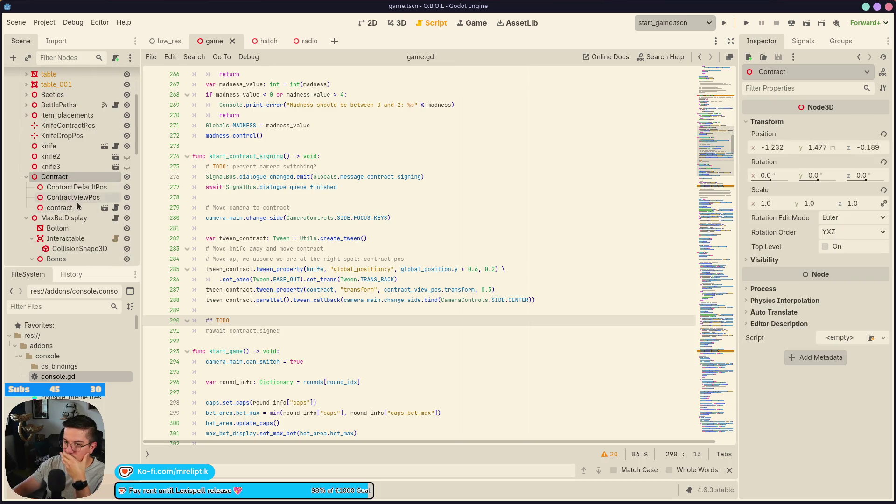
pyautogui.click(116, 207)
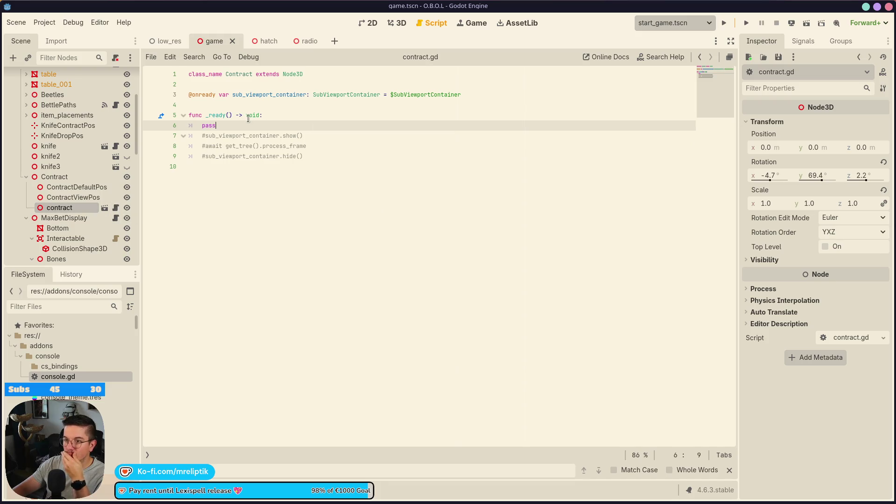
pyautogui.click(210, 85)
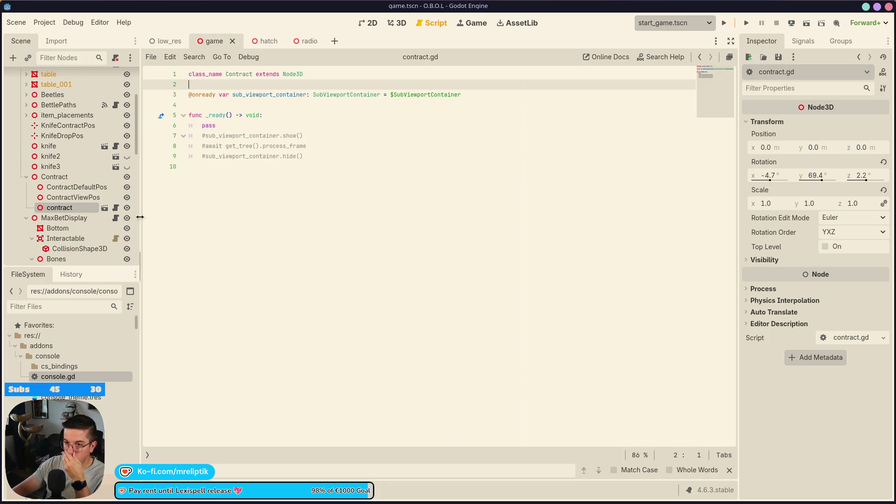
pyautogui.click(105, 207)
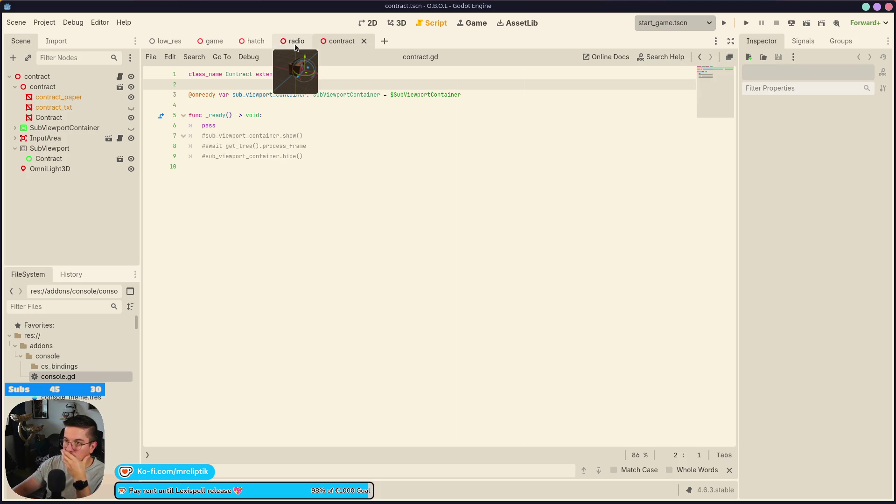
pyautogui.middleClick(251, 43)
pyautogui.moveTo(290, 43); pyautogui.dragTo(238, 44)
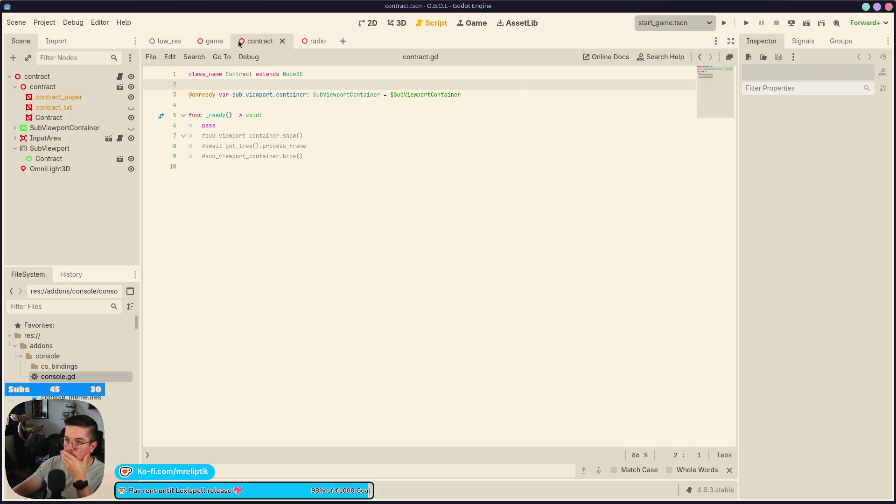
# Step: Declare 'signal signed()' below contract.gd's class_name line, then return to the game scene
pyautogui.click(121, 77)
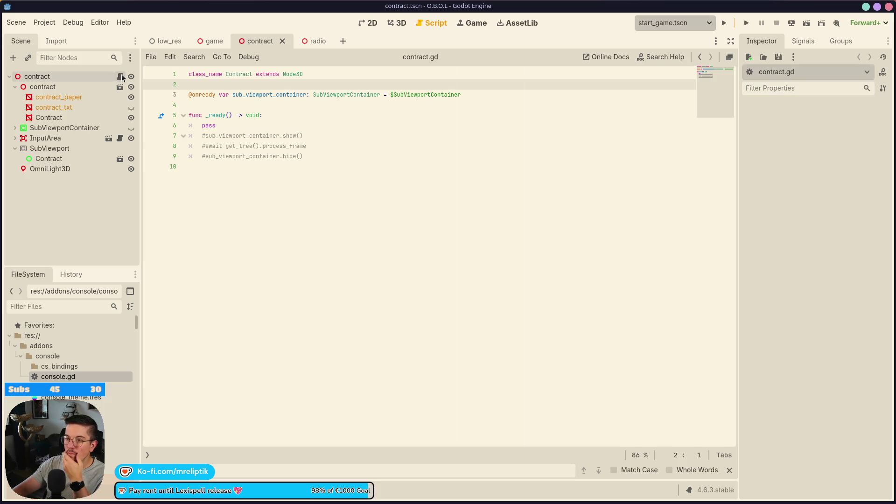
pyautogui.click(222, 86)
pyautogui.press('Return')
pyautogui.press('Return')
pyautogui.press('Up')
pyautogui.write('signal signe')
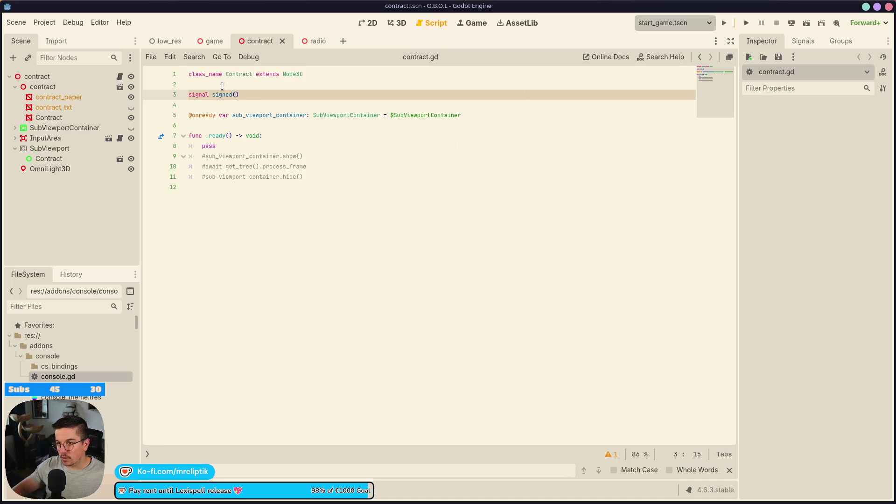
pyautogui.doubleClick(224, 96)
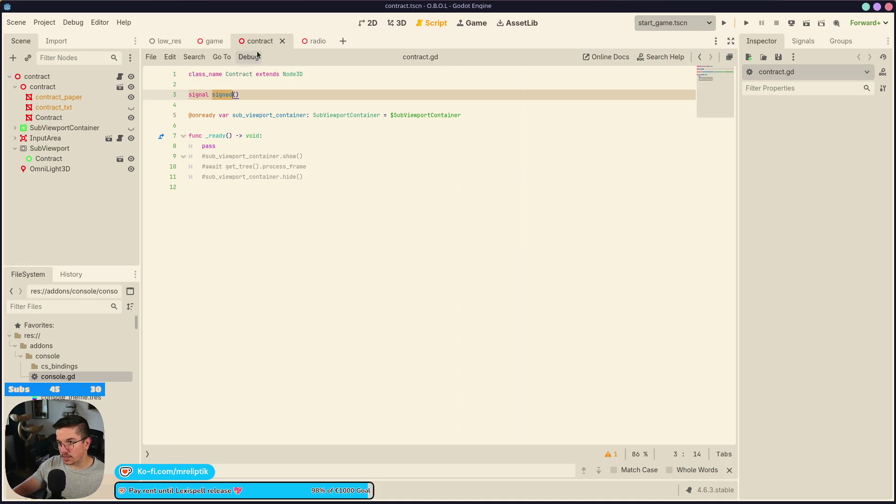
pyautogui.click(212, 41)
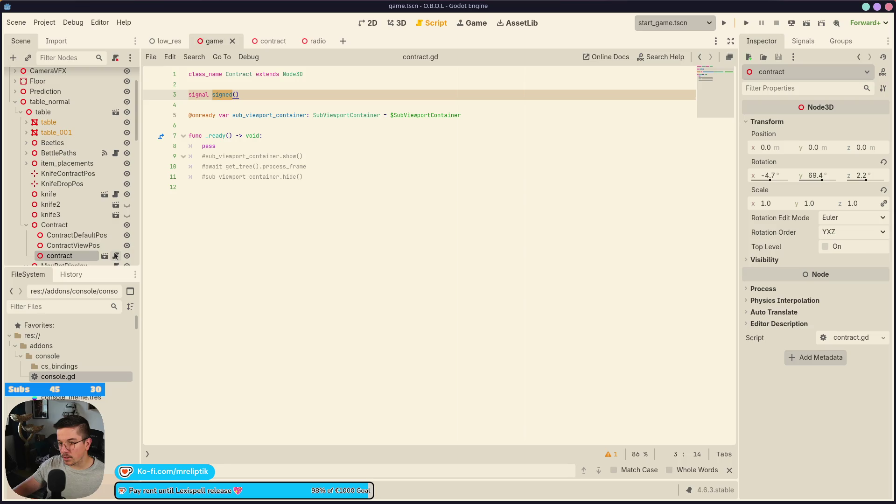
# Step: Uncomment the 'await contract.signed' line in game.gd and save
pyautogui.scroll(5, 119, 81)
pyautogui.click(116, 77)
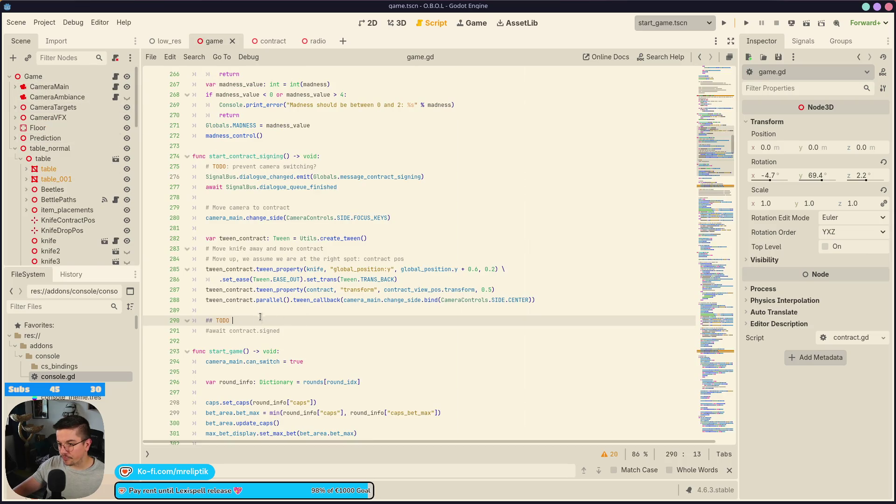
pyautogui.click(304, 330)
pyautogui.hotkey('ctrl', 'k')
pyautogui.hotkey('ctrl', 's')
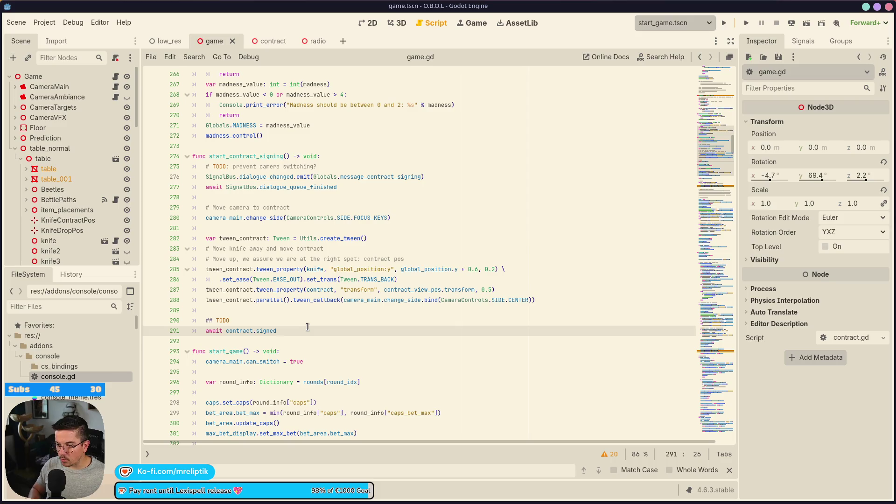
# Step: Copy the tween block from lines 282–288 and paste it below the await, then save
pyautogui.press('Return')
pyautogui.press('Return')
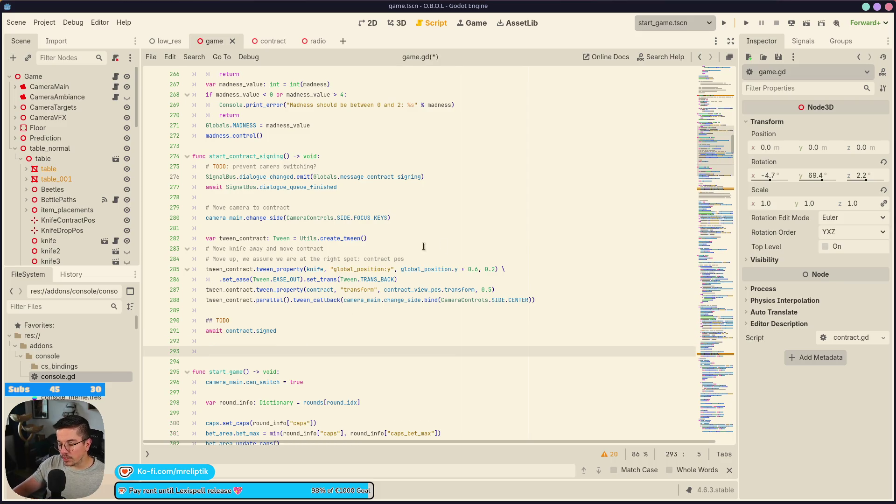
pyautogui.moveTo(537, 304)
pyautogui.mouseDown()
pyautogui.moveTo(268, 238)
pyautogui.moveTo(207, 238)
pyautogui.mouseUp()
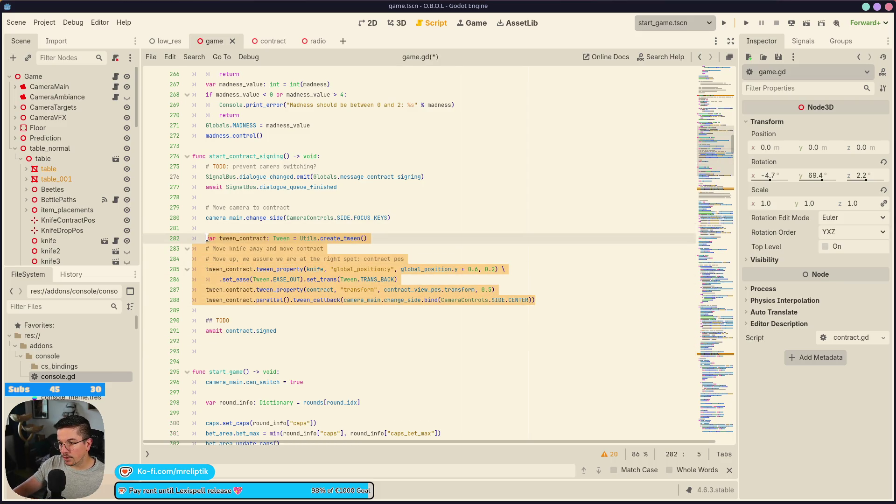
pyautogui.hotkey('ctrl', 'c')
pyautogui.click(308, 337)
pyautogui.press('Down')
pyautogui.hotkey('ctrl', 'v')
pyautogui.hotkey('ctrl', 's')
# Step: Remove 'var' and ': Tween' from the pasted first line so tween_contract is reassigned; save
pyautogui.scroll(-1, 299, 336)
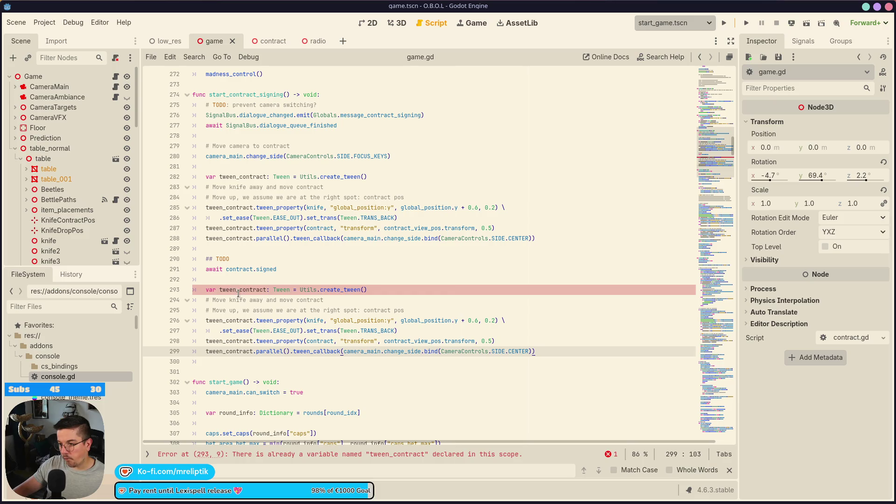
pyautogui.doubleClick(281, 289)
pyautogui.press('BackSpace')
pyautogui.press('BackSpace')
pyautogui.press('BackSpace')
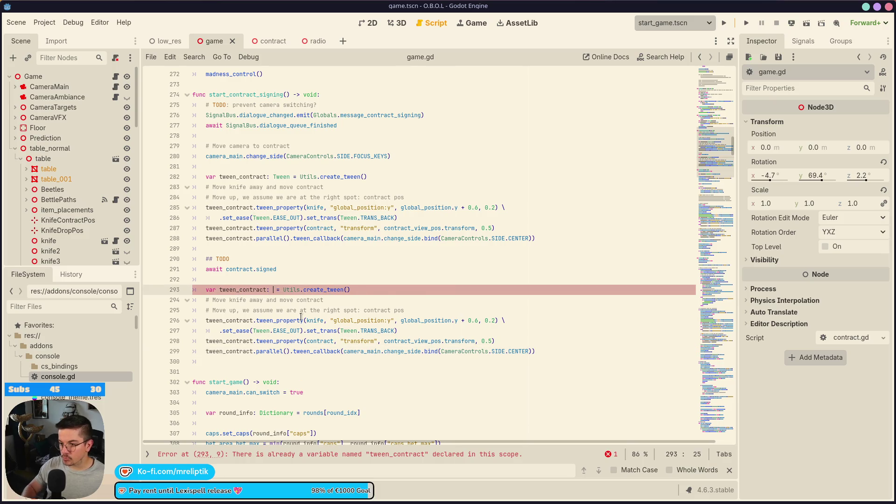
pyautogui.hotkey('ctrl', 'Left')
pyautogui.press('BackSpace')
pyautogui.press('BackSpace')
pyautogui.press('BackSpace')
pyautogui.hotkey('ctrl', 's')
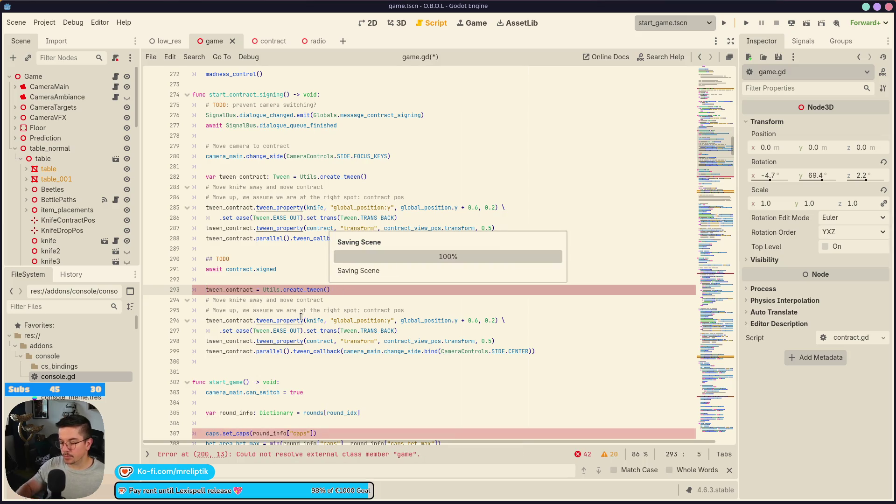
pyautogui.click(263, 340)
pyautogui.hotkey('ctrl', 's')
# Step: Glance at the contract scene, then review the copied knife tween's global_position in game.gd
pyautogui.click(260, 41)
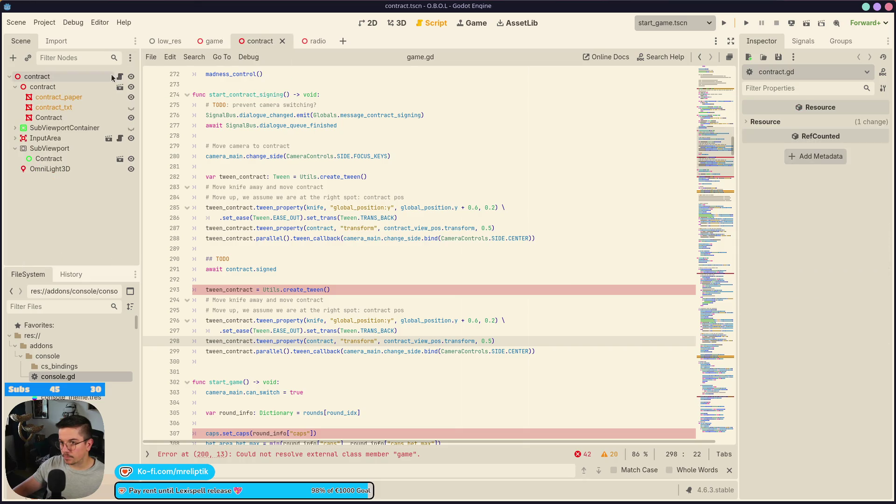
pyautogui.click(215, 42)
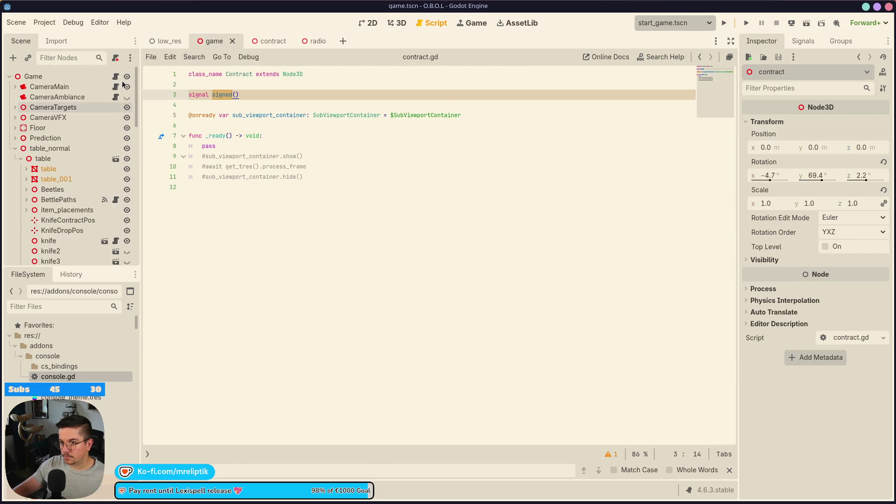
pyautogui.scroll(2, 313, 339)
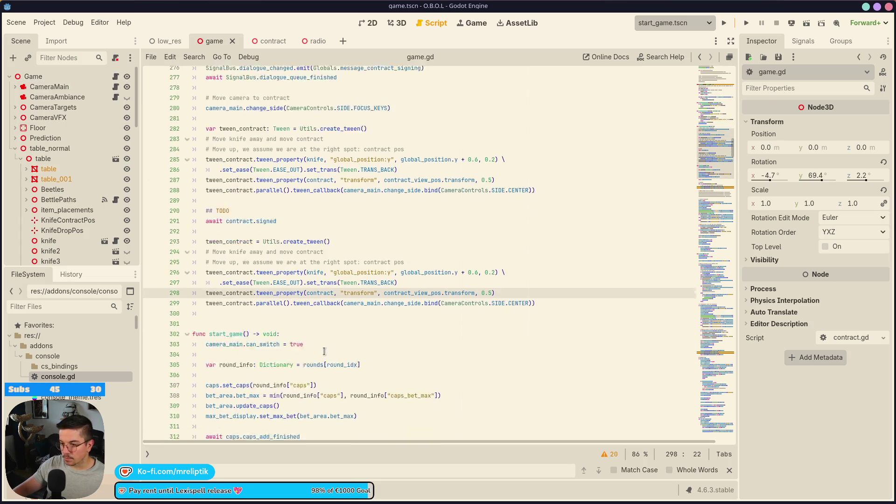
pyautogui.click(313, 340)
pyautogui.scroll(-2, 310, 331)
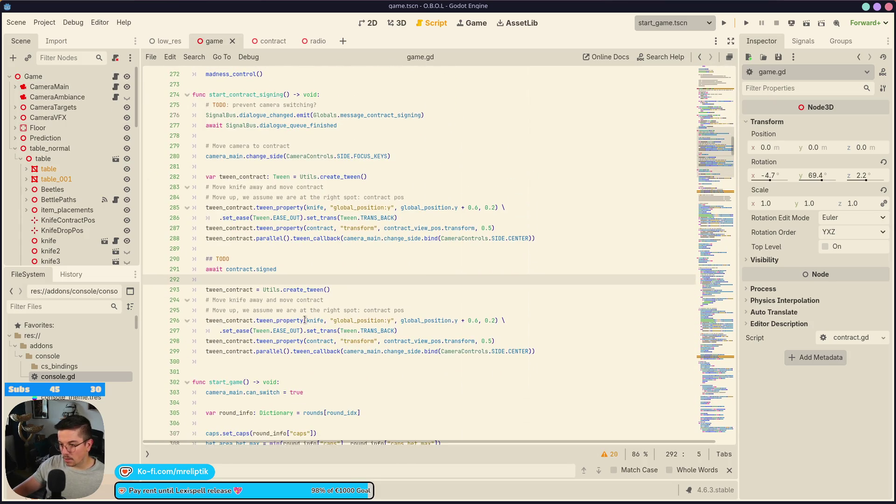
pyautogui.doubleClick(416, 322)
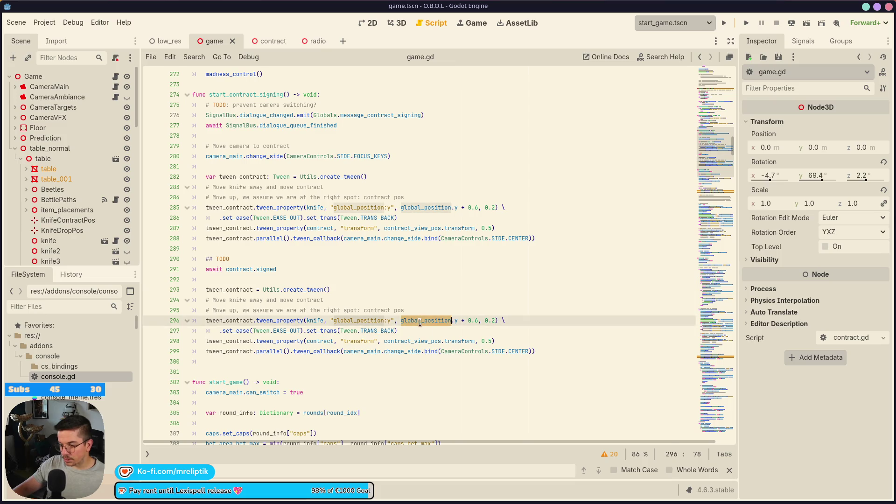
pyautogui.scroll(3, 429, 321)
pyautogui.click(326, 187)
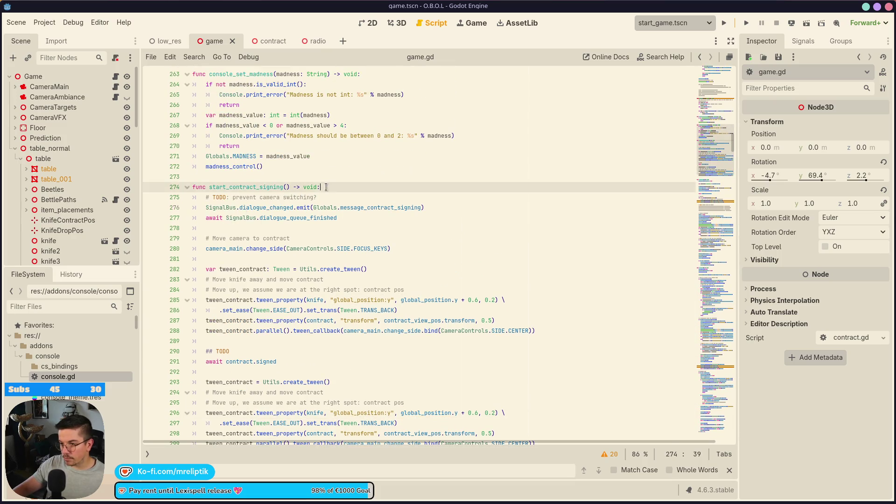
# Step: Start a new variable declaration at the top of start_contract_signing, typed as Transform3D
pyautogui.press('Return')
pyautogui.press('Return')
pyautogui.press('Up')
pyautogui.write('var de')
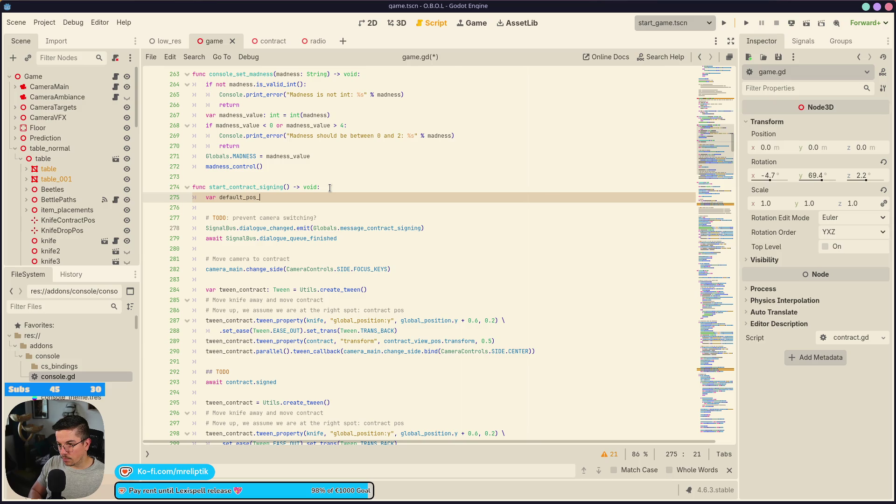
pyautogui.press('BackSpace')
pyautogui.write('knife_')
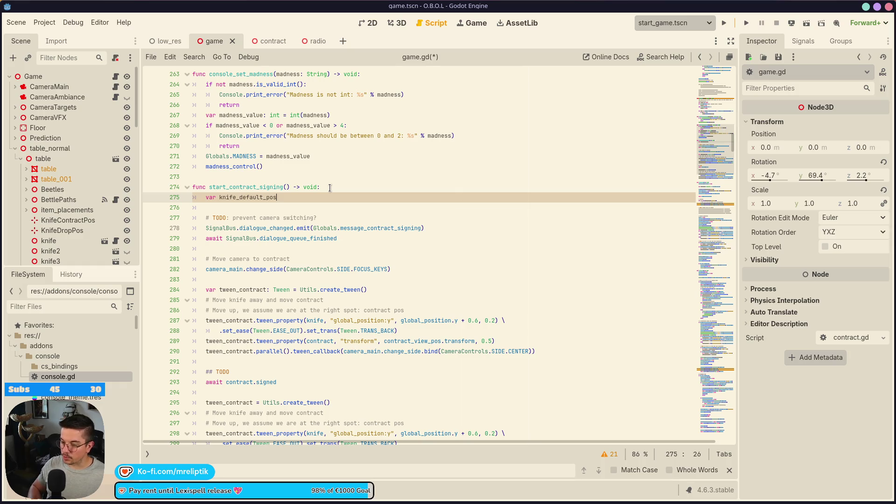
pyautogui.press('Down')
pyautogui.hotkey('ctrl', 'shift', 'Return')
pyautogui.write('var')
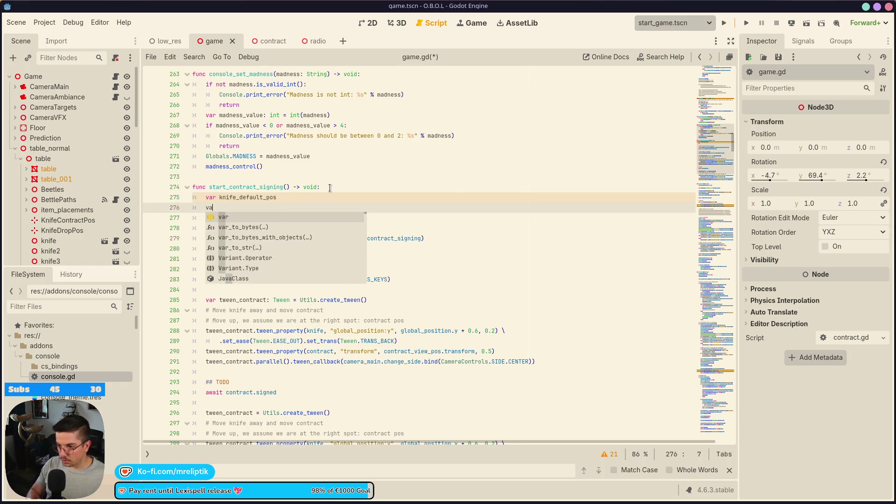
pyautogui.press('BackSpace')
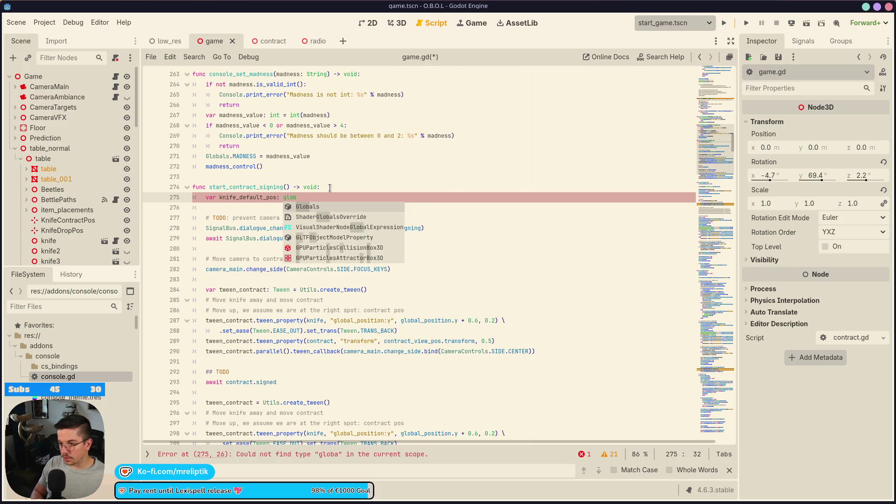
pyautogui.press('Escape')
pyautogui.write('Trans')
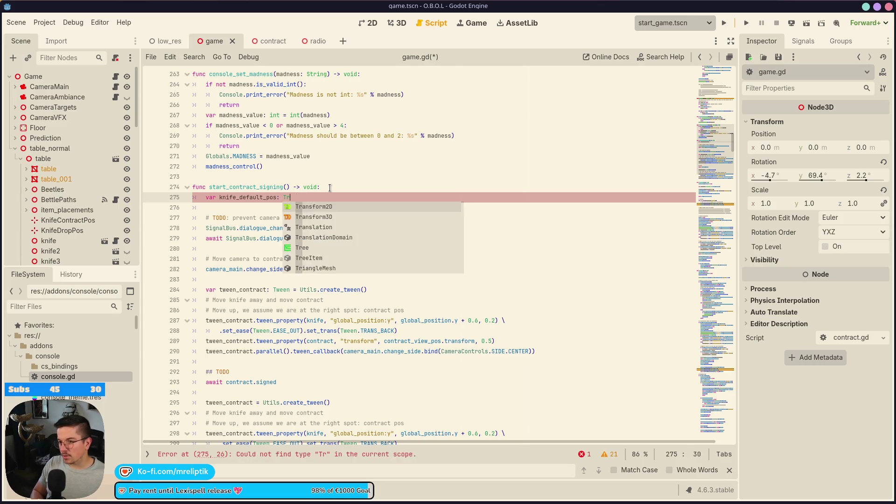
pyautogui.press('Down')
pyautogui.press('Return')
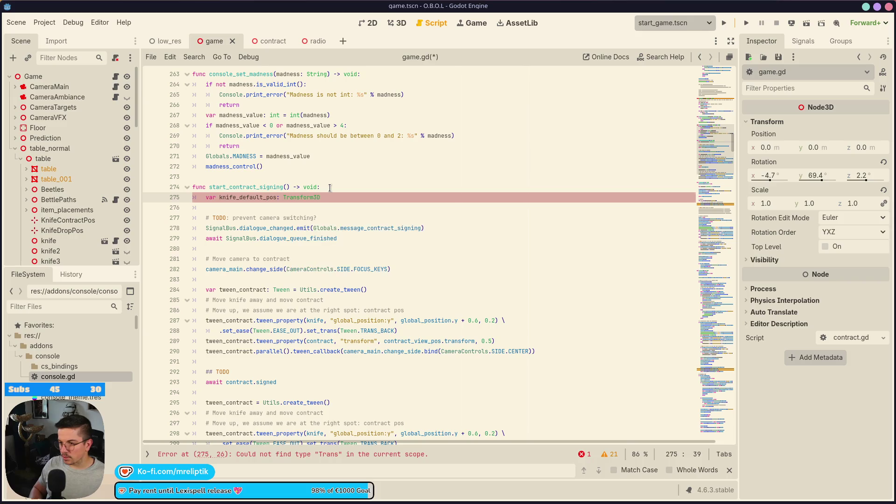
# Step: Name it knife_default_transf, assign knife.global_transform, and save game.gd
pyautogui.hotkey('ctrl', 'Left')
pyautogui.hotkey('ctrl', 'Left')
pyautogui.press('BackSpace')
pyautogui.press('BackSpace')
pyautogui.press('BackSpace')
pyautogui.write('transf: Tran')
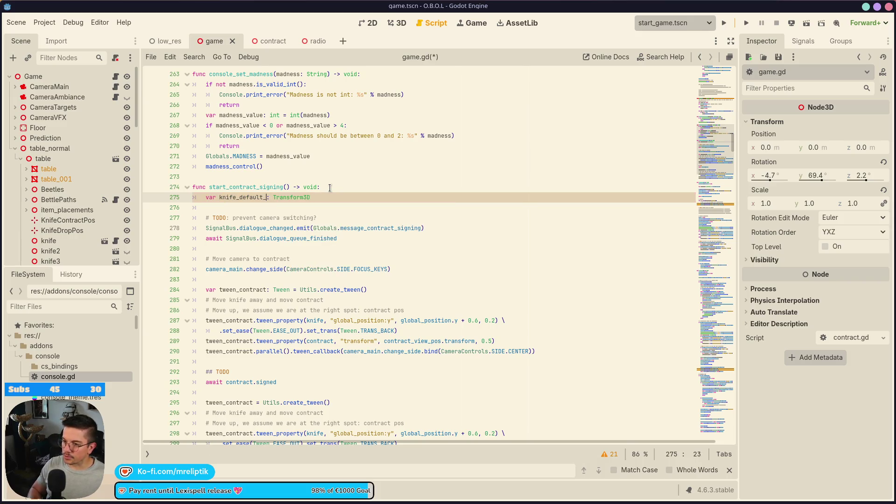
pyautogui.write('sform3D = knife.')
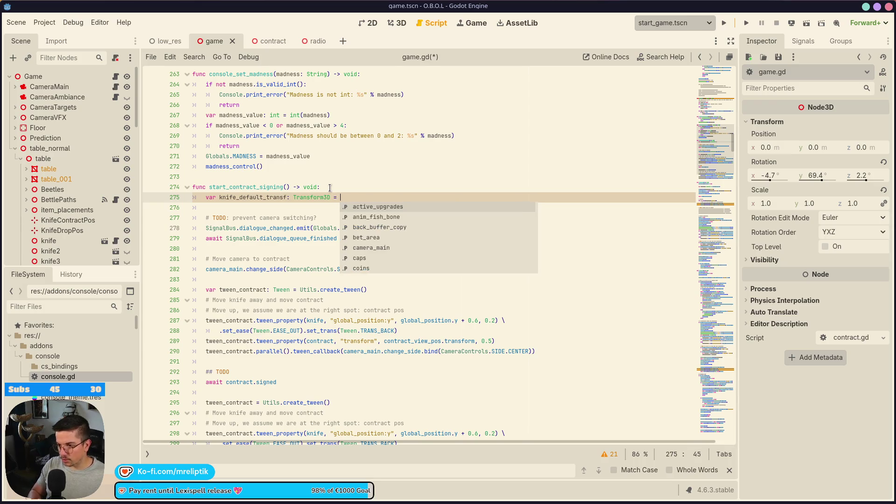
pyautogui.write('tran')
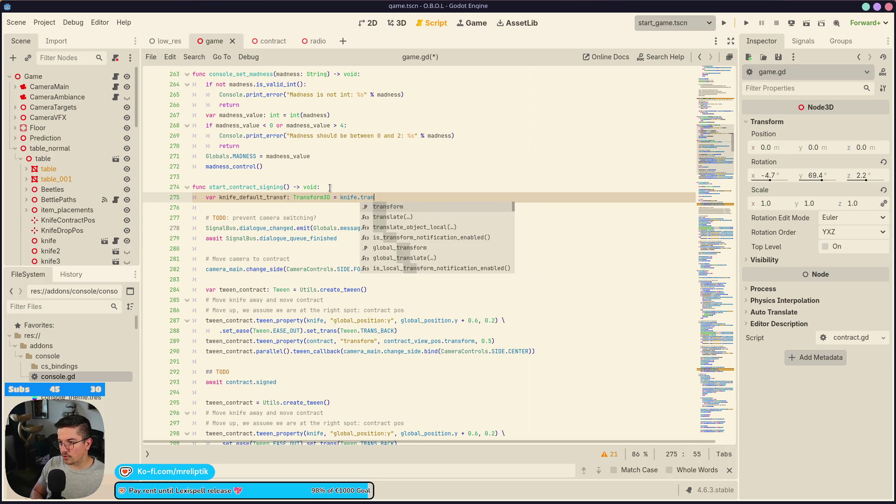
pyautogui.press('BackSpace')
pyautogui.press('BackSpace')
pyautogui.press('BackSpace')
pyautogui.press('BackSpace')
pyautogui.write('glo')
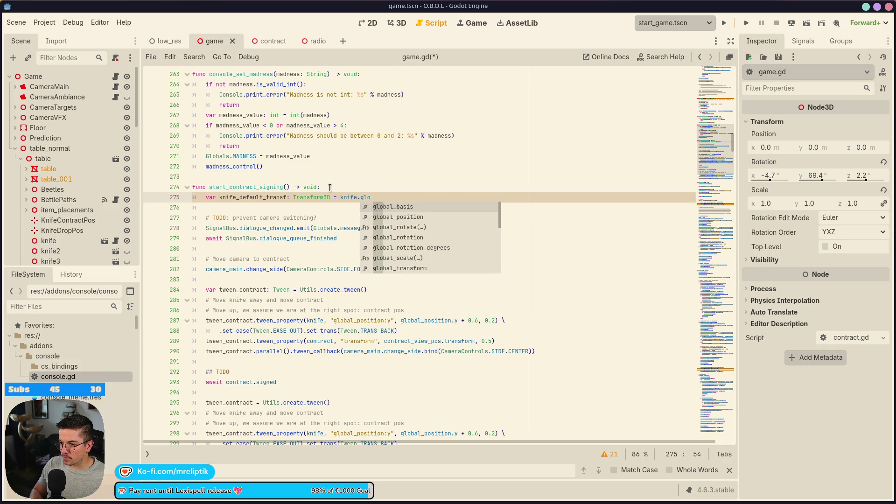
pyautogui.press('Down')
pyautogui.press('Down')
pyautogui.press('Down')
pyautogui.press('Return')
pyautogui.hotkey('ctrl', 's')
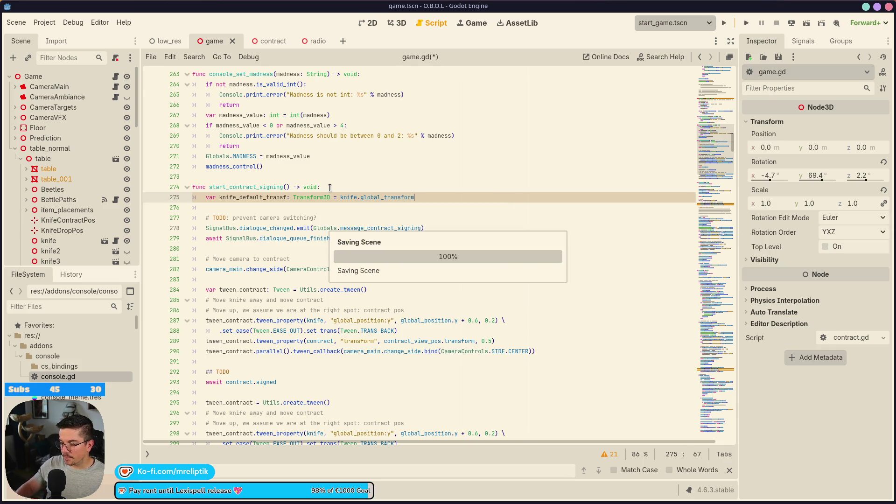
pyautogui.scroll(-2, 330, 187)
pyautogui.doubleClick(241, 136)
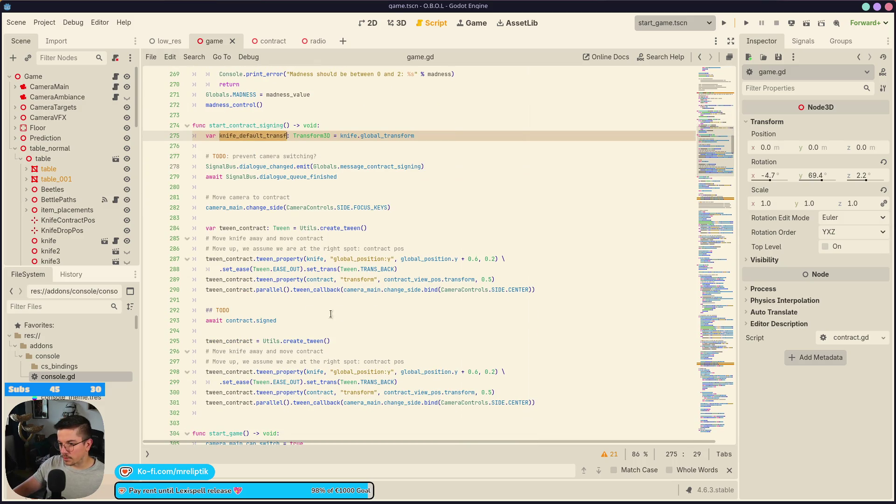
# Step: Replace the copied knife tween's property path with knife_default_transf.origin and save
pyautogui.scroll(-2, 340, 313)
pyautogui.doubleClick(356, 310)
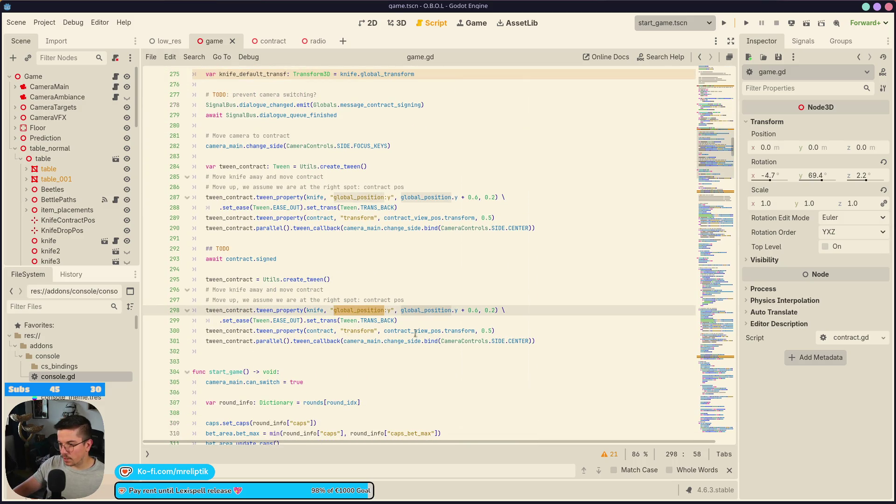
pyautogui.press('Right')
pyautogui.press('Right')
pyautogui.press('Right')
pyautogui.hotkey('shift', 'Left')
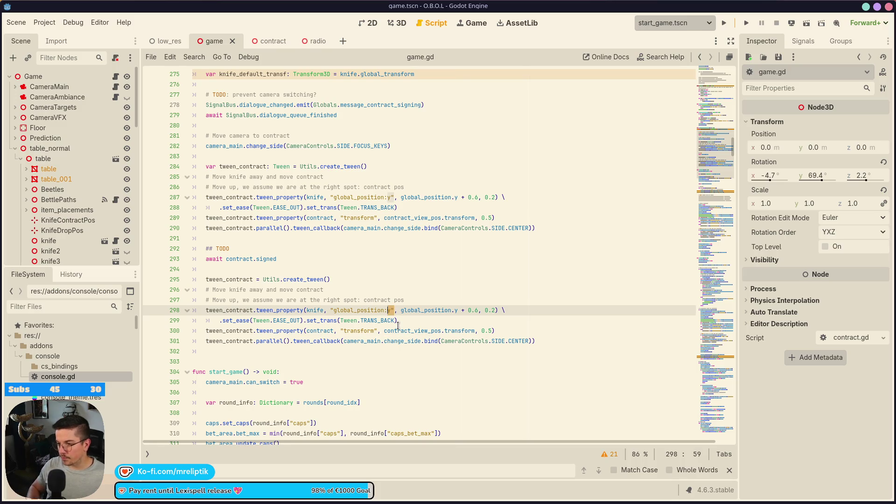
pyautogui.hotkey('ctrl', 'shift', 'Left')
pyautogui.hotkey('ctrl', 'shift', 'Left')
pyautogui.hotkey('ctrl', 'v')
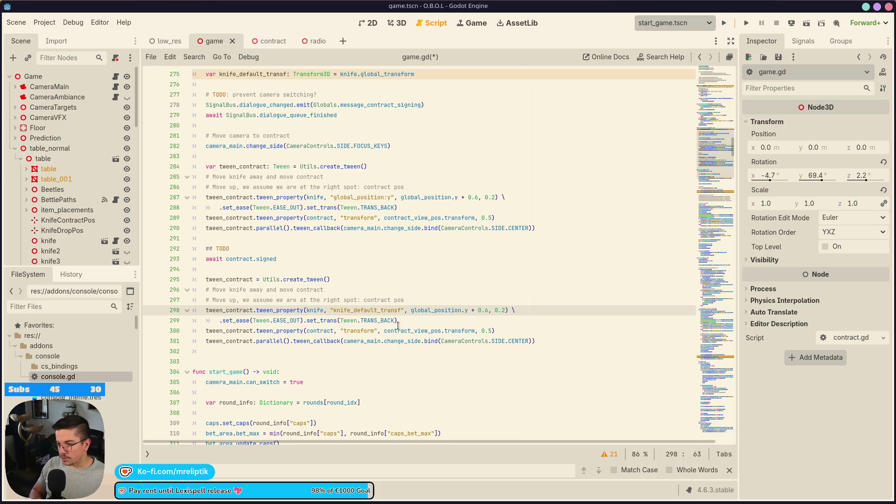
pyautogui.write('.')
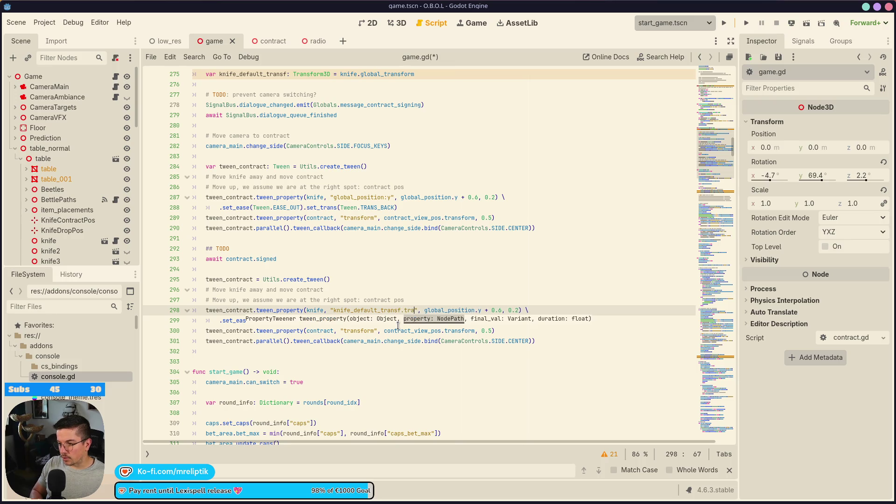
pyautogui.write('origin')
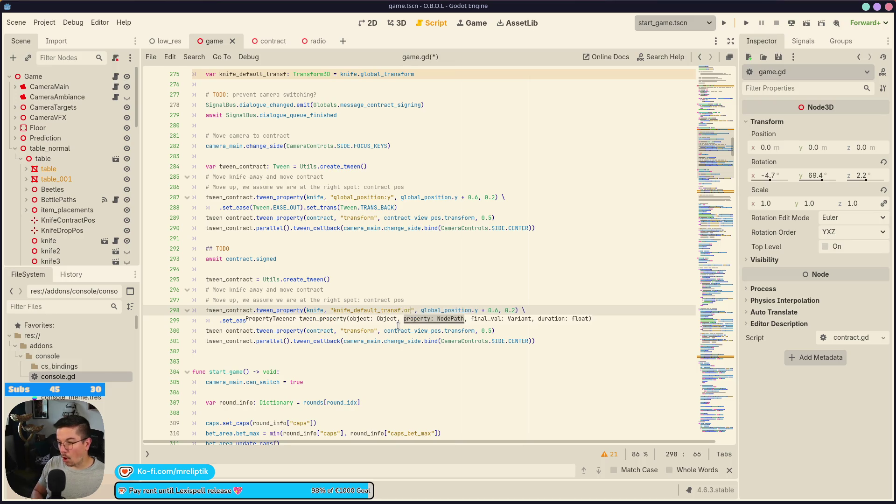
pyautogui.hotkey('ctrl', 's')
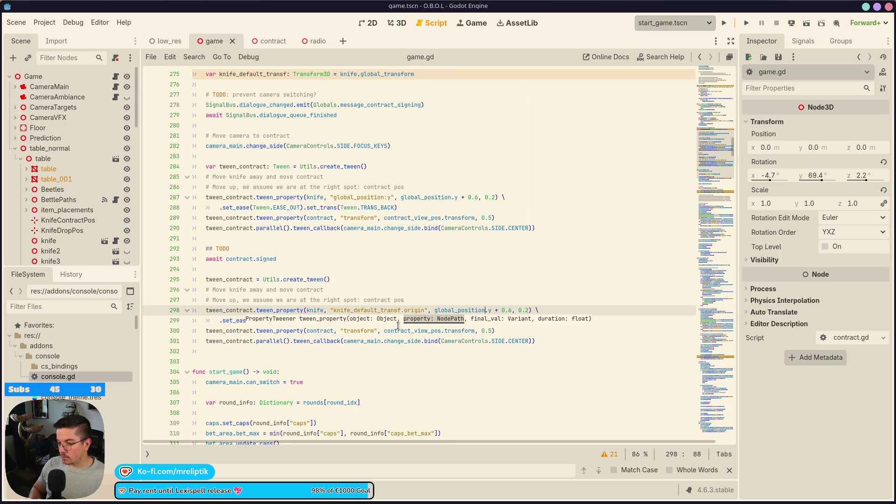
# Step: Make the knife tween animate global_transform back to knife_default_transf, and save
pyautogui.hotkey('ctrl', 'Left')
pyautogui.hotkey('ctrl', 'Left')
pyautogui.hotkey('ctrl', 'shift', 'Left')
pyautogui.hotkey('ctrl', 'shift', 'Left')
pyautogui.hotkey('ctrl', 'shift', 'Left')
pyautogui.hotkey('ctrl', 'c')
pyautogui.write('gl')
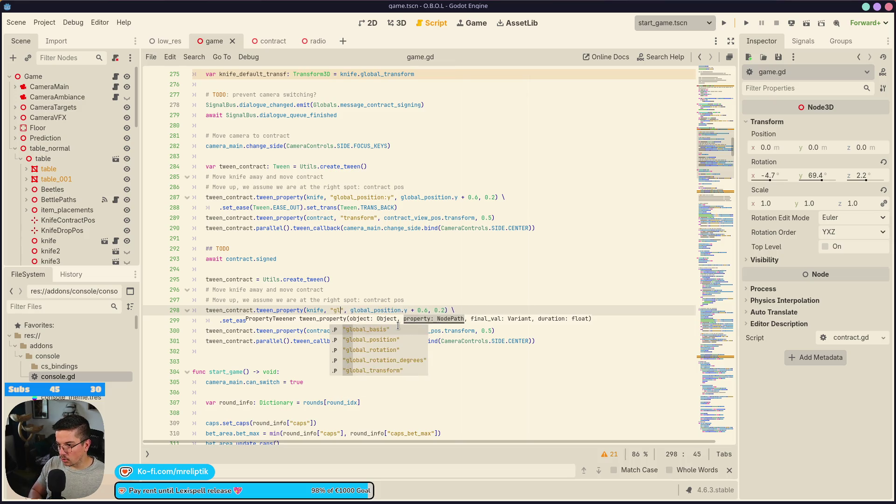
pyautogui.write('obal')
pyautogui.press('Down')
pyautogui.press('Down')
pyautogui.press('Down')
pyautogui.press('Return')
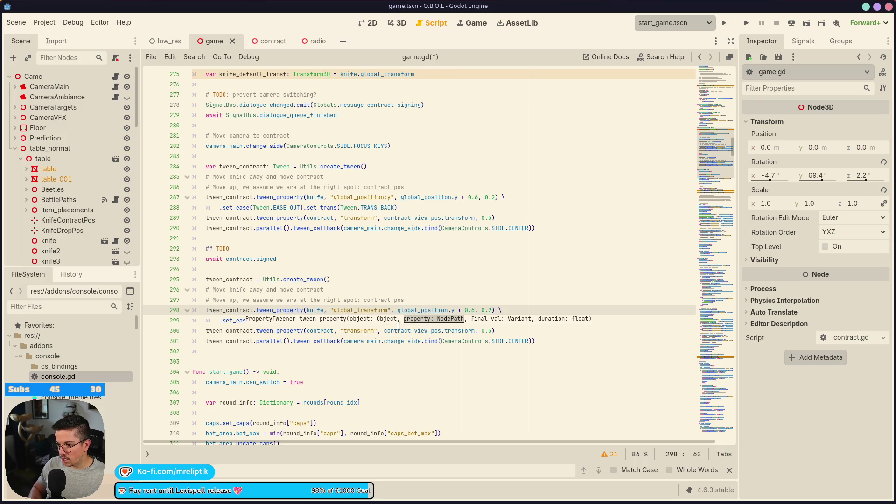
pyautogui.press('Right')
pyautogui.press('Right')
pyautogui.press('Right')
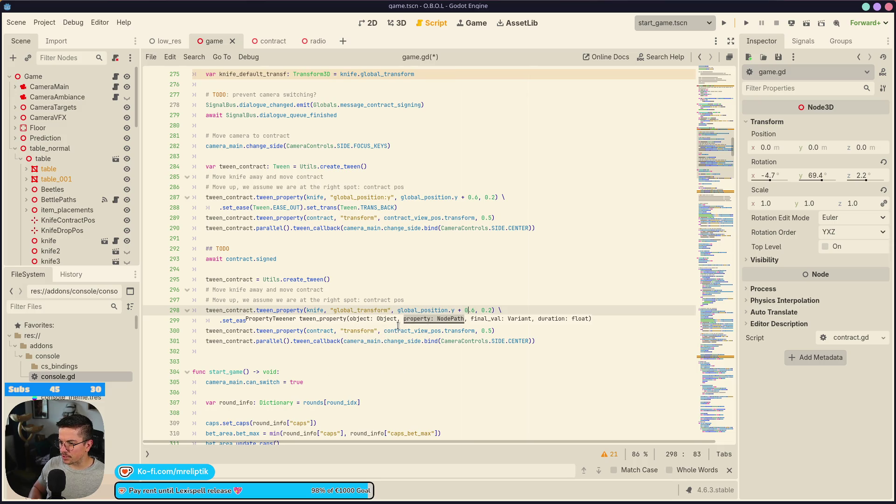
pyautogui.press('Right')
pyautogui.press('Right')
pyautogui.hotkey('ctrl', 'shift', 'Left')
pyautogui.hotkey('ctrl', 'shift', 'Left')
pyautogui.hotkey('ctrl', 'shift', 'Left')
pyautogui.hotkey('ctrl', 'v')
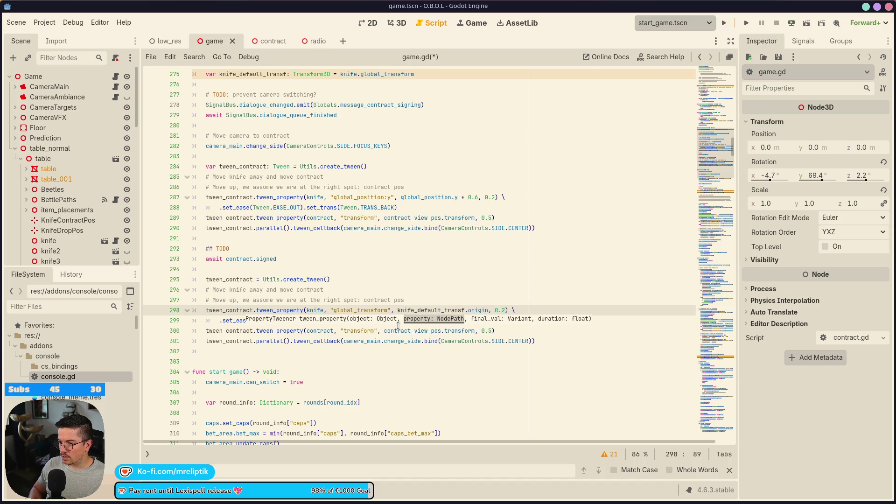
pyautogui.press('BackSpace')
pyautogui.press('BackSpace')
pyautogui.press('BackSpace')
pyautogui.hotkey('ctrl', 's')
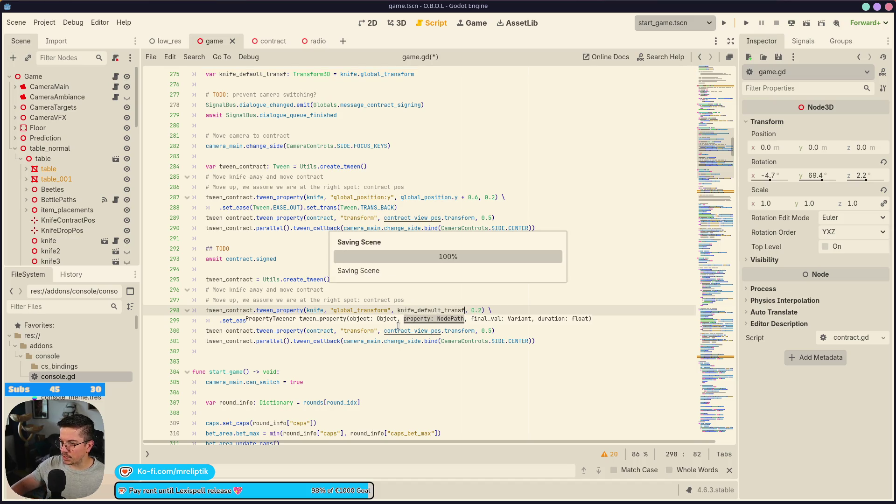
# Step: Make the contract tween animate global_transform toward contract_default_pos.global_transform
pyautogui.click(302, 321)
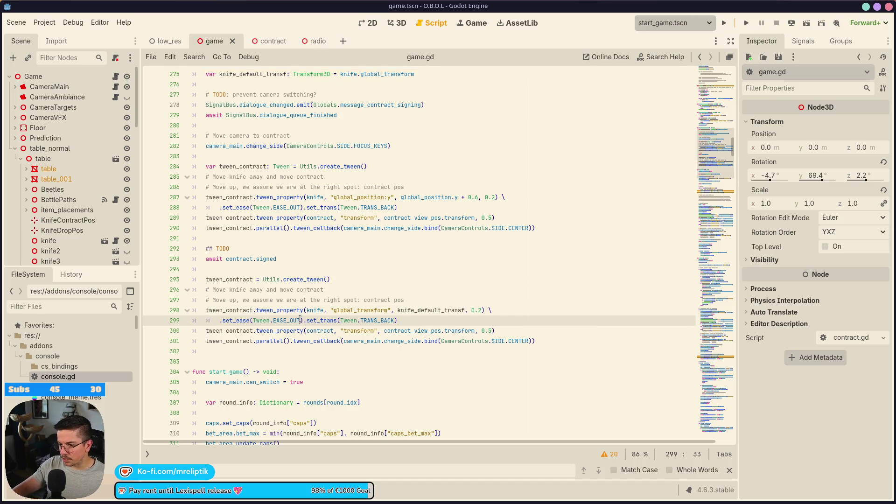
pyautogui.click(361, 330)
pyautogui.doubleClick(321, 330)
pyautogui.doubleClick(358, 331)
pyautogui.click(419, 330)
pyautogui.doubleClick(419, 331)
pyautogui.doubleClick(358, 330)
pyautogui.write('global')
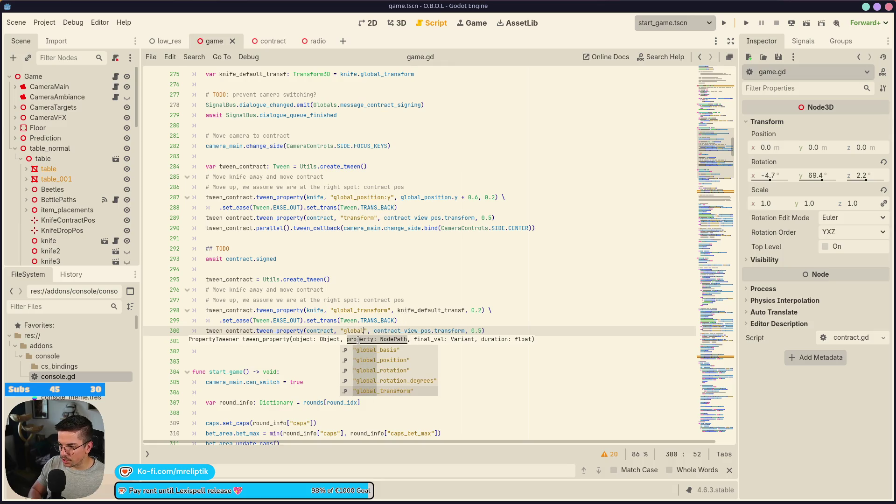
pyautogui.press('Return')
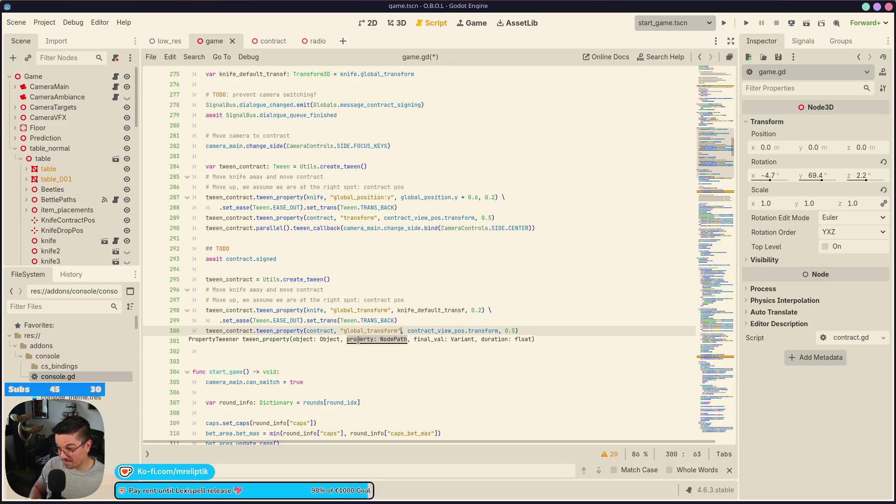
pyautogui.hotkey('ctrl', 'Right')
pyautogui.hotkey('ctrl', 'shift', 'Left')
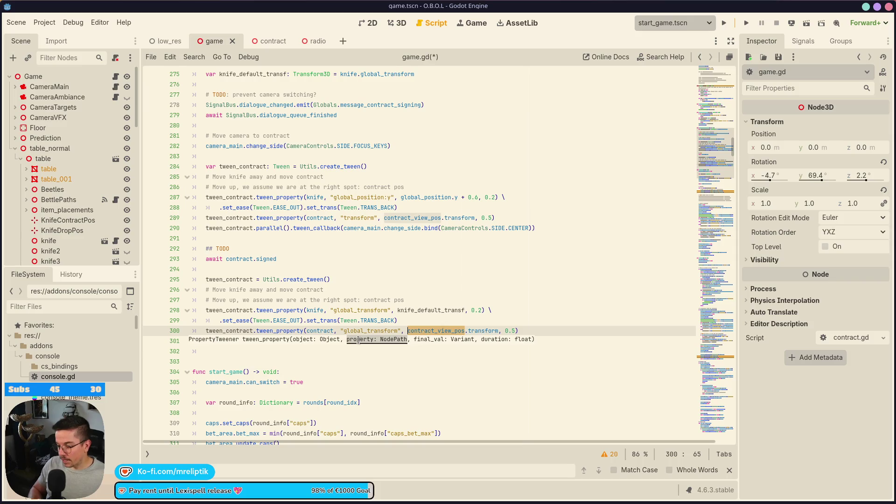
pyautogui.write('contra')
pyautogui.press('Down')
pyautogui.press('Return')
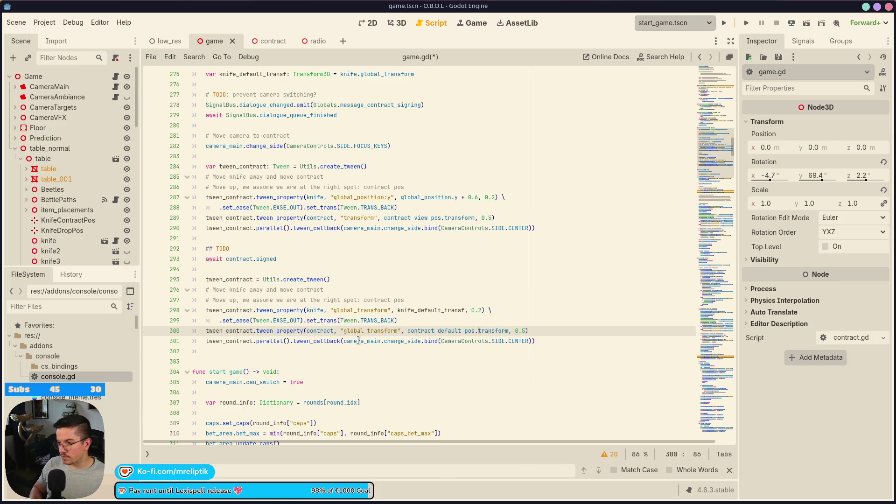
pyautogui.hotkey('ctrl', 'shift', 'Right')
pyautogui.write('global')
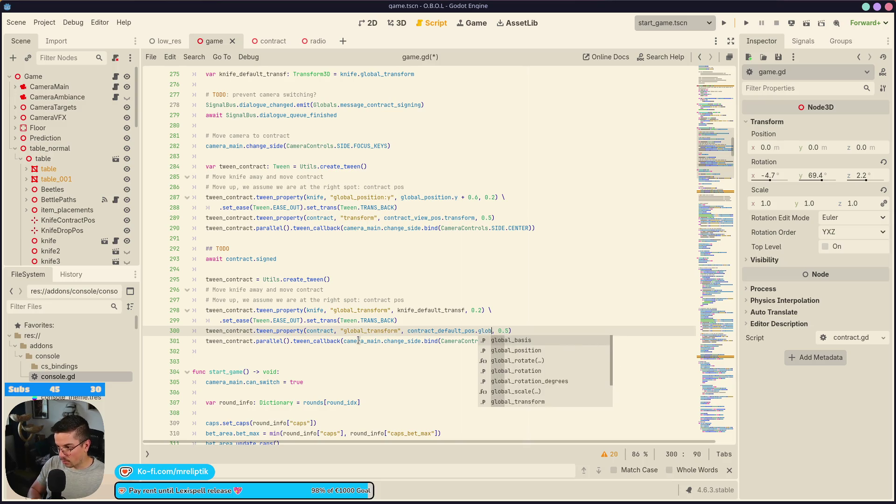
pyautogui.press('Down')
pyautogui.press('Down')
pyautogui.press('Down')
pyautogui.press('Down')
pyautogui.press('Down')
pyautogui.press('Down')
pyautogui.press('Return')
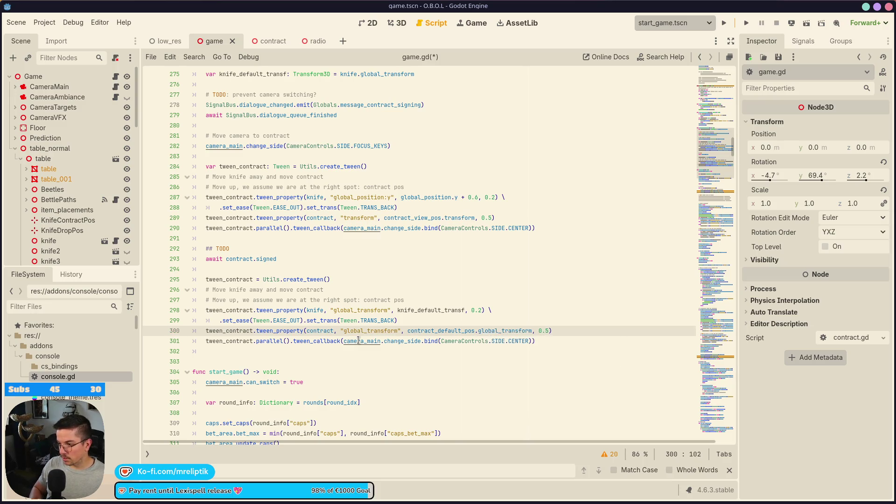
# Step: Switch the earlier contract_view_pos tween to global_transform as well, and save
pyautogui.press('Up')
pyautogui.press('Up')
pyautogui.press('Up')
pyautogui.press('Up')
pyautogui.press('Up')
pyautogui.press('Up')
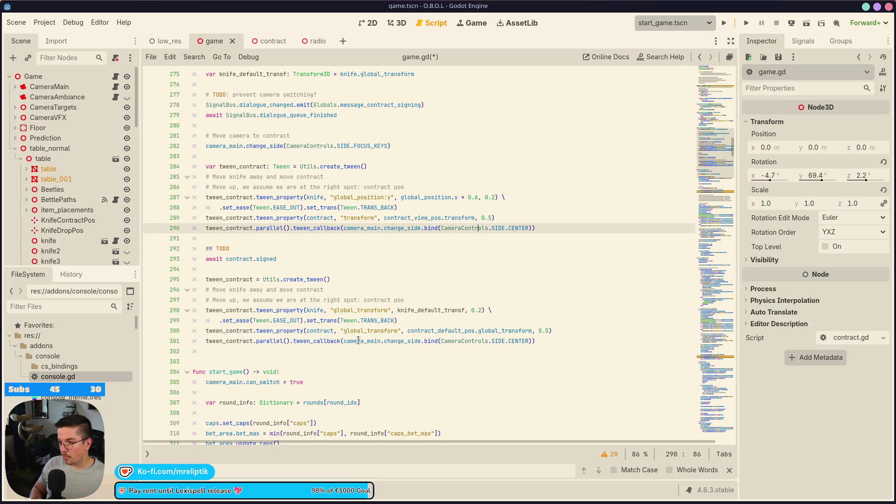
pyautogui.hotkey('ctrl', 'Right')
pyautogui.hotkey('ctrl', 'shift', 'Right')
pyautogui.write('global_transform')
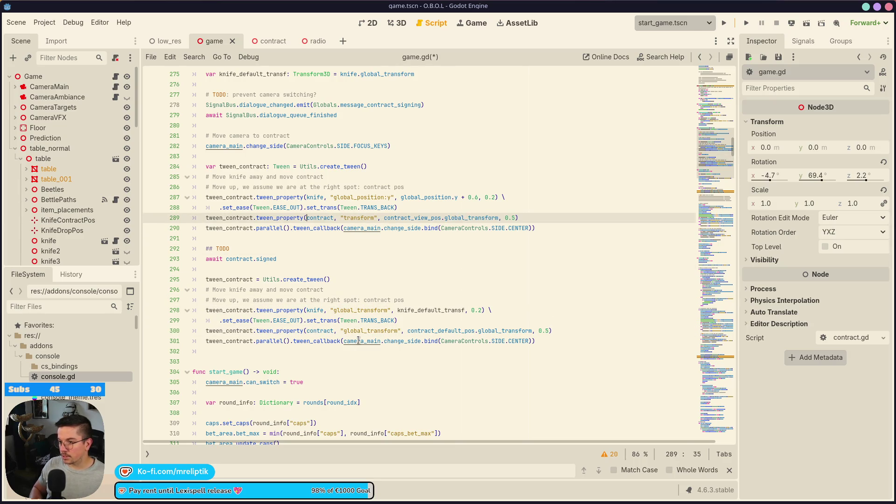
pyautogui.hotkey('ctrl', 'Right')
pyautogui.hotkey('ctrl', 'shift', 'Right')
pyautogui.write('global_transform')
pyautogui.hotkey('ctrl', 's')
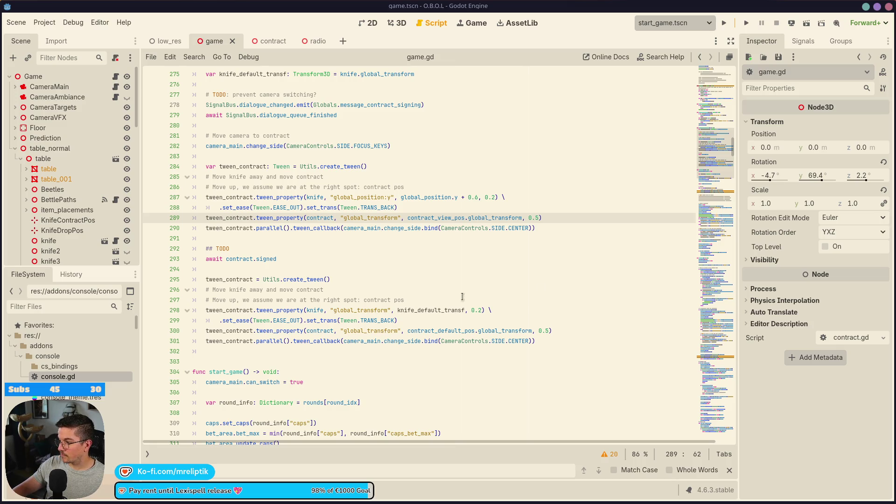
pyautogui.click(345, 248)
pyautogui.hotkey('ctrl', 's')
# Step: Delete the blank line above func start_game, save game.gd, and open the contract scene
pyautogui.scroll(-2, 301, 282)
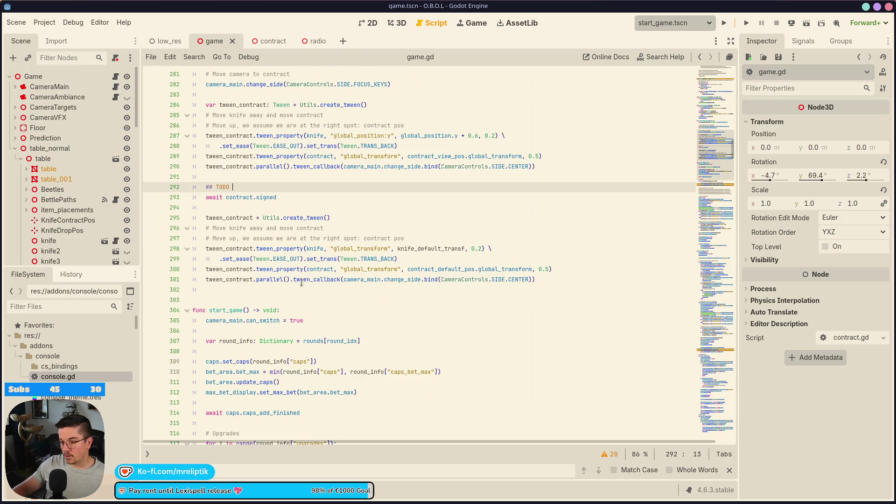
pyautogui.click(270, 292)
pyautogui.press('Delete')
pyautogui.hotkey('ctrl', 's')
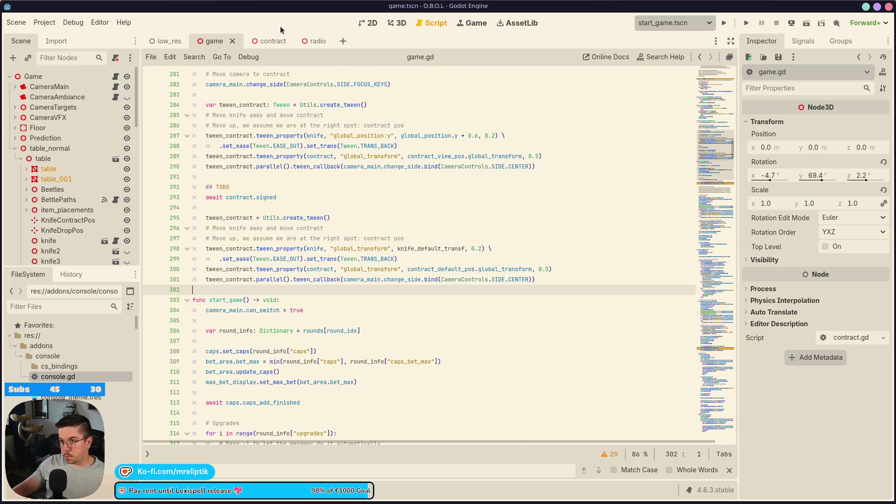
pyautogui.click(262, 42)
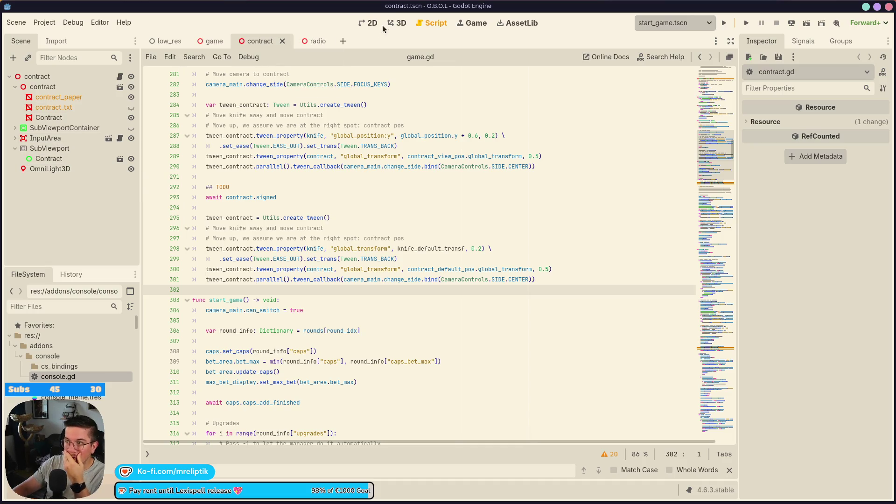
pyautogui.click(474, 25)
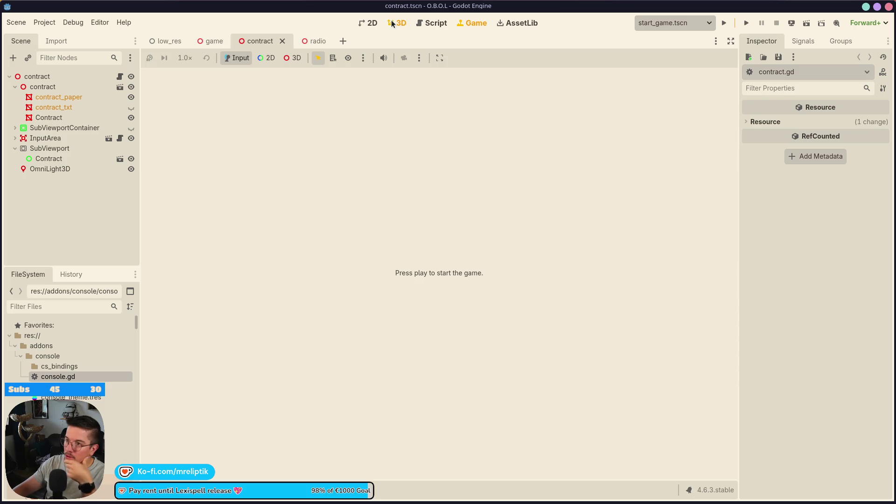
# Step: In the 3D view, select the root contract node and open its contract.gd script
pyautogui.click(398, 23)
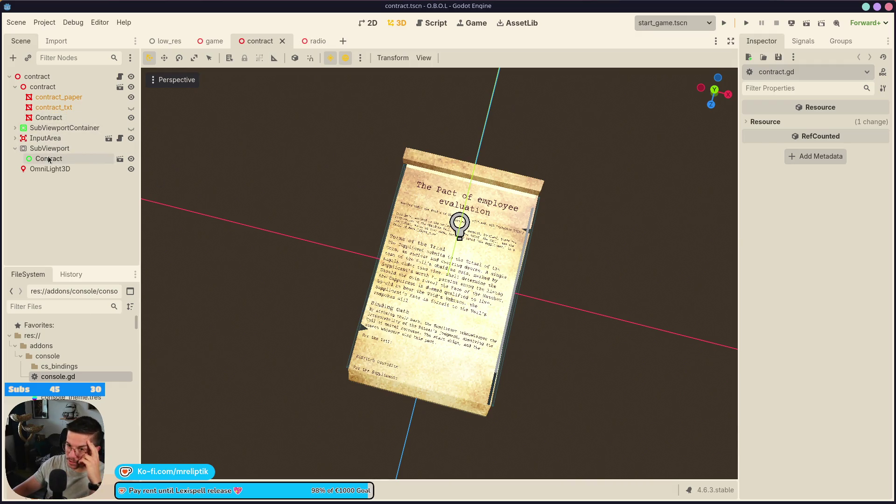
pyautogui.click(54, 77)
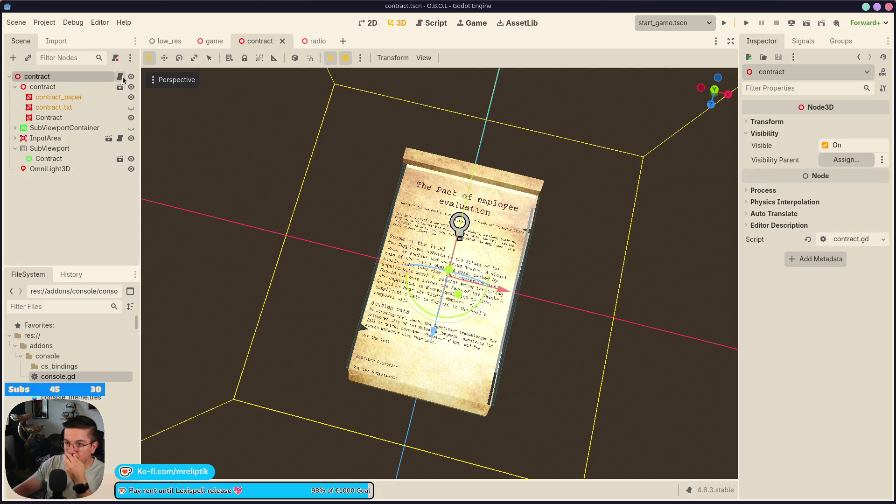
pyautogui.click(120, 76)
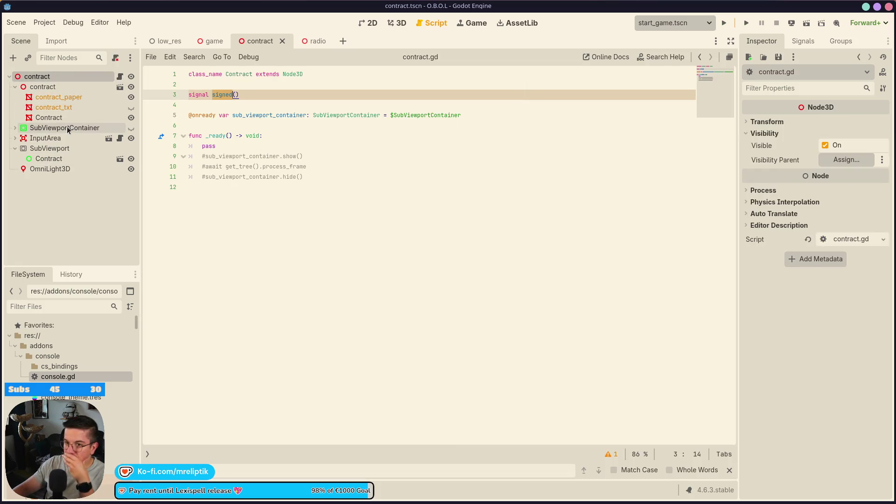
# Step: Add func start_sign() -> void awaiting a 4.0-second create_timer timeout, and save contract.gd
pyautogui.click(223, 207)
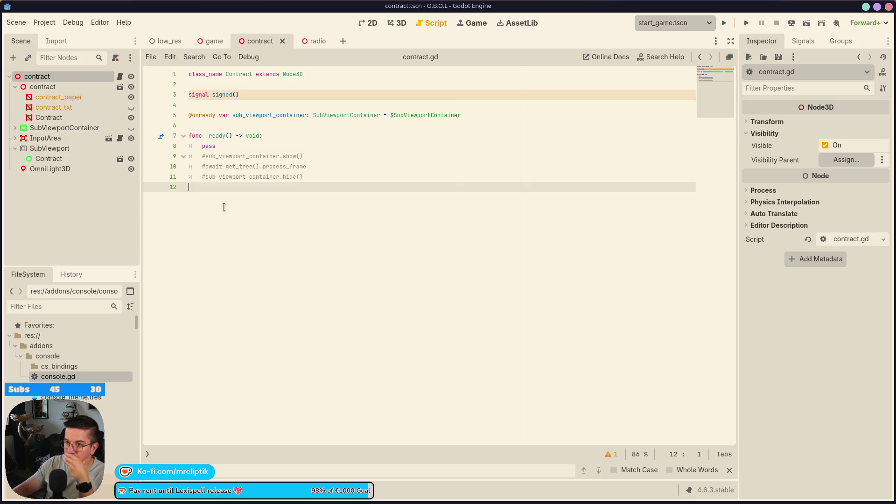
pyautogui.press('Return')
pyautogui.write('func sta')
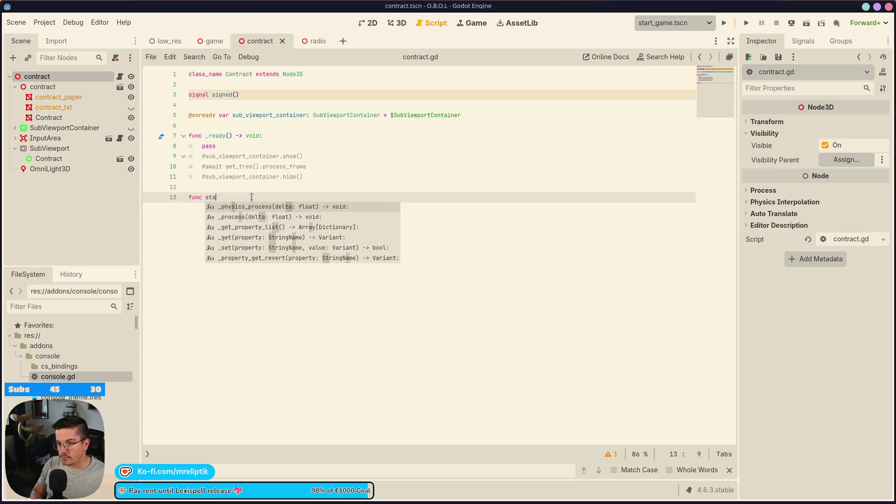
pyautogui.write('rt_sign() -> void:')
pyautogui.press('Return')
pyautogui.write('pass')
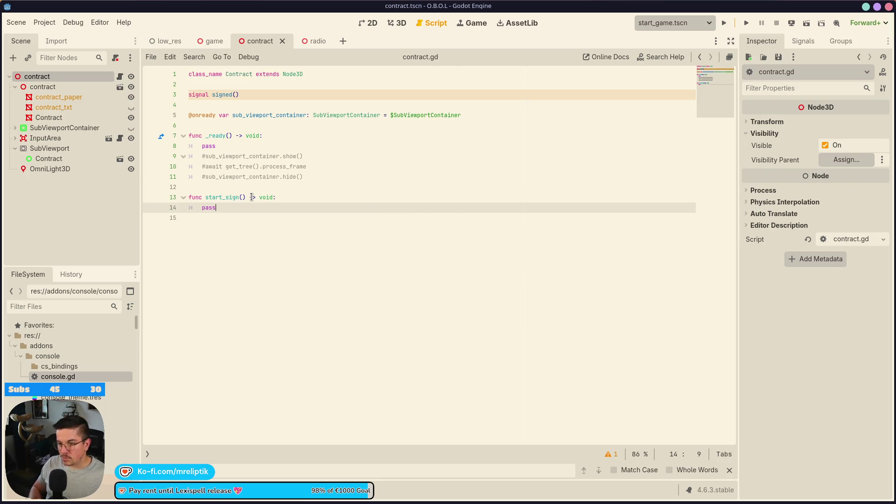
pyautogui.press('Return')
pyautogui.write('await get_tree().cr')
pyautogui.press('Return')
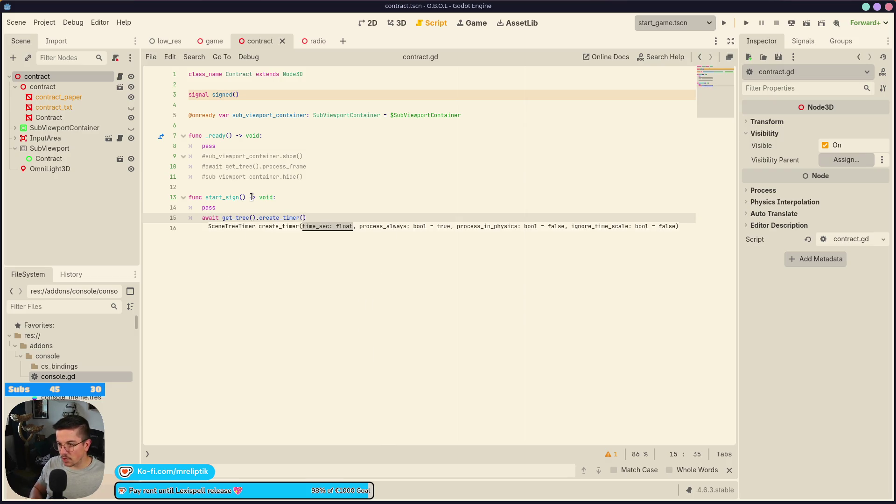
pyautogui.write('3.0')
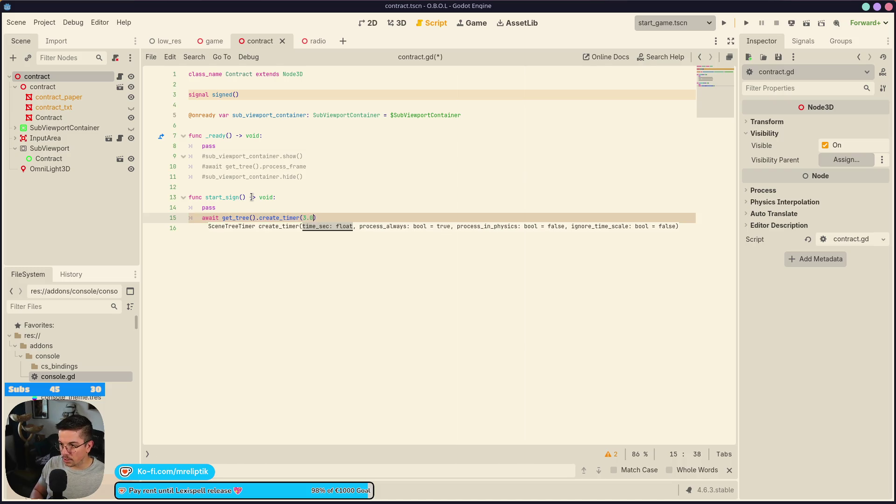
pyautogui.write('.0')
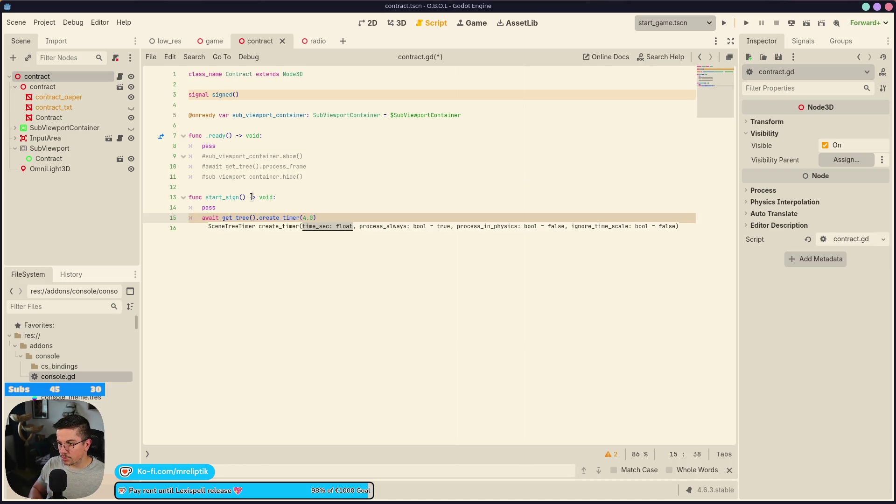
pyautogui.write(', false).timou')
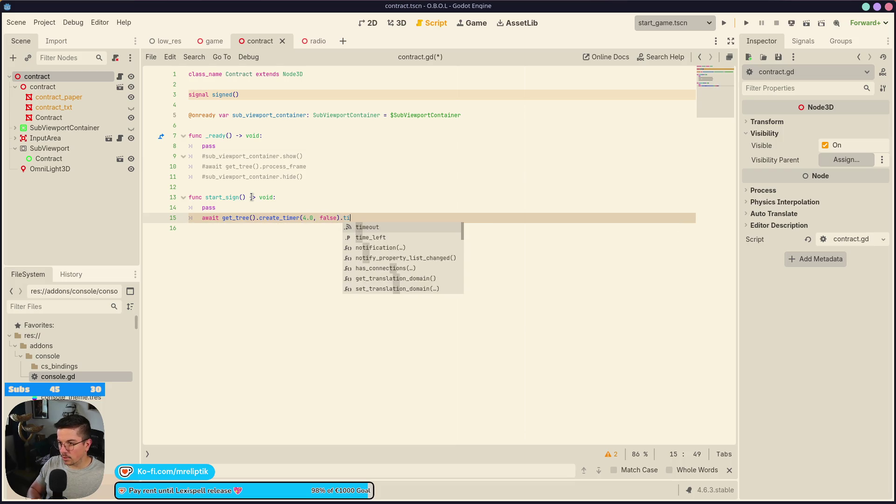
pyautogui.press('BackSpace')
pyautogui.press('BackSpace')
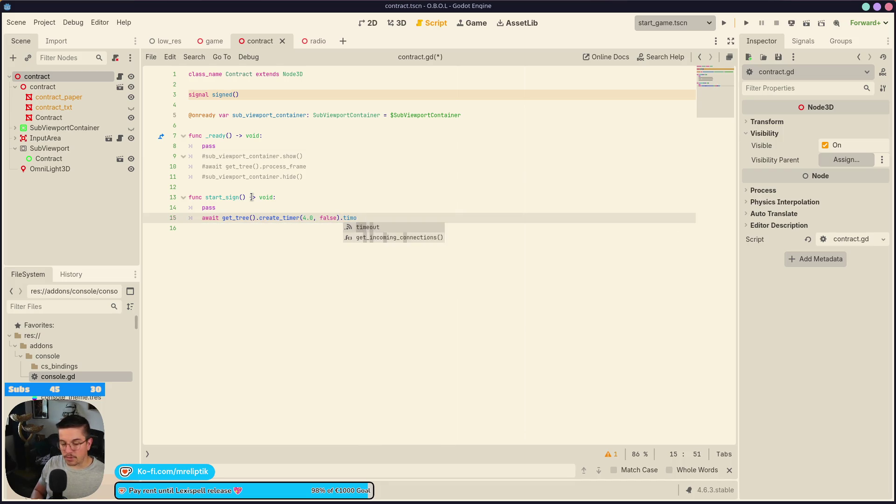
pyautogui.press('Return')
pyautogui.hotkey('ctrl', 's')
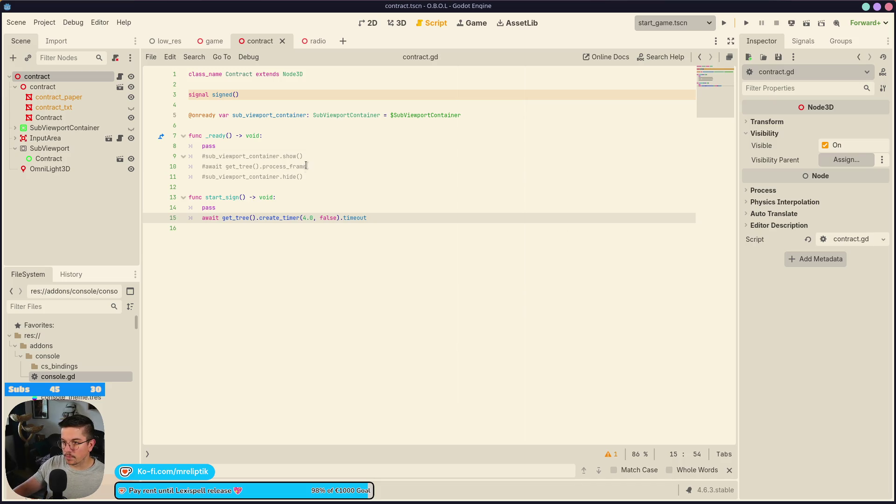
# Step: Delete the commented-out show and await lines in _ready and the pass line in start_sign
pyautogui.click(306, 157)
pyautogui.hotkey('ctrl', 'shift', 'k')
pyautogui.hotkey('ctrl', 'shift', 'k')
pyautogui.hotkey('ctrl', 'shift', 'k')
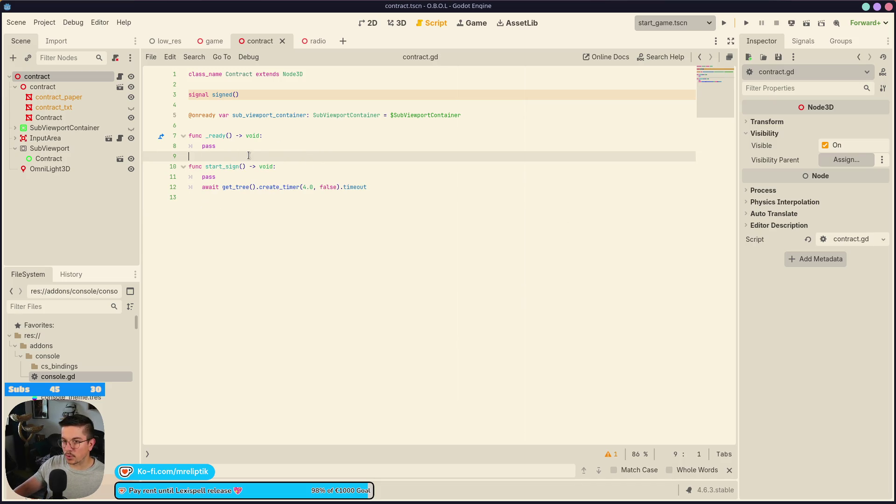
pyautogui.doubleClick(220, 167)
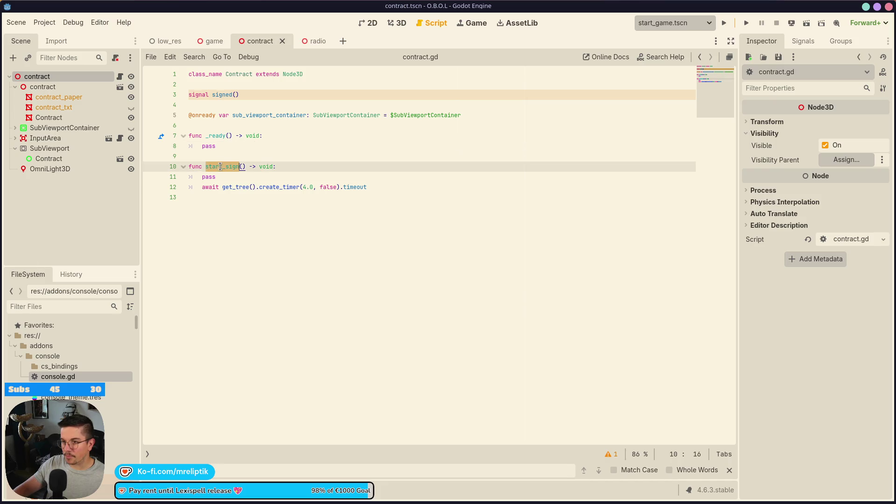
pyautogui.click(230, 178)
pyautogui.hotkey('ctrl', 'shift', 'k')
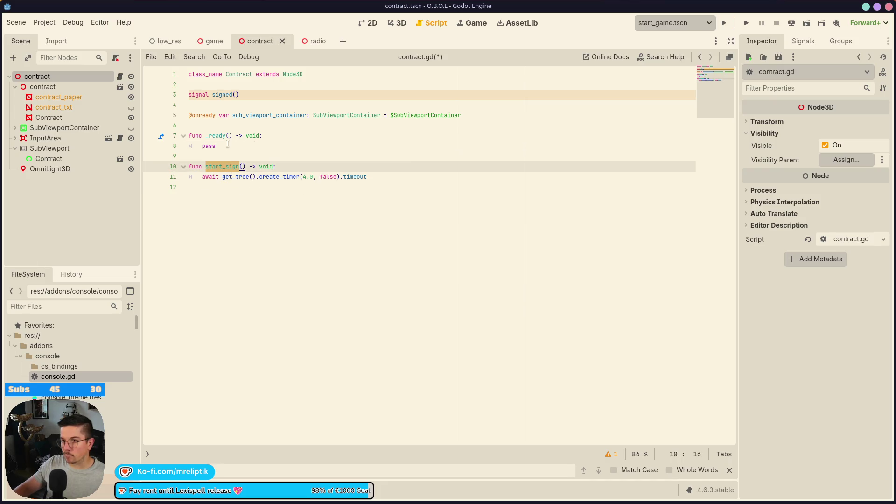
# Step: Switch to the game scene and open its game.gd script
pyautogui.click(214, 41)
pyautogui.scroll(3, 112, 78)
pyautogui.scroll(-6, 112, 78)
pyautogui.scroll(6, 112, 78)
pyautogui.click(115, 76)
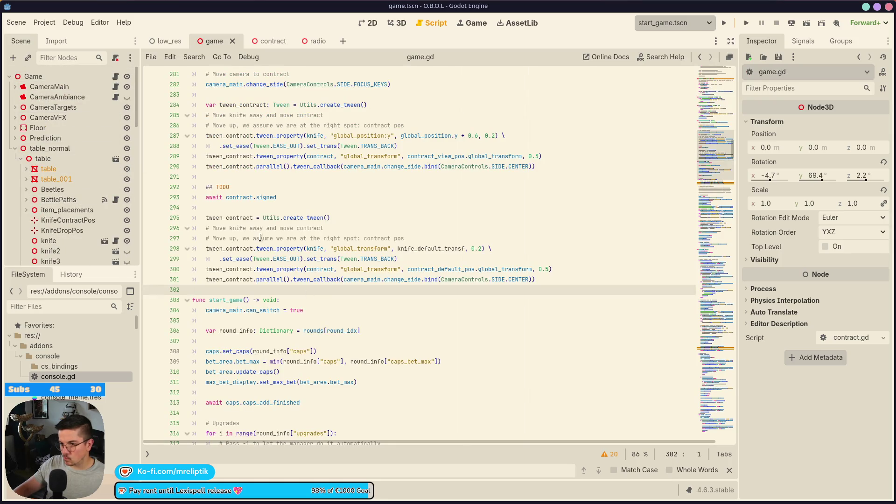
# Step: Add tween_contract.parallel().tween_callback(contract.start_sign) and save game.gd
pyautogui.scroll(2, 261, 239)
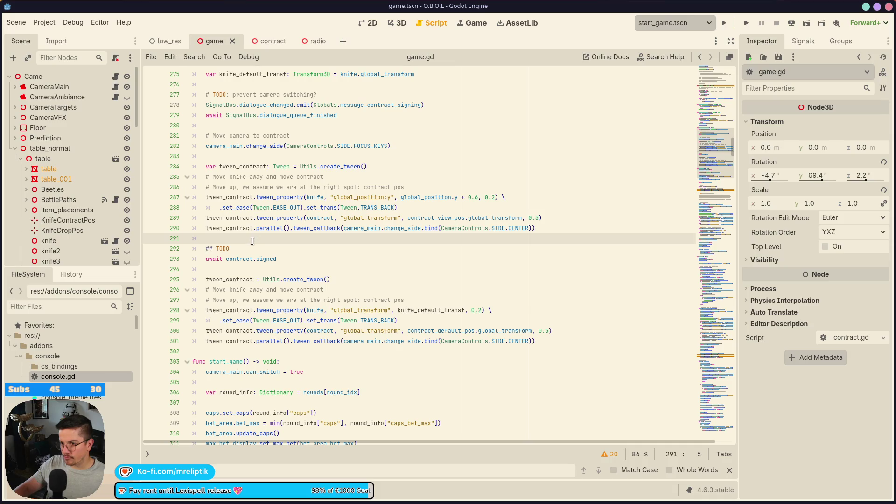
pyautogui.scroll(1, 262, 246)
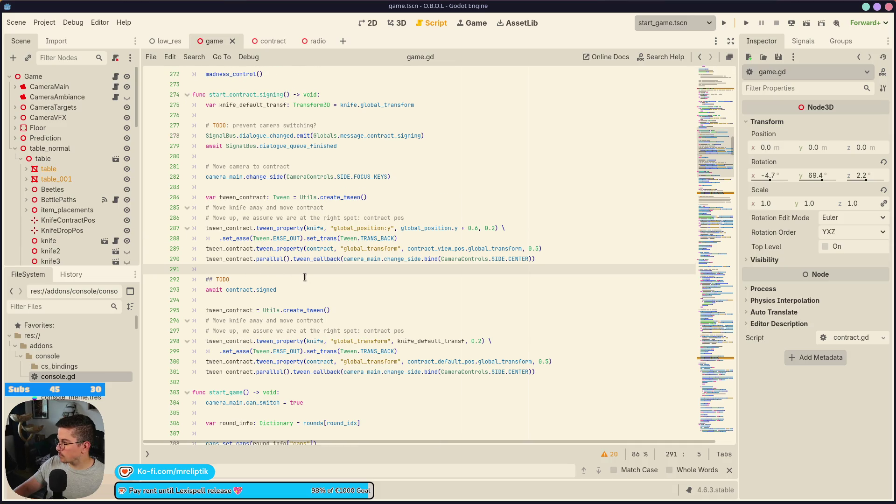
pyautogui.write('tween_contract')
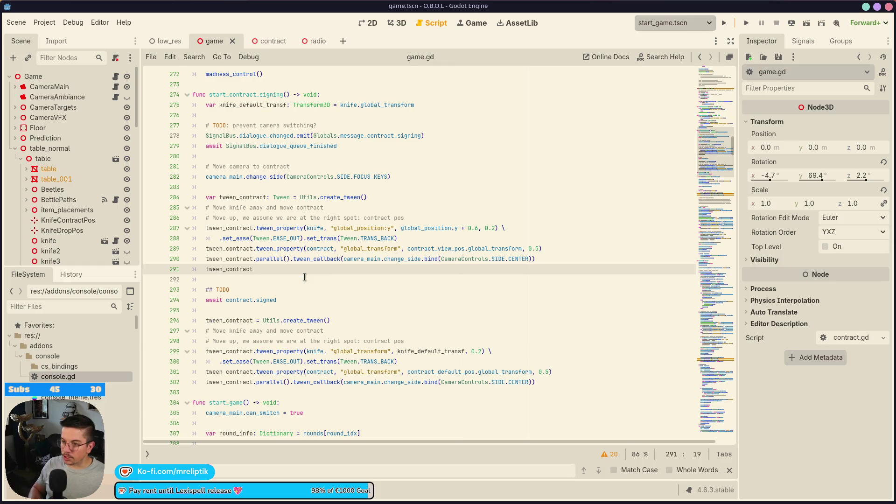
pyautogui.write('.para')
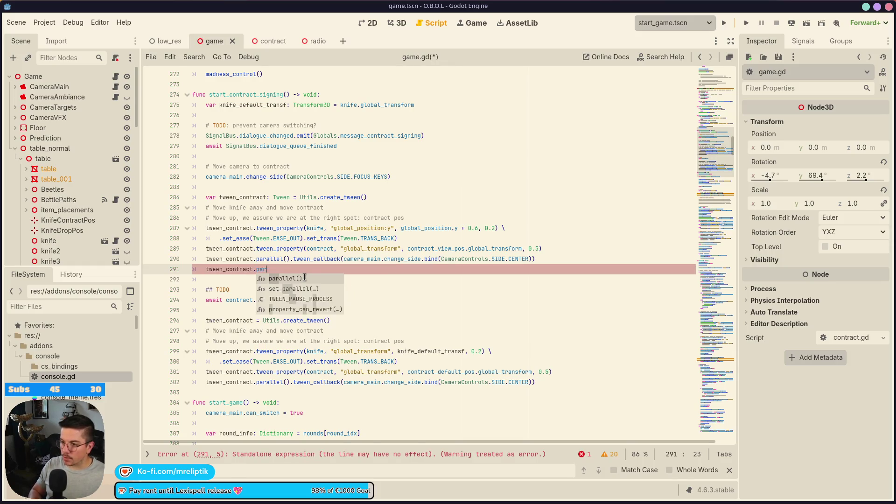
pyautogui.press('Return')
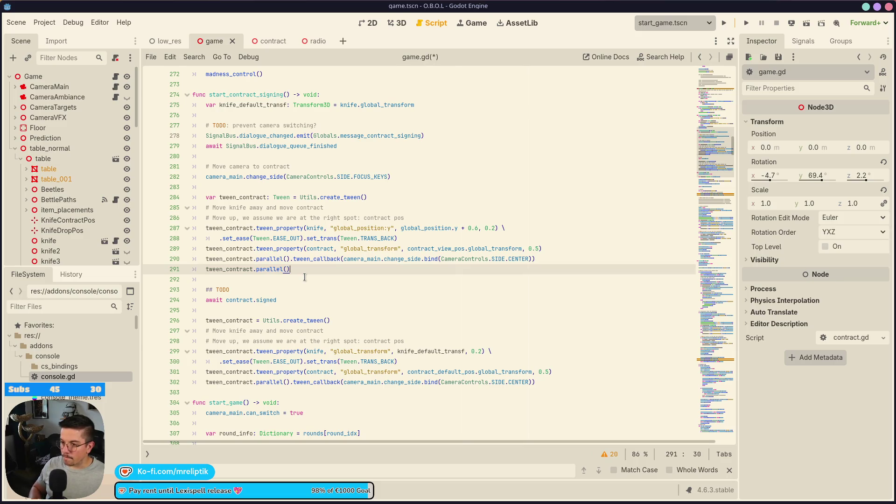
pyautogui.write('.twee')
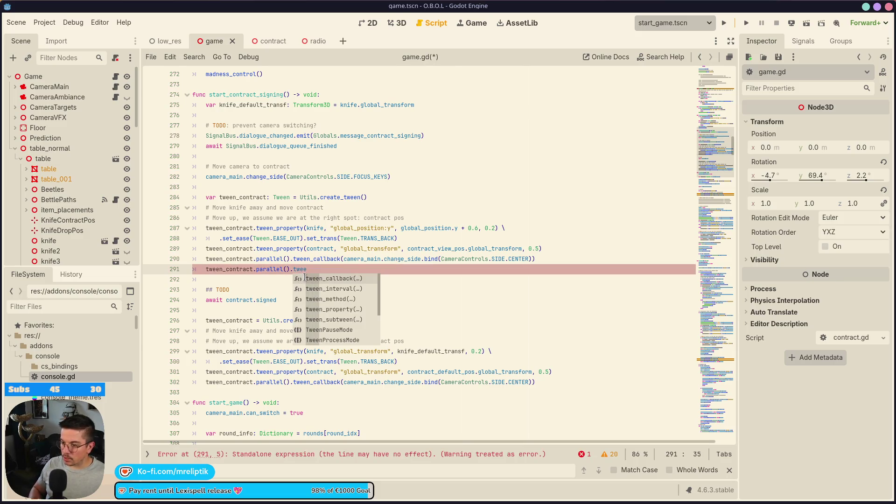
pyautogui.press('Return')
pyautogui.write('c')
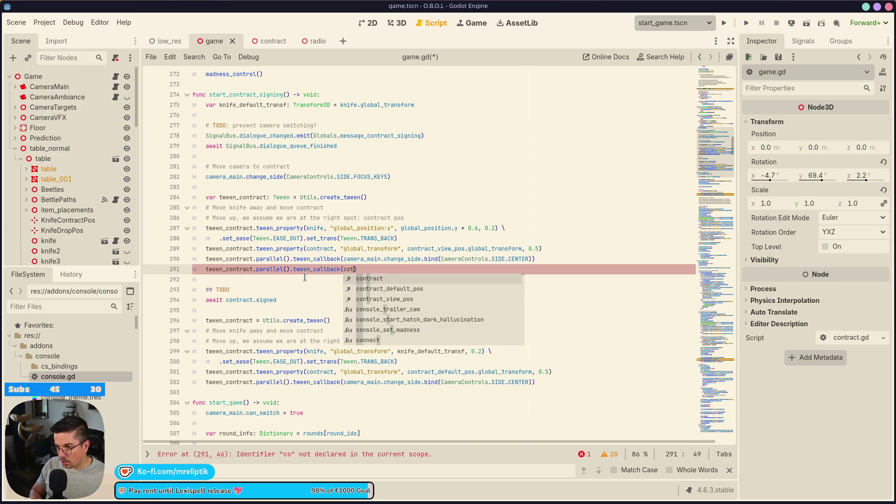
pyautogui.write('ontract.start_sign')
pyautogui.hotkey('ctrl', 's')
# Step: Switch to the contract scene and open contract.gd
pyautogui.click(301, 277)
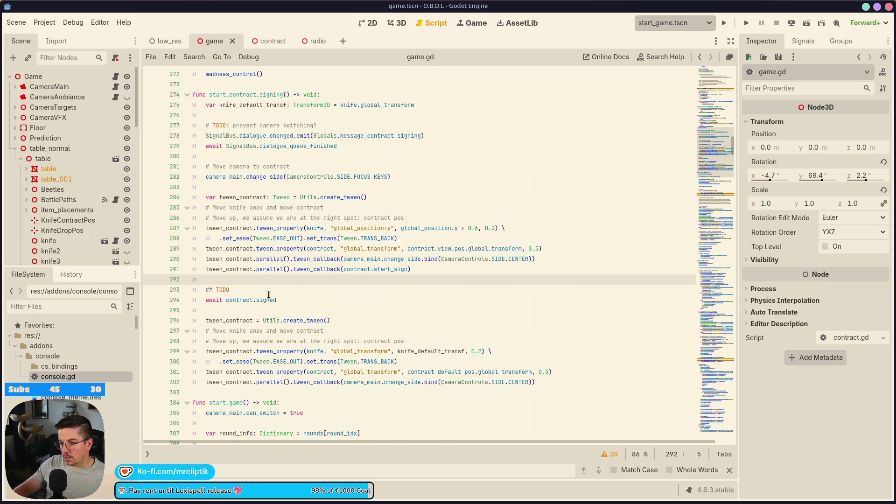
pyautogui.click(260, 41)
pyautogui.click(120, 76)
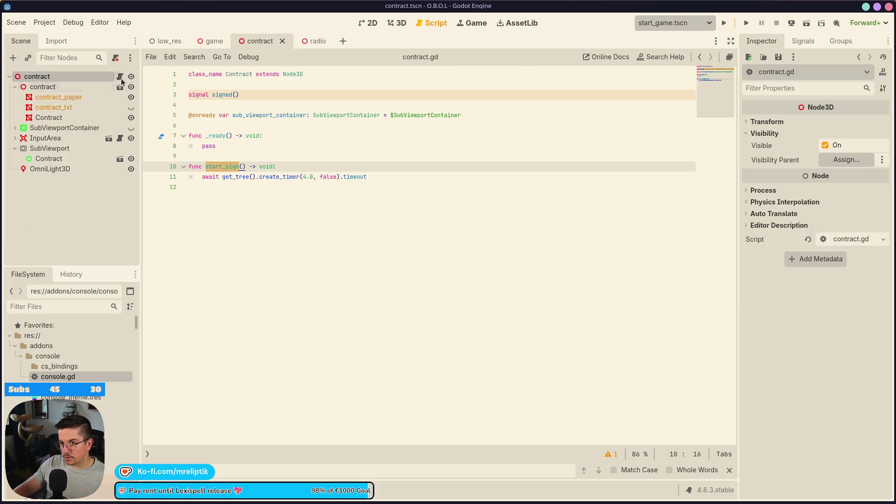
# Step: Add signed.emit() after the await timer line in start_sign
pyautogui.click(379, 176)
pyautogui.press('Return')
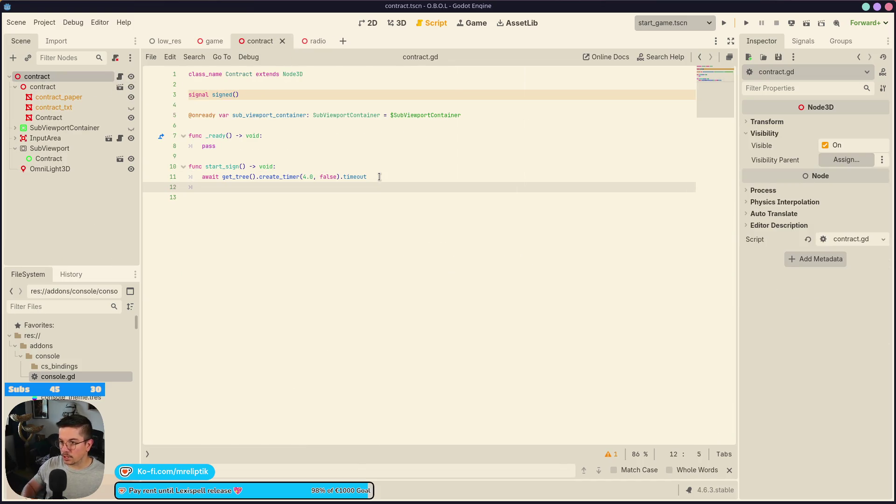
pyautogui.write('sign')
pyautogui.press('Return')
pyautogui.press('BackSpace')
pyautogui.write('.emit')
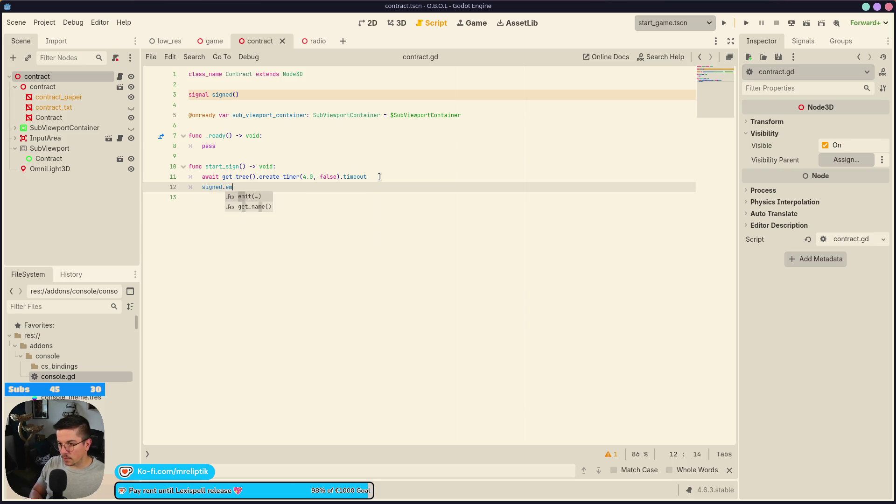
pyautogui.press('Return')
# Step: Insert a TODO comment above the await line and save contract.gd
pyautogui.press('Up')
pyautogui.press('Home')
pyautogui.press('Return')
pyautogui.press('Up')
pyautogui.write('TODO: replace')
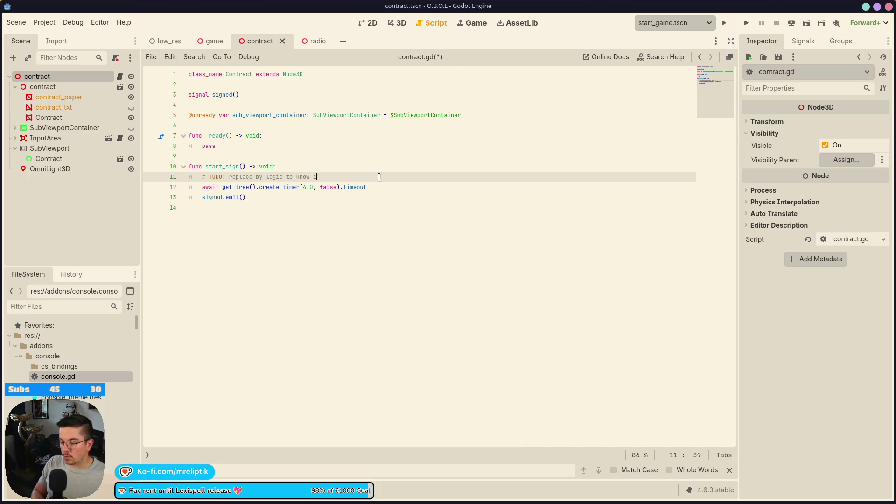
pyautogui.press('BackSpace')
pyautogui.write('bee signed')
pyautogui.hotkey('ctrl', 's')
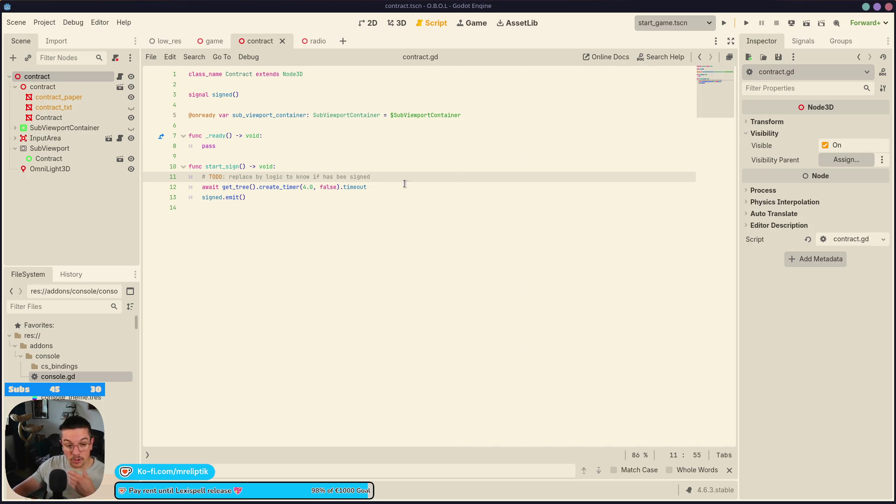
# Step: Switch to the game scene and run the game from start_game.tscn
pyautogui.click(477, 23)
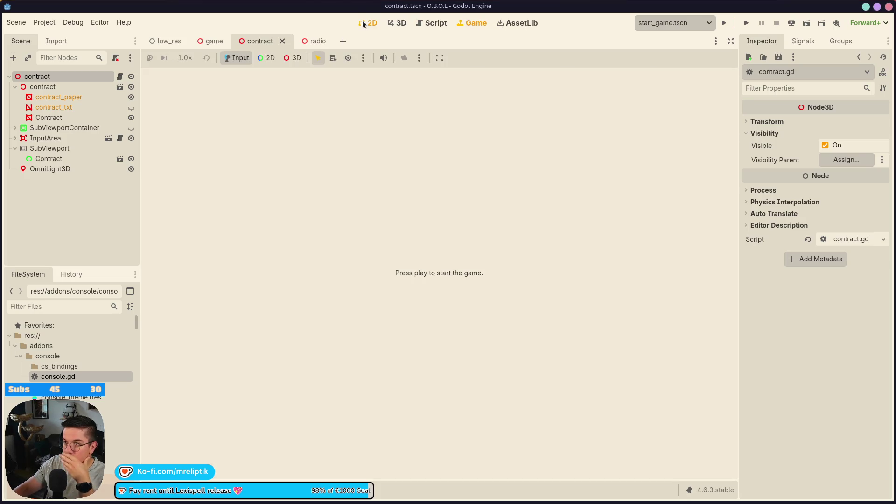
pyautogui.click(370, 23)
pyautogui.click(211, 41)
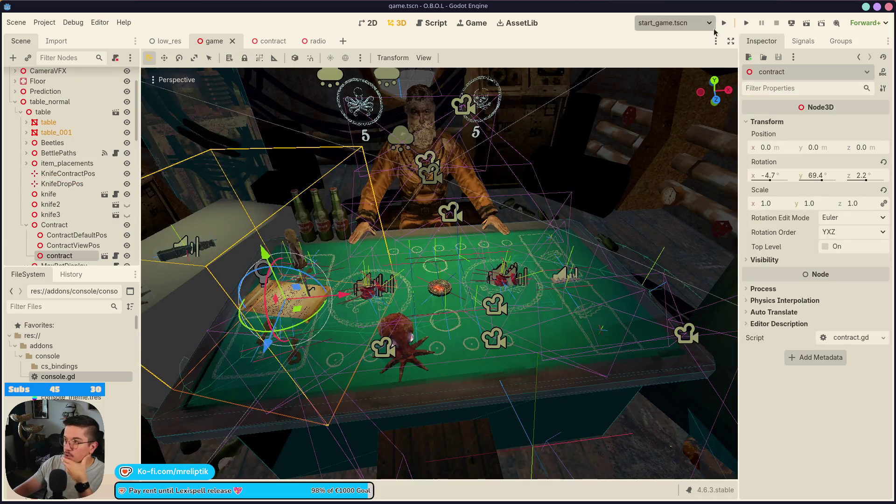
pyautogui.click(724, 23)
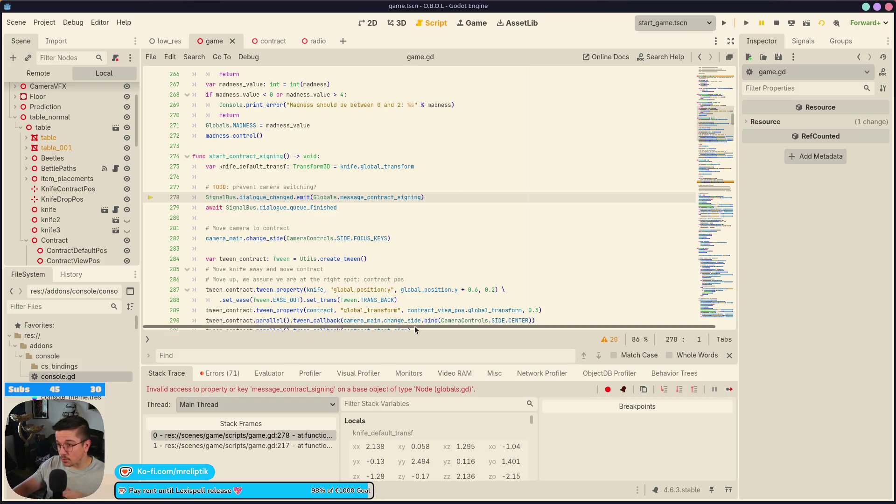
# Step: Jump from Globals on line 278 to globals.gd and scroll to the message arrays
pyautogui.click(327, 197)
pyautogui.keyDown('ctrl'); pyautogui.click(327, 200); pyautogui.keyUp('ctrl')
pyautogui.scroll(-8, 355, 274)
pyautogui.scroll(-12, 355, 274)
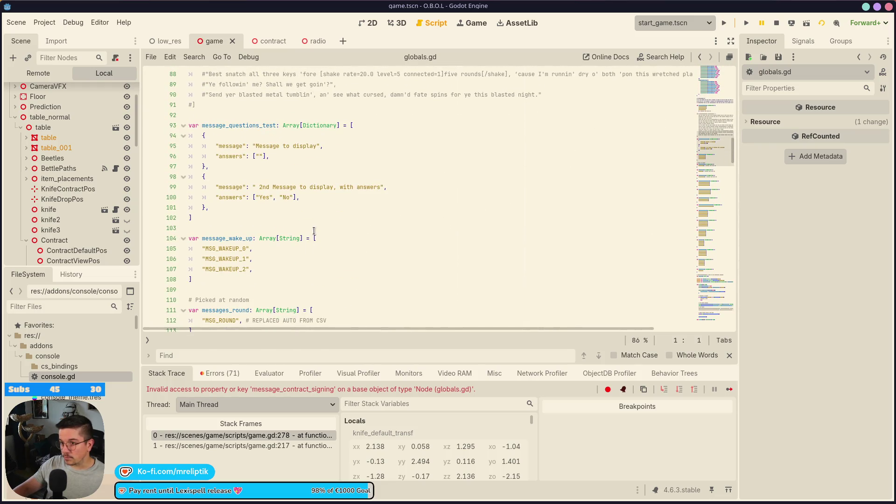
# Step: In globals.gd, declare message_contract_signing: Array[String] listing MSG_CONTRACT_SIGNING_0 and MSG_CONTRACT_SIGNING_1
pyautogui.scroll(-2, 314, 232)
pyautogui.scroll(1, 280, 210)
pyautogui.click(233, 197)
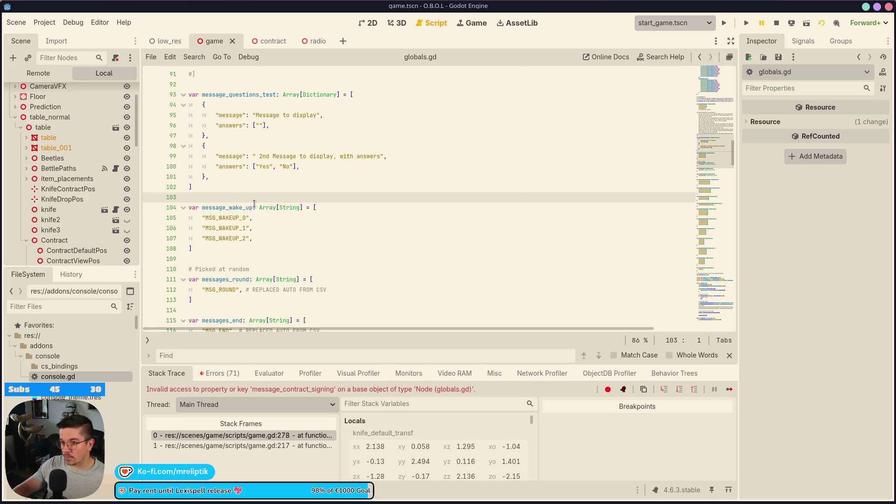
pyautogui.press('Return')
pyautogui.press('Return')
pyautogui.press('Up')
pyautogui.write('var message_contract_signing')
pyautogui.write(': Array[')
pyautogui.write('String] = ')
pyautogui.write('#')
pyautogui.press('BackSpace')
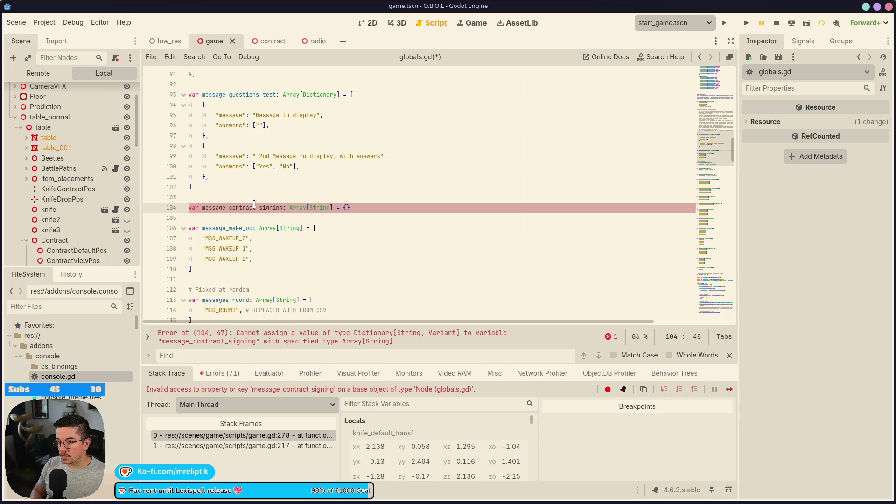
pyautogui.write('{')
pyautogui.press('Return')
pyautogui.write('"MSG')
pyautogui.write('_CONTRACT_')
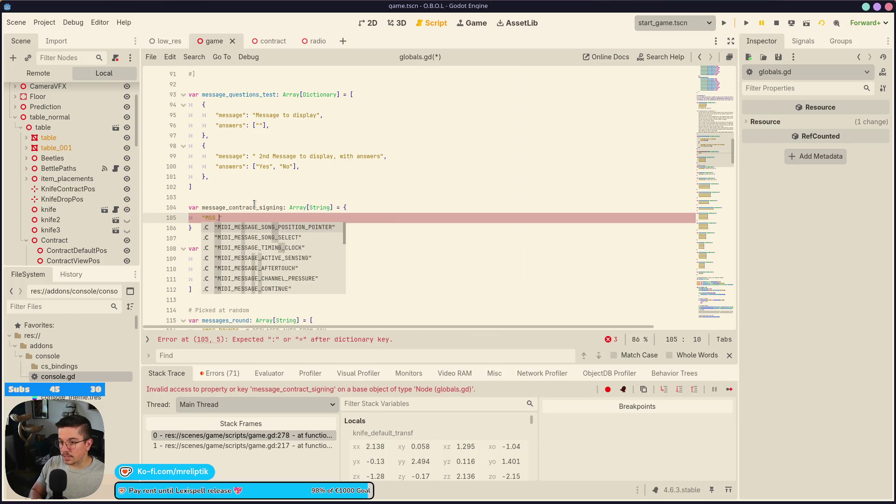
pyautogui.write('SIGNING_0"')
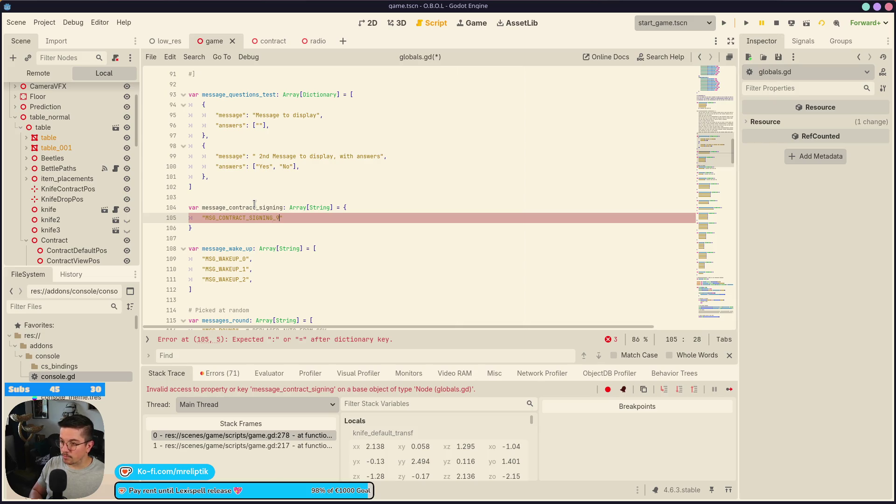
pyautogui.write(',')
pyautogui.press('Return')
pyautogui.write('"')
pyautogui.press('Return')
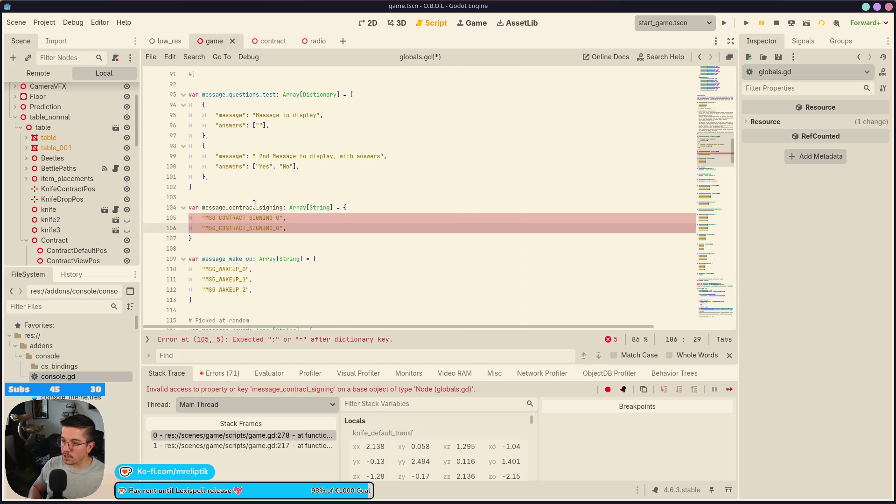
pyautogui.hotkey('ctrl', 's')
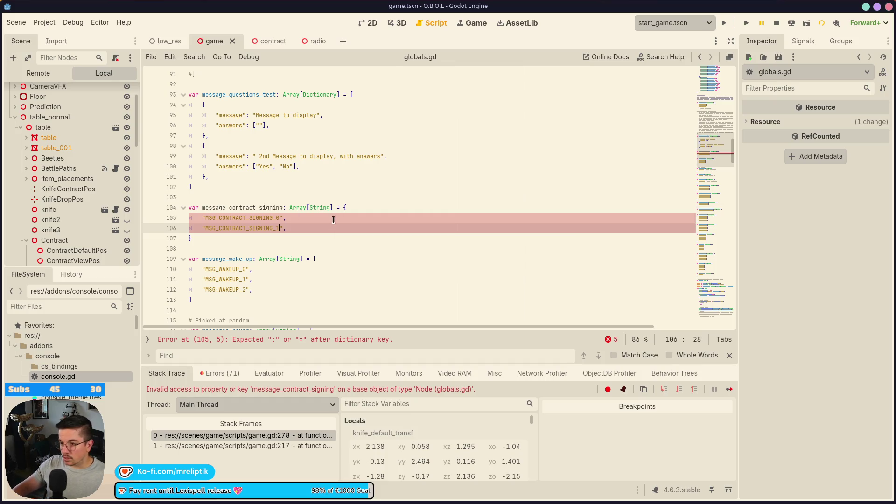
# Step: Change the array's curly braces to square brackets, save globals.gd, and restart the game
pyautogui.click(362, 207)
pyautogui.press('BackSpace')
pyautogui.write('[')
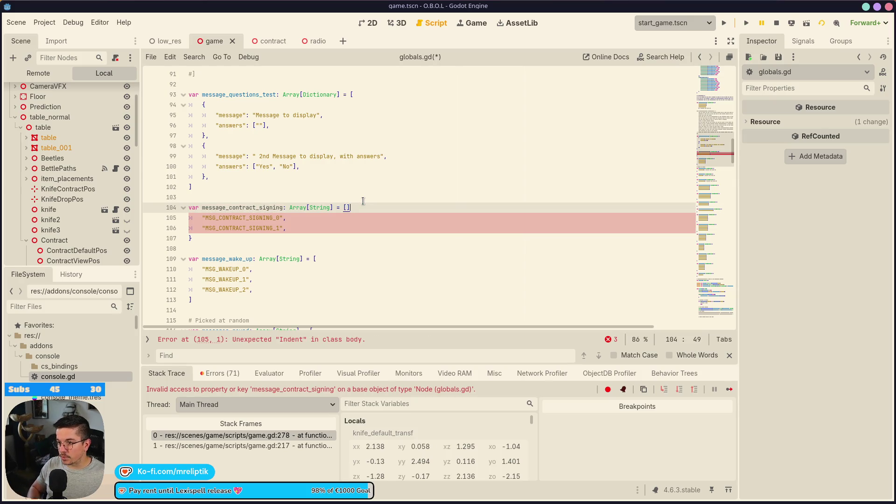
pyautogui.press('BackSpace')
pyautogui.press('Down')
pyautogui.press('Down')
pyautogui.press('Down')
pyautogui.press('BackSpace')
pyautogui.write(']')
pyautogui.hotkey('ctrl', 's')
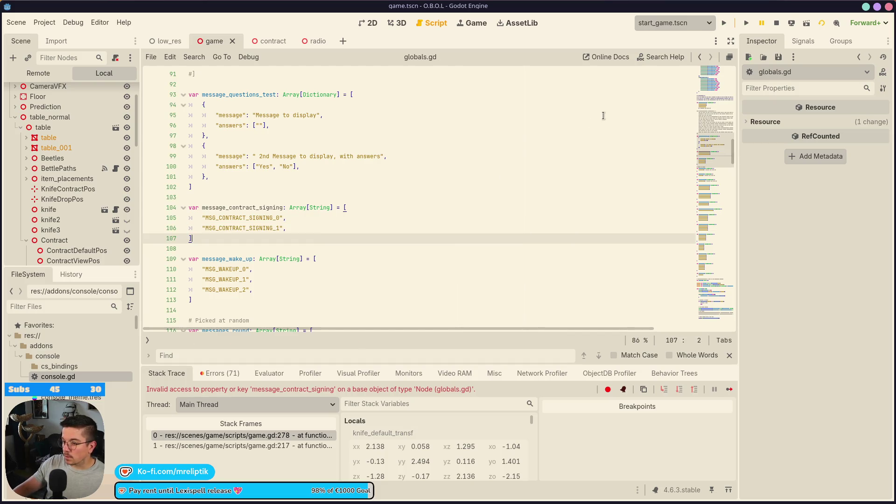
pyautogui.press('F5')
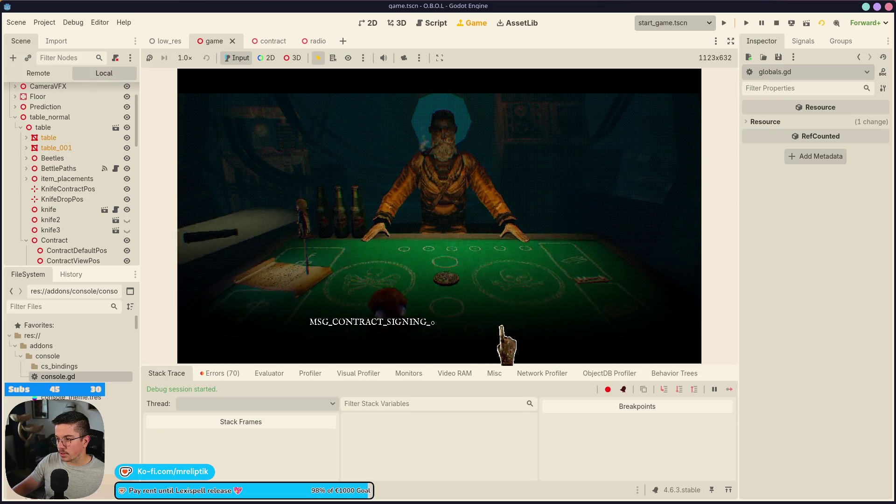
# Step: Return to the Game node's game.gd script in the script editor
pyautogui.scroll(3, 107, 143)
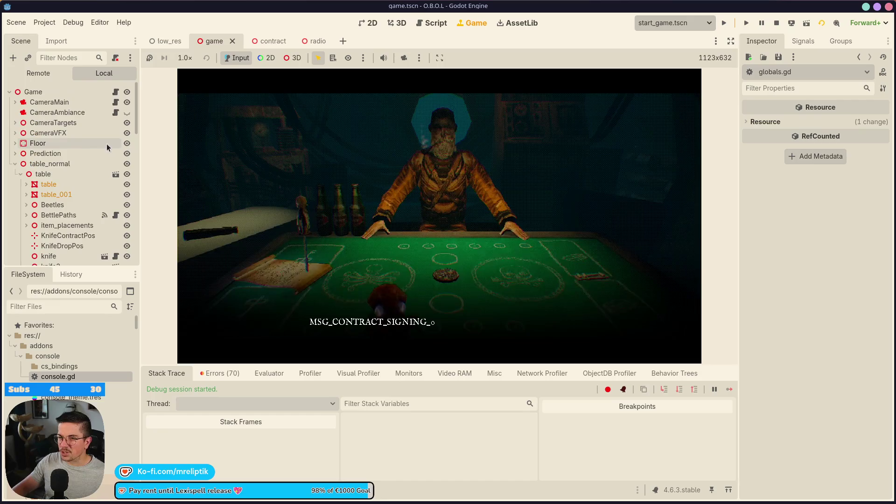
pyautogui.click(116, 92)
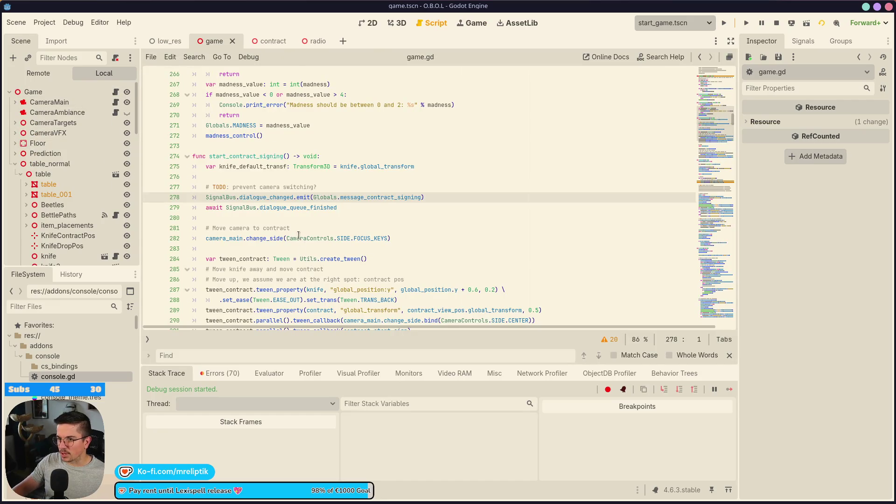
# Step: Add a return after start_contract_signing() on line 217, save, and relaunch the game
pyautogui.scroll(15, 301, 241)
pyautogui.click(339, 232)
pyautogui.scroll(-2, 339, 232)
pyautogui.click(338, 157)
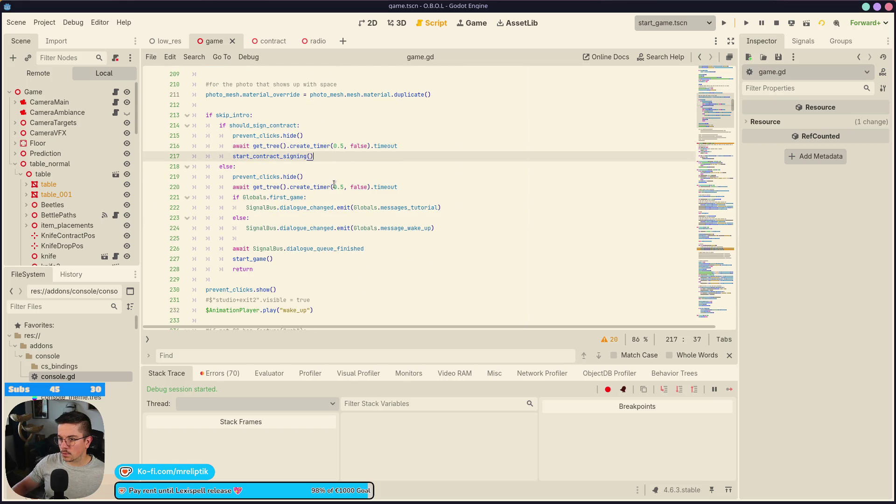
pyautogui.press('Return')
pyautogui.write('retur')
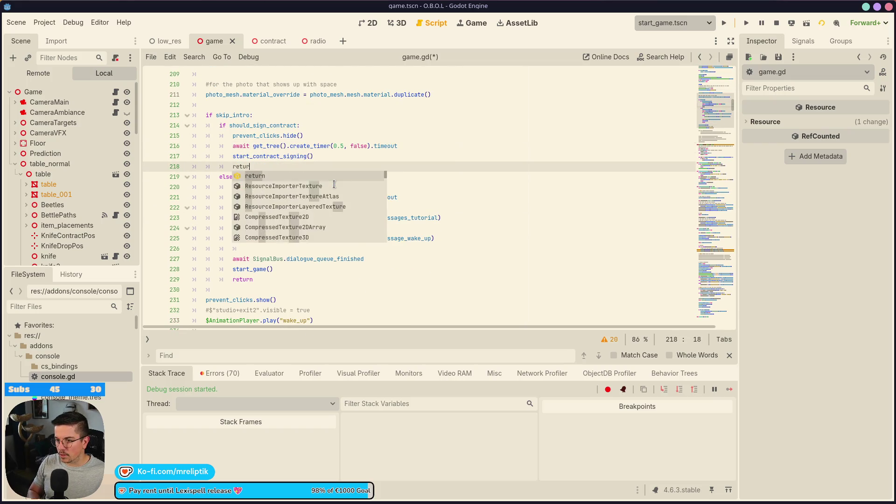
pyautogui.write('n')
pyautogui.hotkey('ctrl', 's')
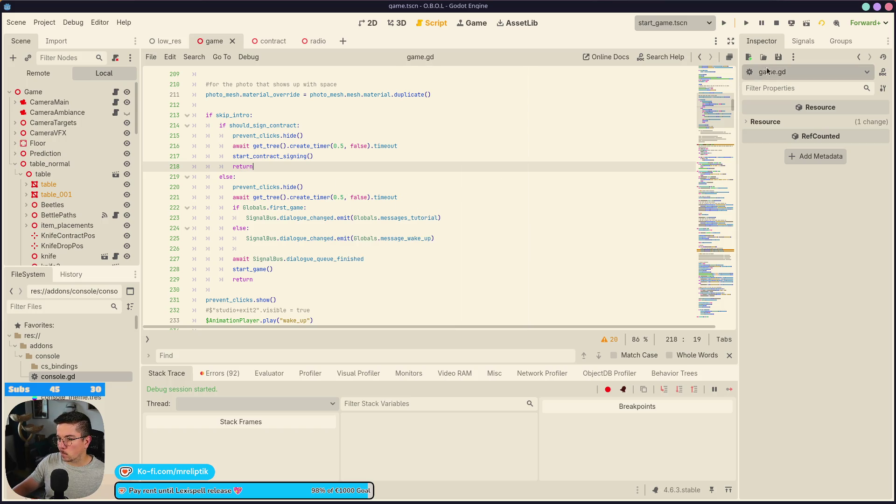
pyautogui.click(777, 25)
pyautogui.click(723, 24)
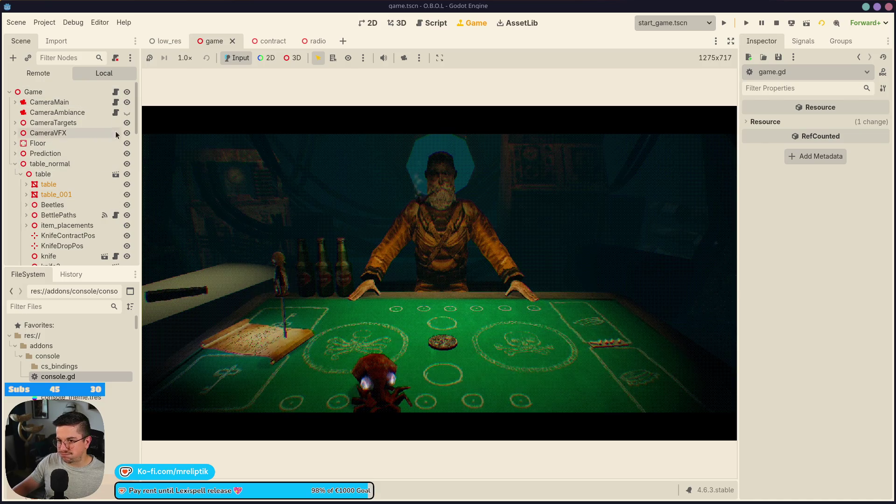
# Step: Switch back to game.gd and scroll down to the wake-up animation code
pyautogui.click(116, 92)
pyautogui.scroll(-6, 331, 240)
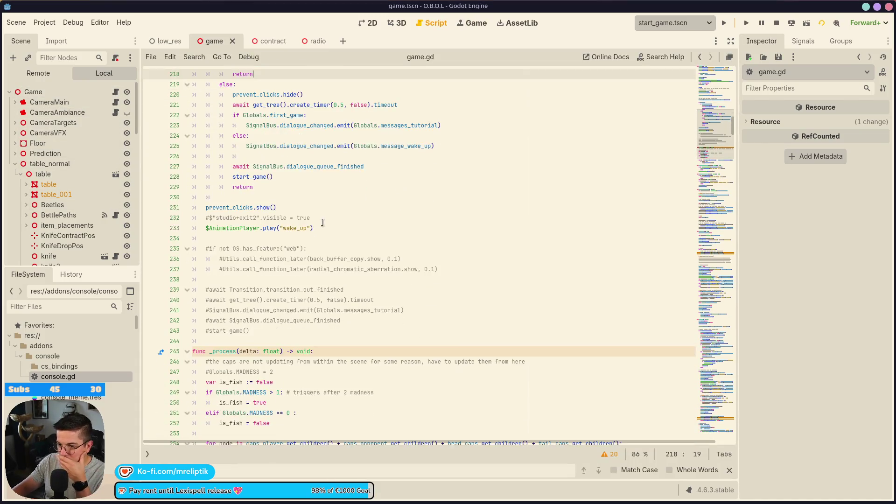
pyautogui.scroll(16, 317, 301)
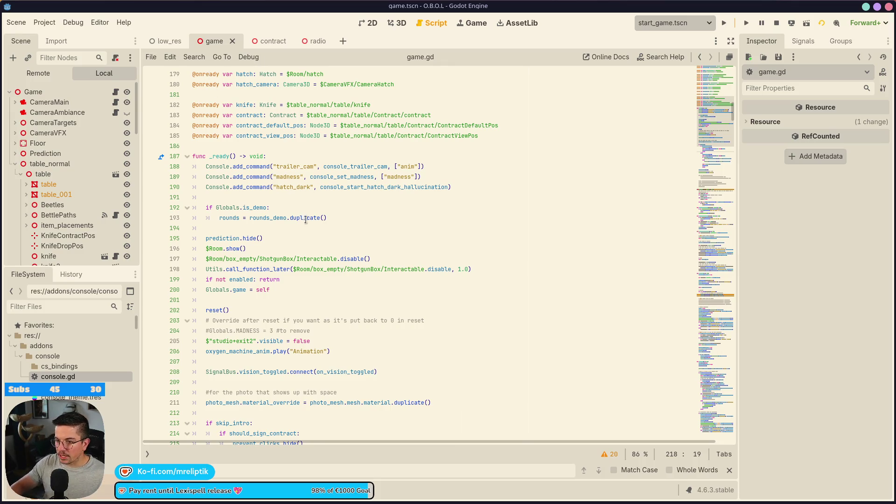
pyautogui.click(330, 292)
pyautogui.scroll(-5, 329, 292)
pyautogui.click(303, 299)
pyautogui.scroll(-15, 289, 299)
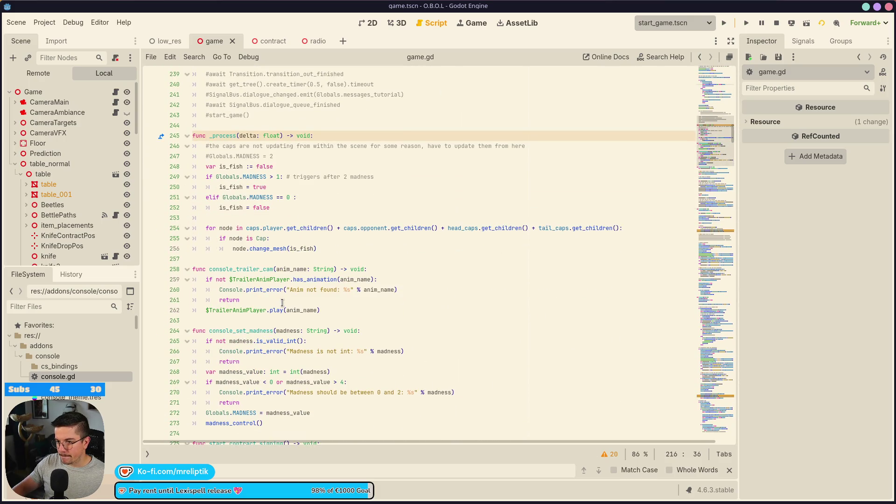
pyautogui.scroll(-11, 282, 303)
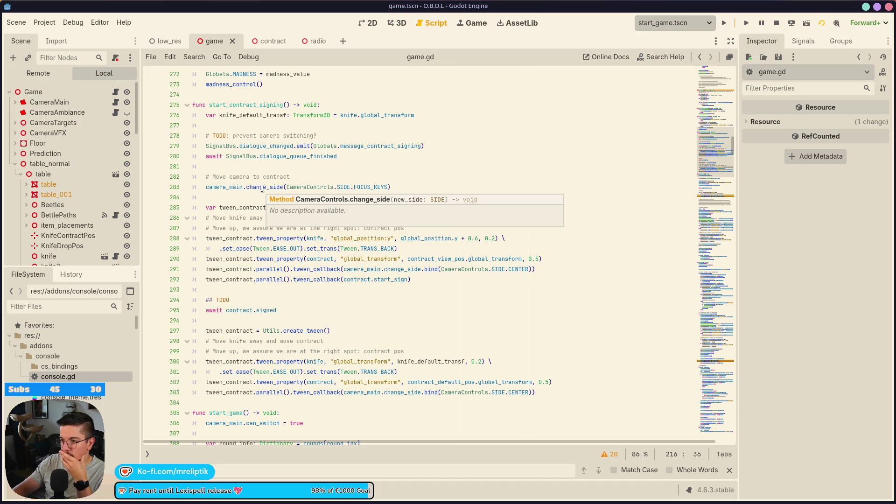
pyautogui.doubleClick(273, 259)
pyautogui.doubleClick(270, 270)
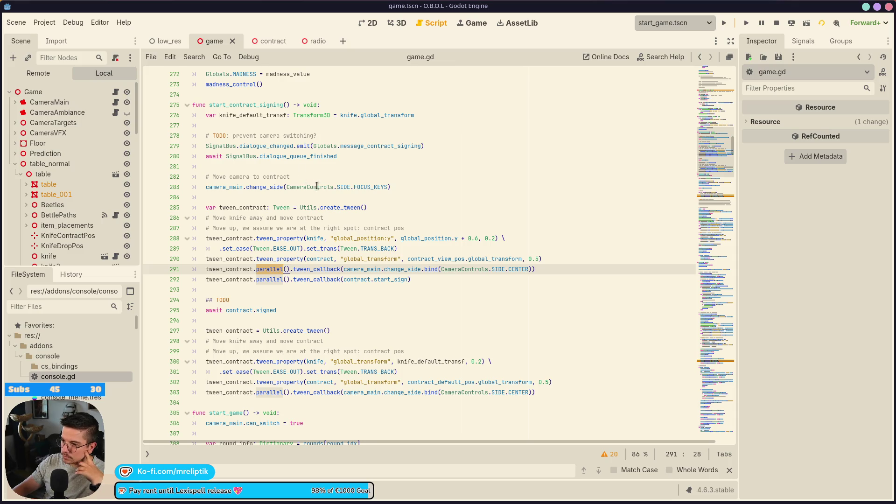
# Step: Try moving the change_side call and its '# Move camera to contract' comment around the dialogue lines
pyautogui.click(413, 186)
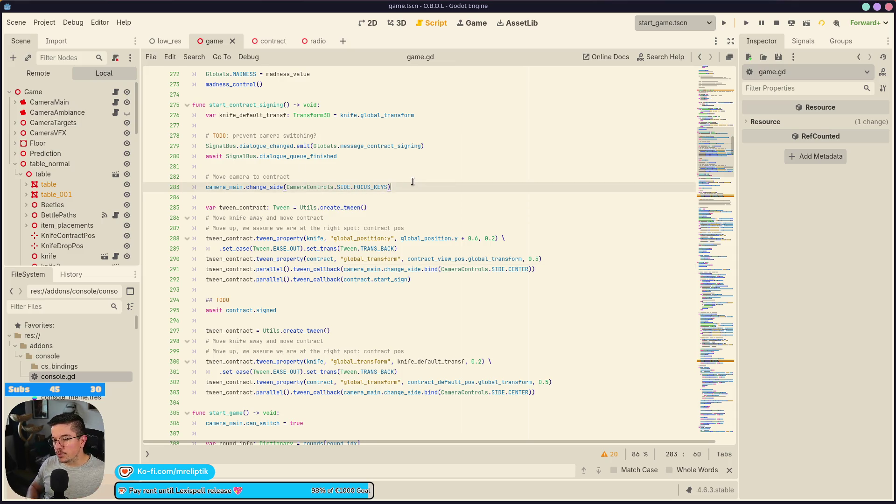
pyautogui.hotkey('alt', 'Up')
pyautogui.hotkey('alt', 'Up')
pyautogui.hotkey('alt', 'Up')
pyautogui.hotkey('alt', 'Up')
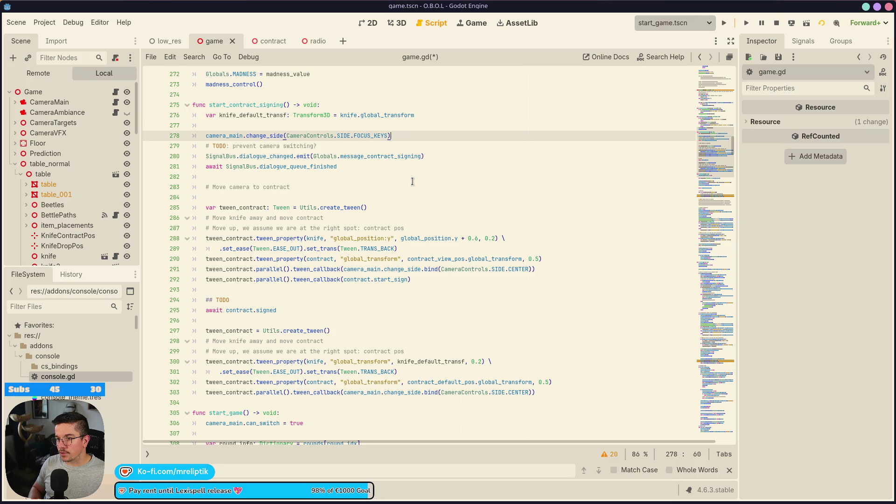
pyautogui.press('Down')
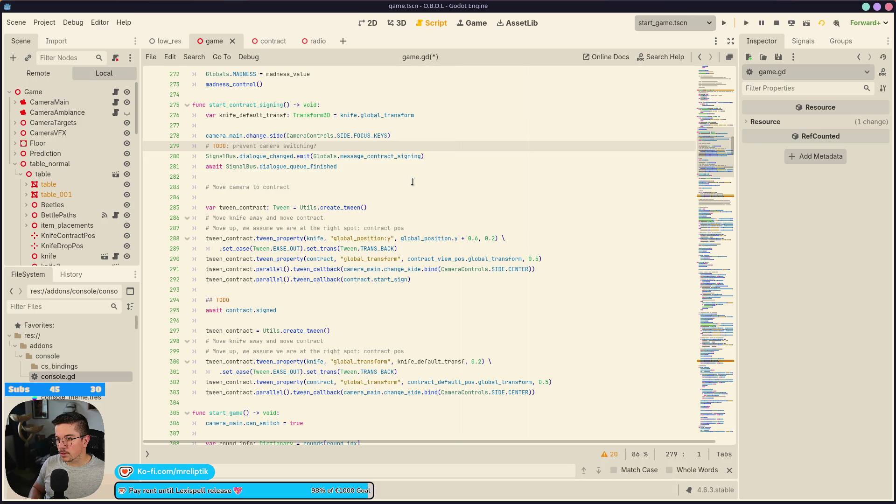
pyautogui.press('Return')
pyautogui.press('Down')
pyautogui.press('Down')
pyautogui.press('Down')
pyautogui.hotkey('alt', 'Up')
pyautogui.hotkey('alt', 'Up')
pyautogui.hotkey('alt', 'Up')
pyautogui.hotkey('ctrl', 's')
pyautogui.click(294, 196)
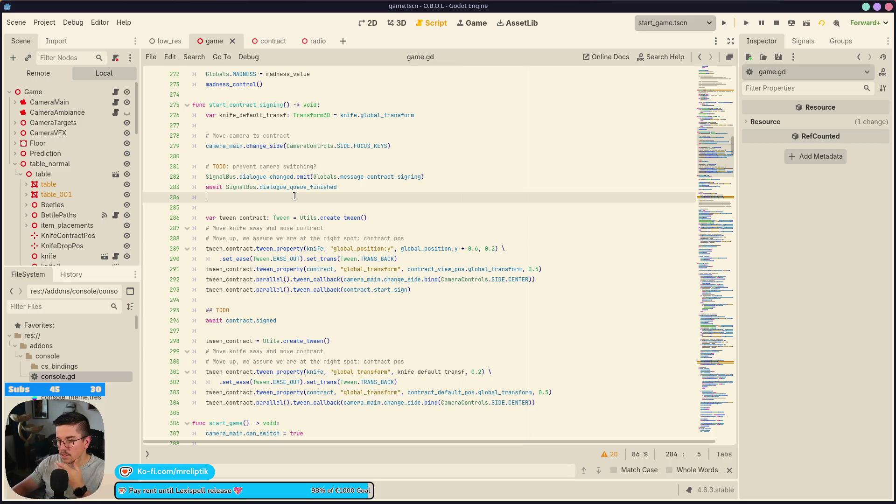
pyautogui.press('BackSpace')
pyautogui.hotkey('ctrl', 's')
pyautogui.press('BackSpace')
pyautogui.press('BackSpace')
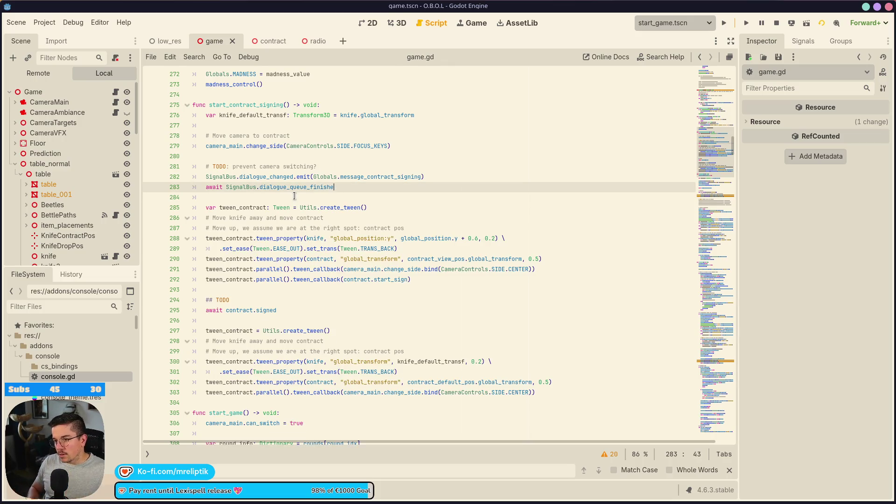
pyautogui.write('d')
pyautogui.press('Return')
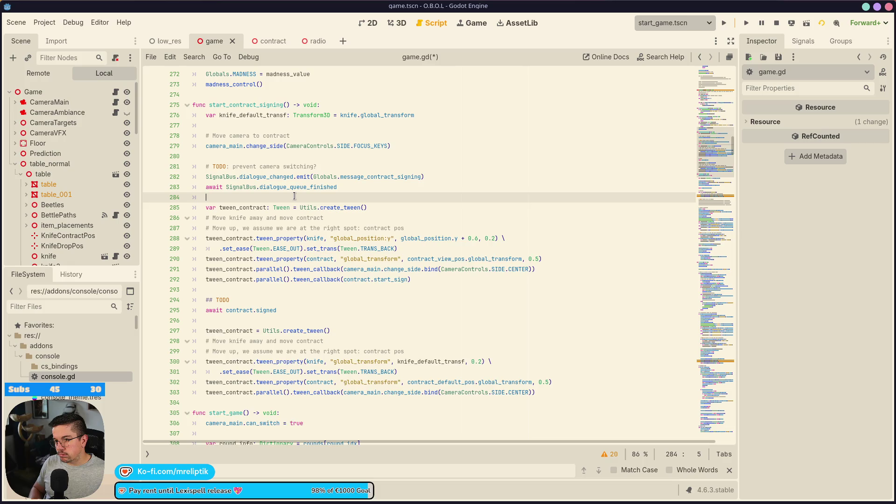
pyautogui.press('Up')
pyautogui.press('Up')
pyautogui.press('Up')
pyautogui.hotkey('alt', 'Down')
pyautogui.hotkey('alt', 'Down')
pyautogui.hotkey('alt', 'Down')
pyautogui.hotkey('ctrl', 's')
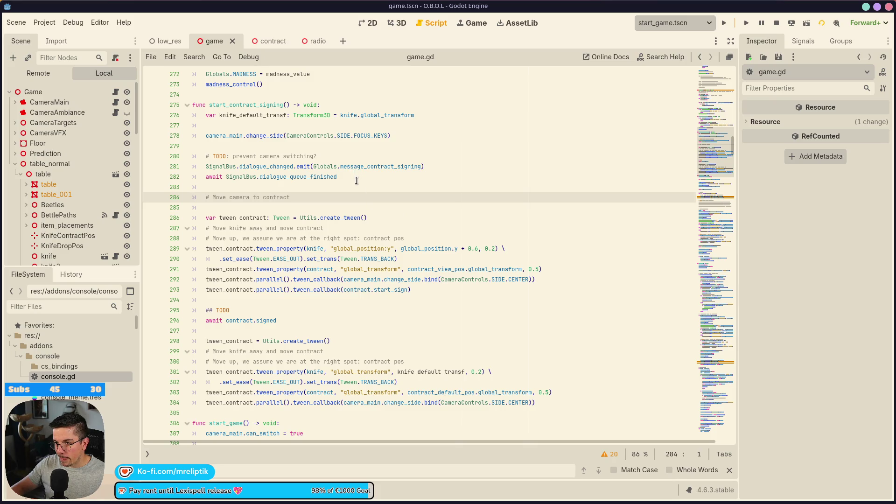
# Step: Restore the commented change_side call after the dialogue await and start typing await camera_main.side_changed
pyautogui.press('Up')
pyautogui.press('Up')
pyautogui.press('Up')
pyautogui.press('BackSpace')
pyautogui.hotkey('alt', 'Down')
pyautogui.hotkey('alt', 'Down')
pyautogui.hotkey('alt', 'Down')
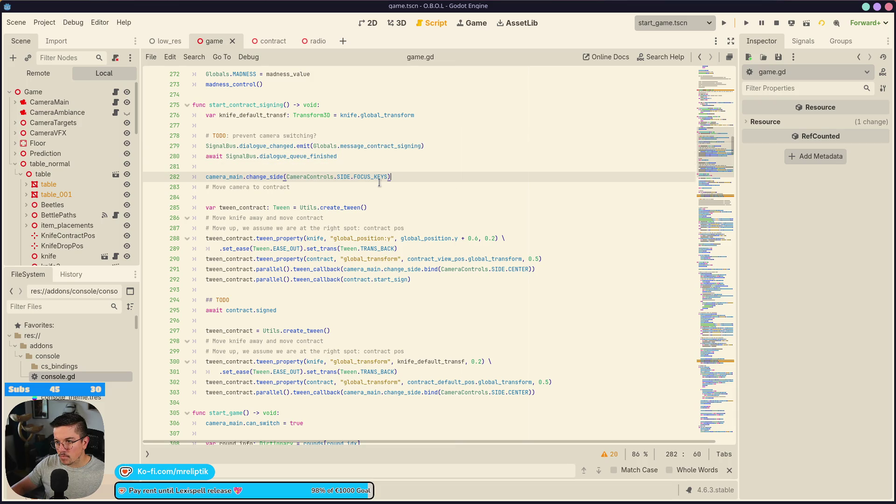
pyautogui.press('Down')
pyautogui.hotkey('alt', 'Up')
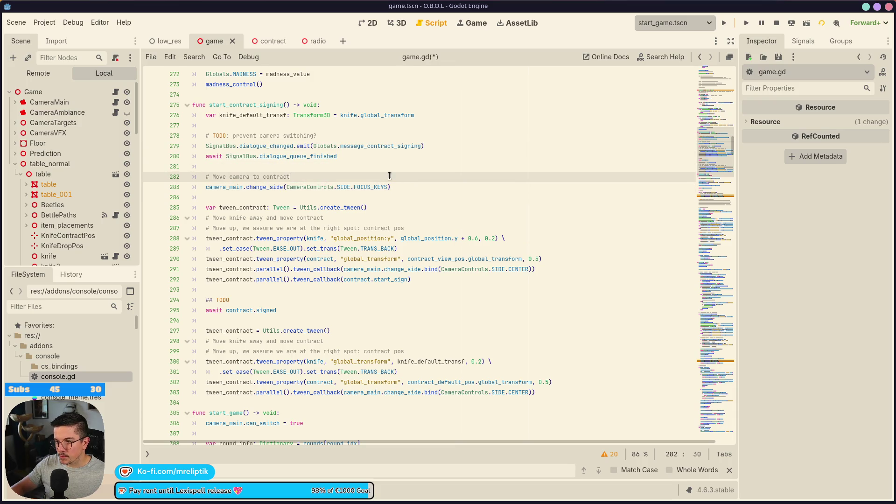
pyautogui.click(420, 190)
pyautogui.press('Return')
pyautogui.write('a')
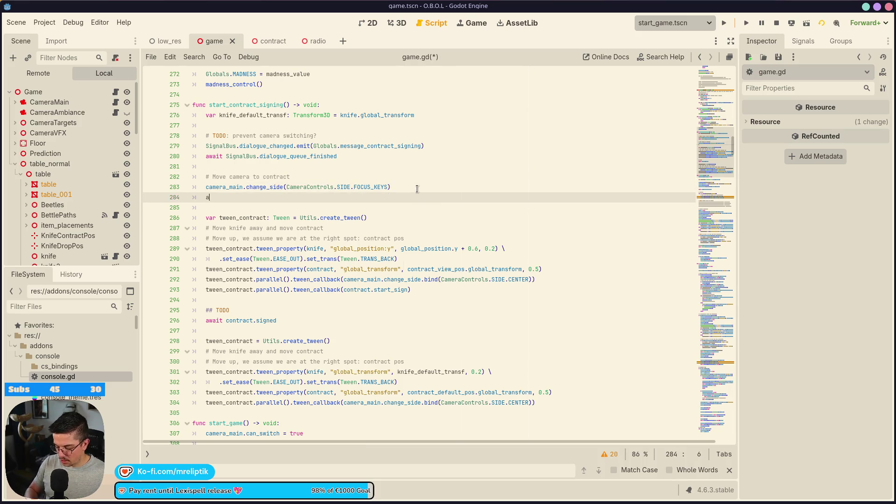
pyautogui.write('wait camera_main.')
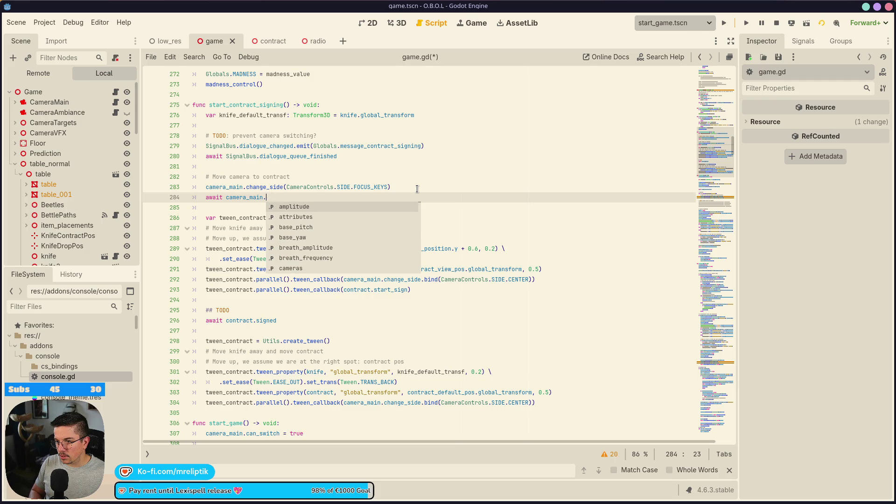
pyautogui.write('side_changed')
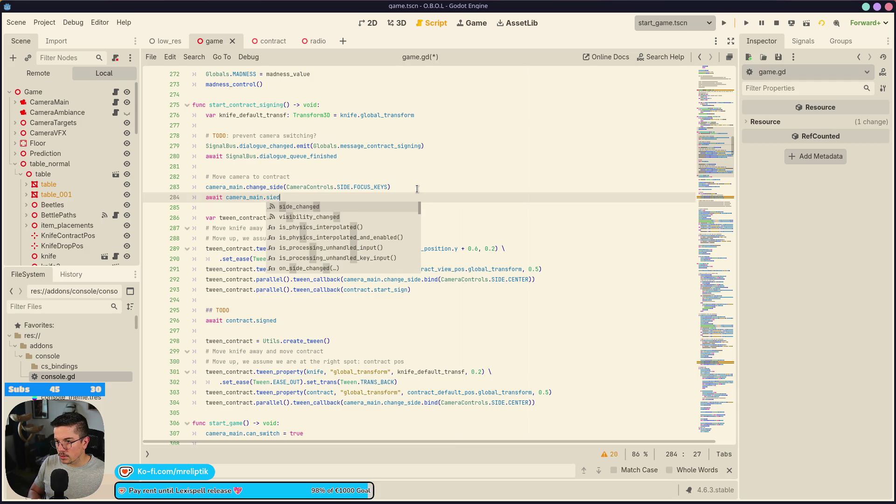
# Step: Save game.gd with the new await camera_main.side_changed line
pyautogui.hotkey('ctrl', 's')
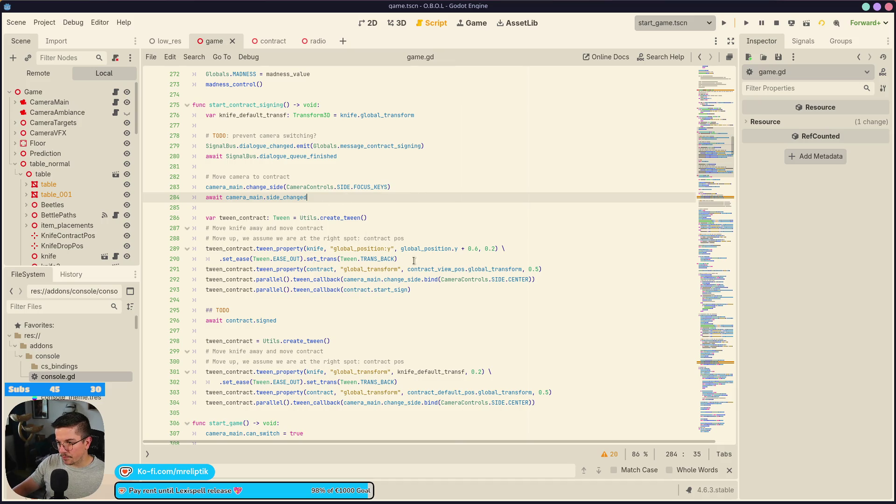
pyautogui.moveTo(466, 264)
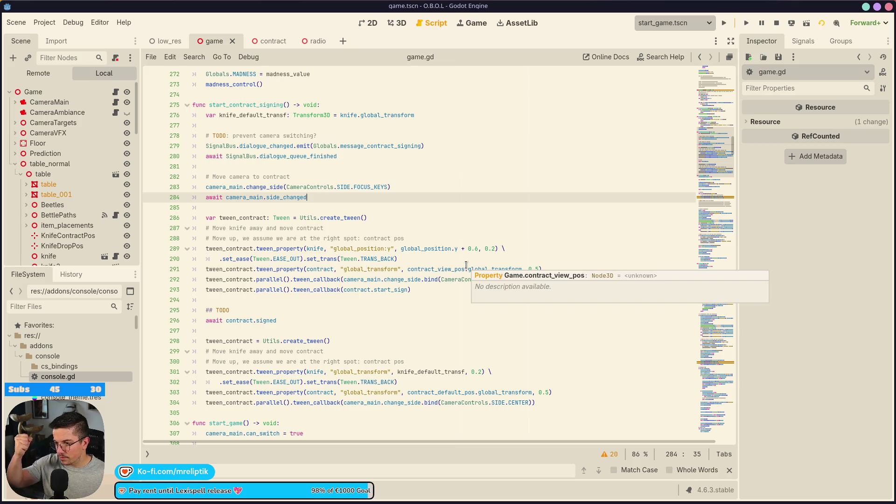
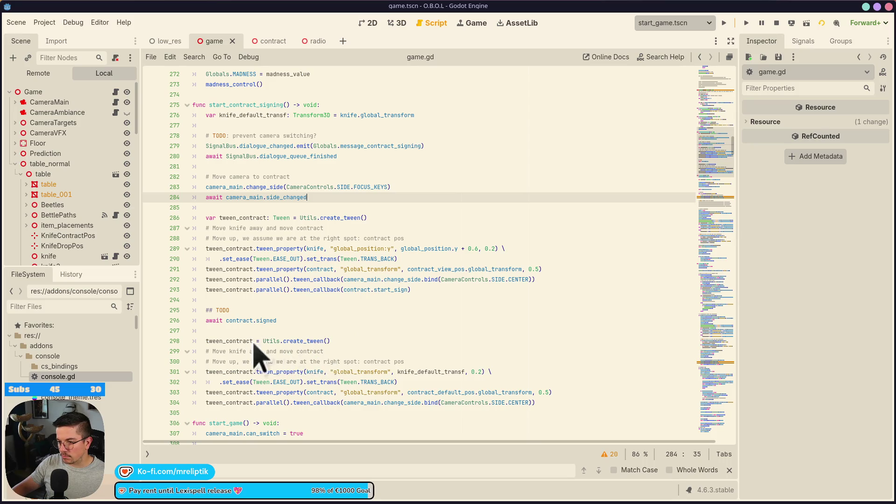
# Step: Copy the tween_contract declaration down to line 298, replacing the old assignment there
pyautogui.click(236, 341)
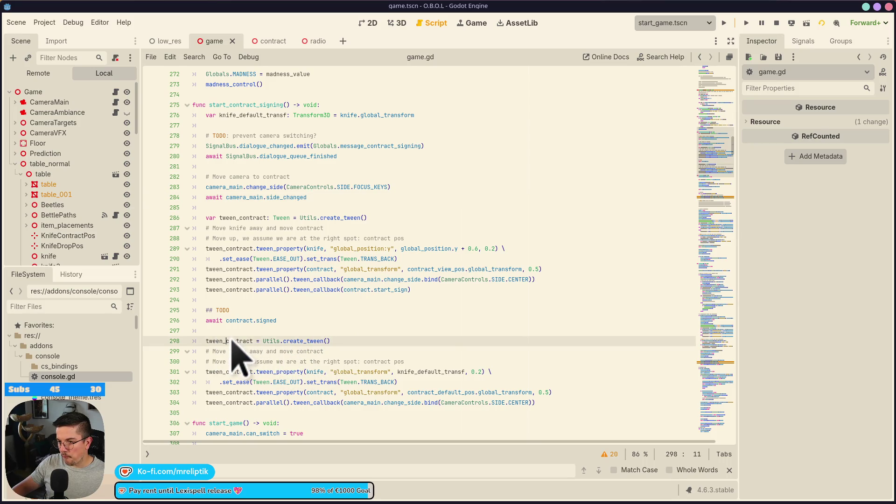
pyautogui.click(357, 341)
pyautogui.hotkey('ctrl', 's')
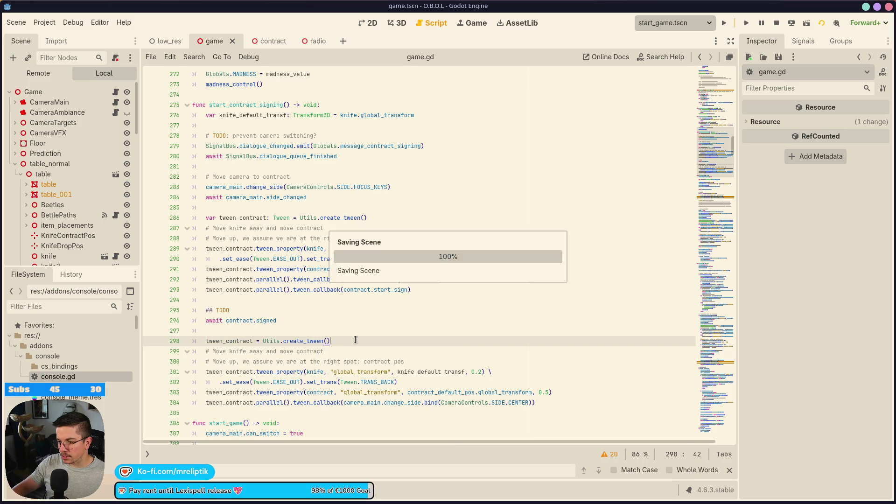
pyautogui.click(255, 341)
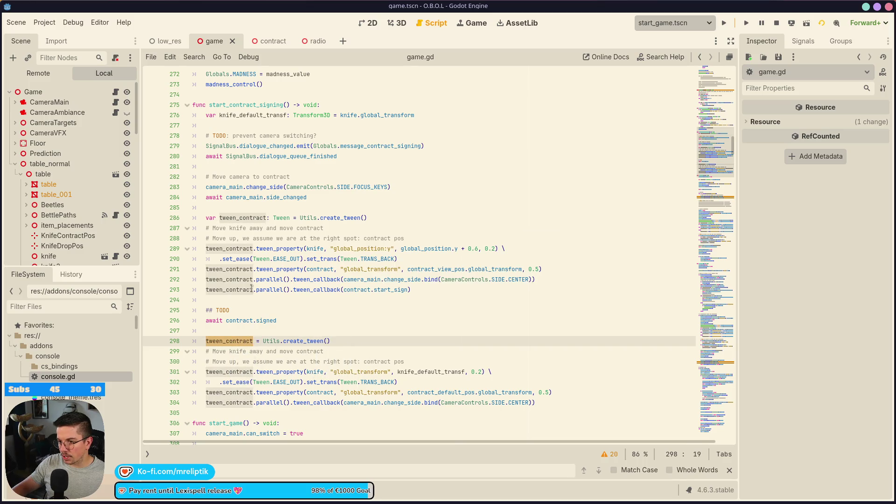
pyautogui.click(395, 219)
pyautogui.click(349, 340)
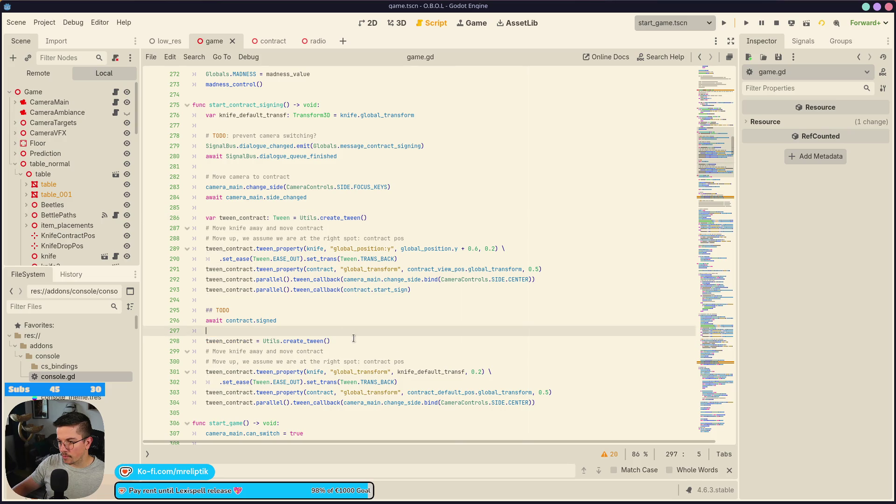
pyautogui.doubleClick(251, 341)
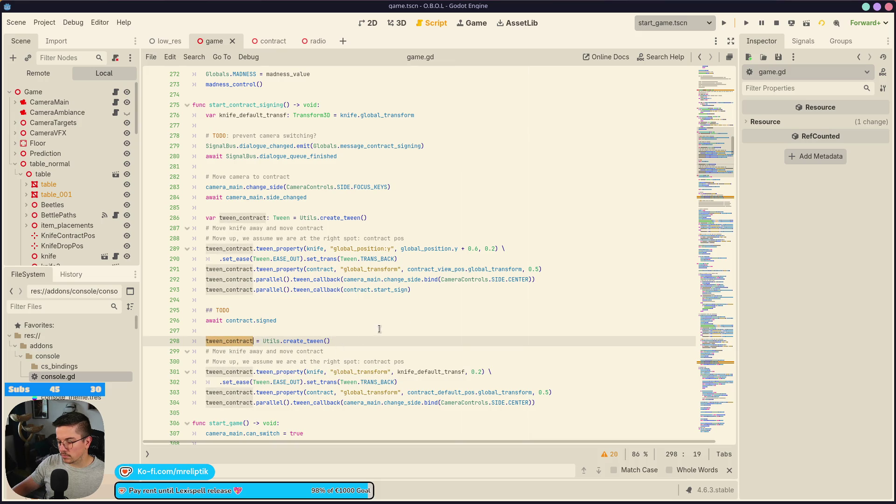
pyautogui.click(351, 218)
pyautogui.hotkey('ctrl', 'shift', 'd')
pyautogui.hotkey('alt', 'Down')
pyautogui.hotkey('alt', 'Down')
pyautogui.hotkey('alt', 'Down')
pyautogui.hotkey('alt', 'Down')
pyautogui.hotkey('alt', 'Down')
pyautogui.hotkey('alt', 'Down')
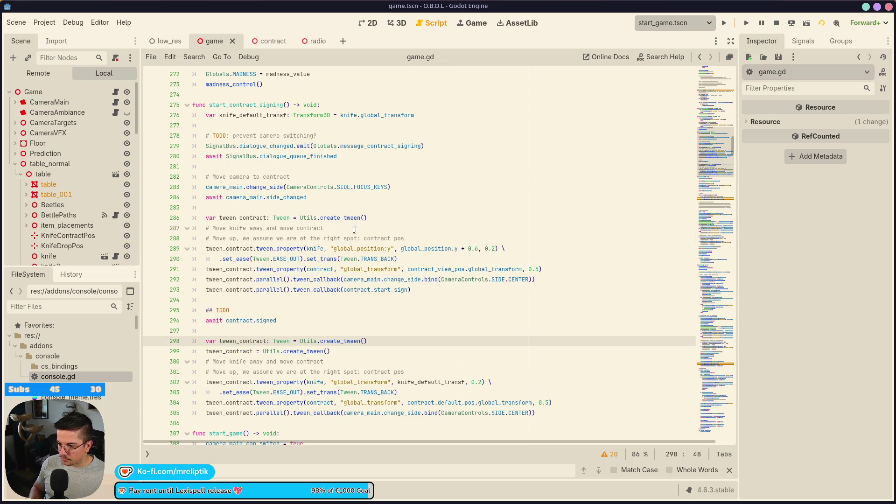
pyautogui.press('Down')
pyautogui.hotkey('ctrl', 'shift', 'k')
# Step: Rename line 298's variable so it reads 'var tween: Tween = Utils.create_tween()', and save
pyautogui.press('Up')
pyautogui.press('Left')
pyautogui.press('Left')
pyautogui.press('Left')
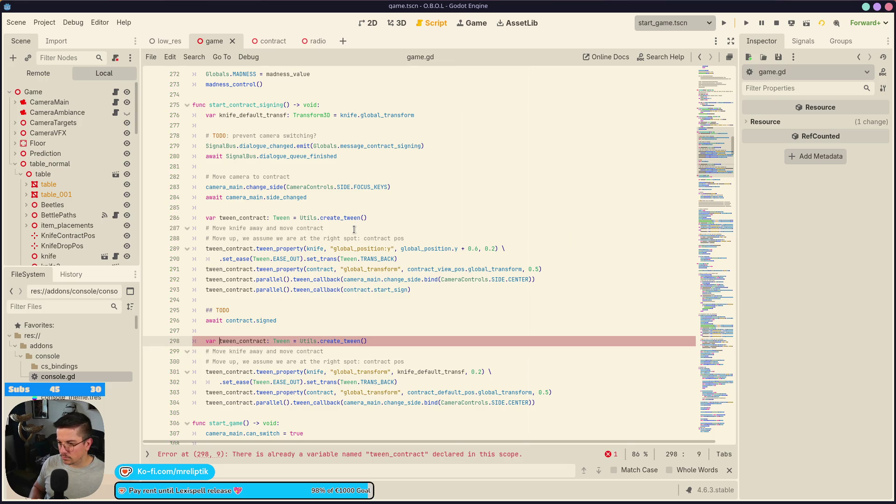
pyautogui.hotkey('ctrl', 'shift', 'Right')
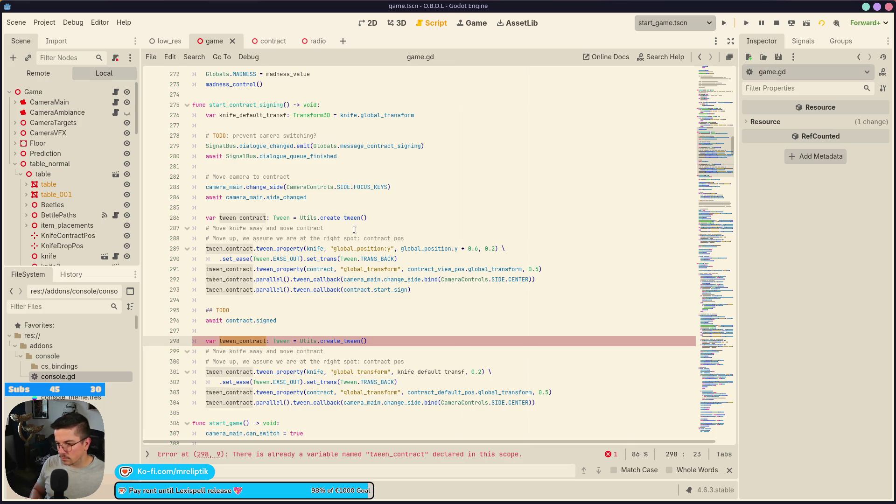
pyautogui.press('BackSpace')
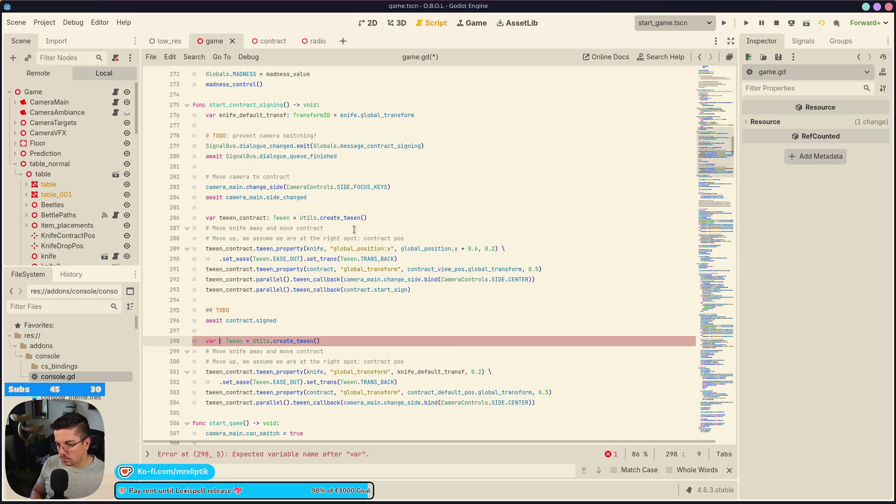
pyautogui.write('tween')
pyautogui.hotkey('ctrl', 's')
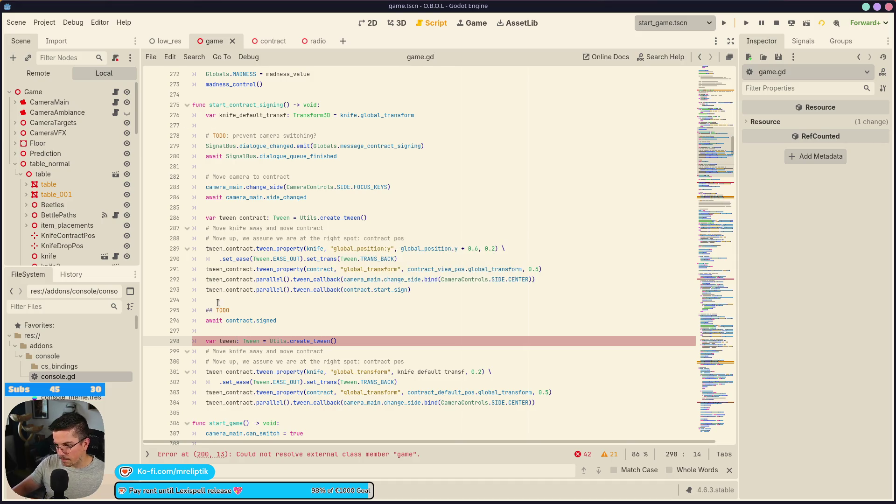
# Step: Replace the later tween_contract uses on lines 301–304 with tween and save
pyautogui.doubleClick(227, 342)
pyautogui.hotkey('ctrl', 'c')
pyautogui.doubleClick(236, 372)
pyautogui.hotkey('ctrl', 'v')
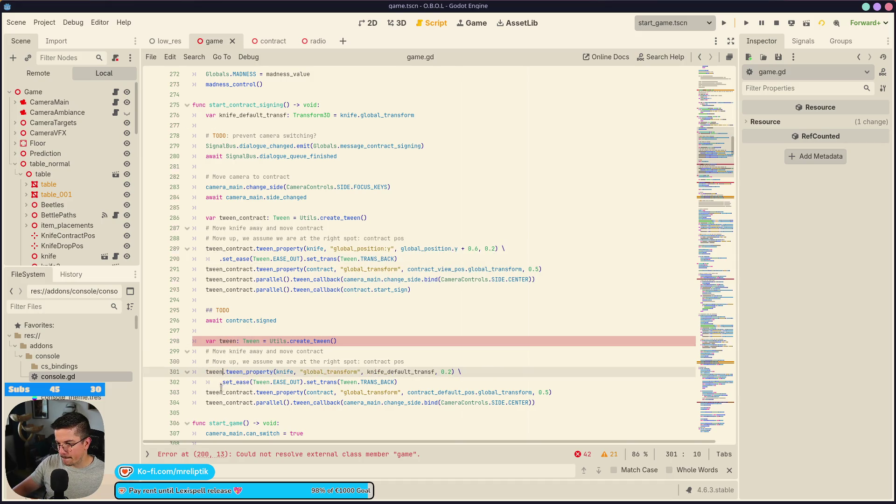
pyautogui.doubleClick(236, 392)
pyautogui.hotkey('ctrl', 'v')
pyautogui.doubleClick(235, 403)
pyautogui.hotkey('ctrl', 'v')
pyautogui.hotkey('ctrl', 's')
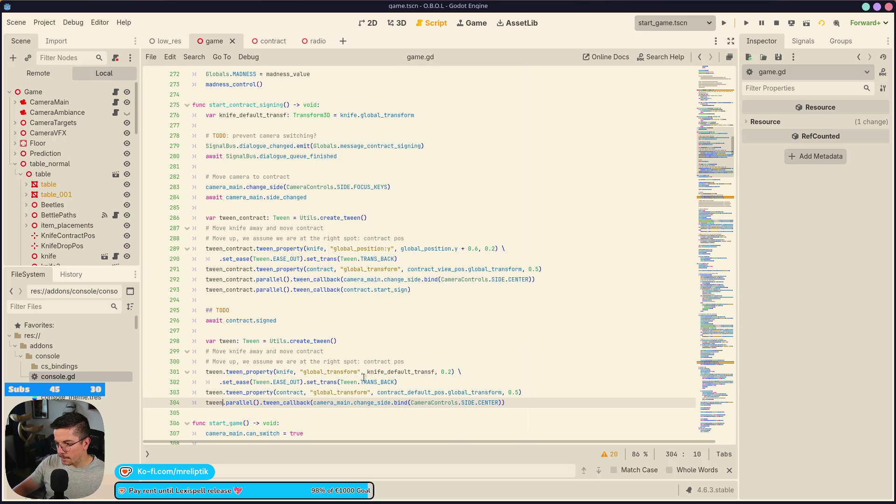
# Step: Move the contract tween line above the knife tween, save, and run the game
pyautogui.click(417, 392)
pyautogui.click(523, 392)
pyautogui.hotkey('alt', 'Up')
pyautogui.hotkey('alt', 'Up')
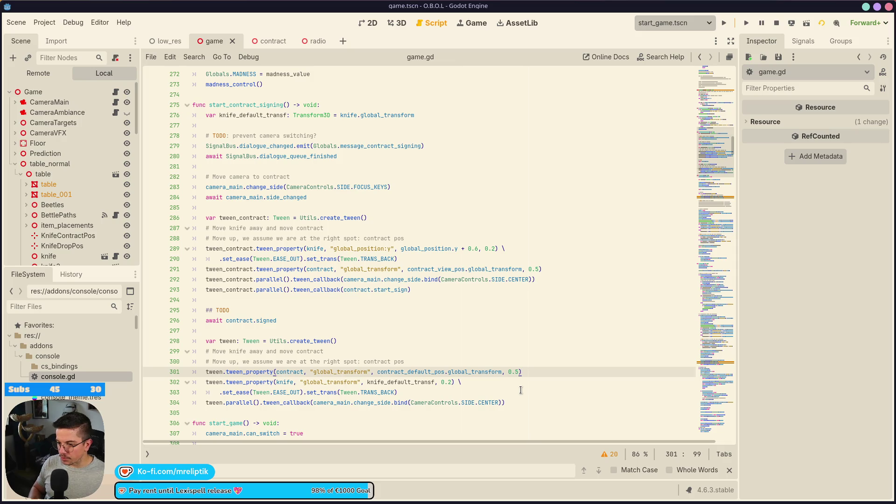
pyautogui.hotkey('ctrl', 's')
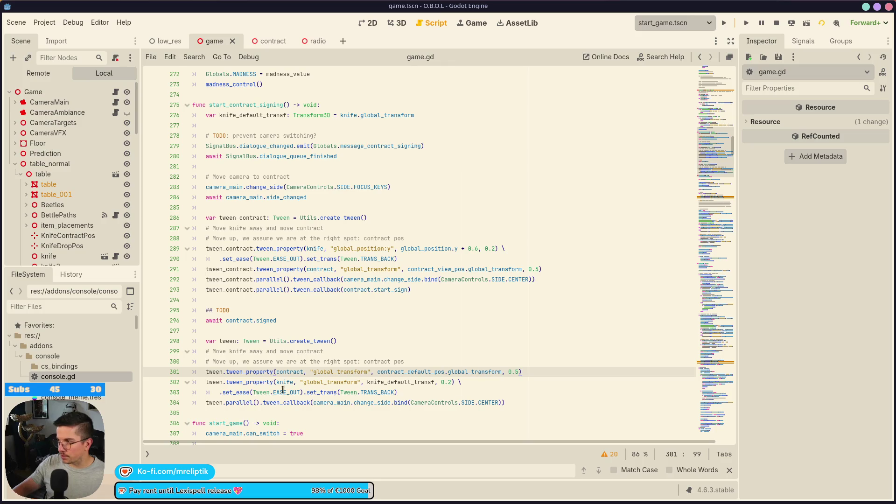
pyautogui.press('F5')
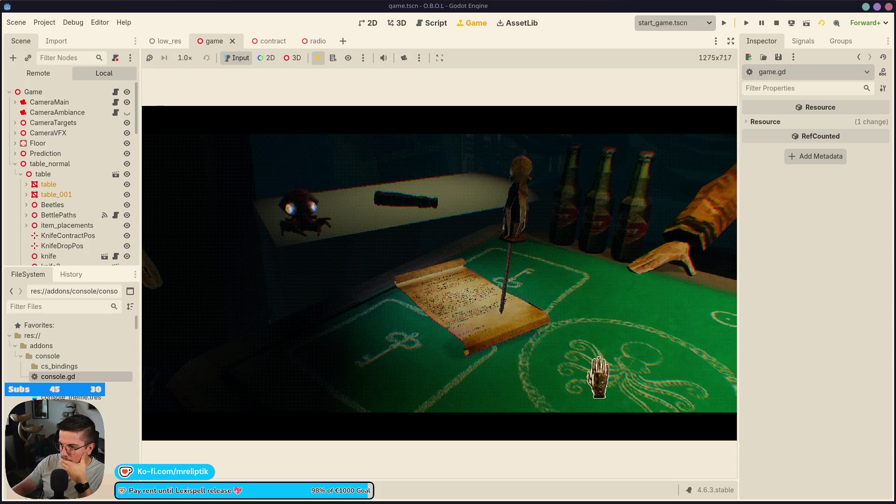
# Step: Review the Debugger's Errors list, close the bottom panel and return to game.gd
pyautogui.click(220, 490)
pyautogui.click(220, 373)
pyautogui.scroll(-10, 486, 417)
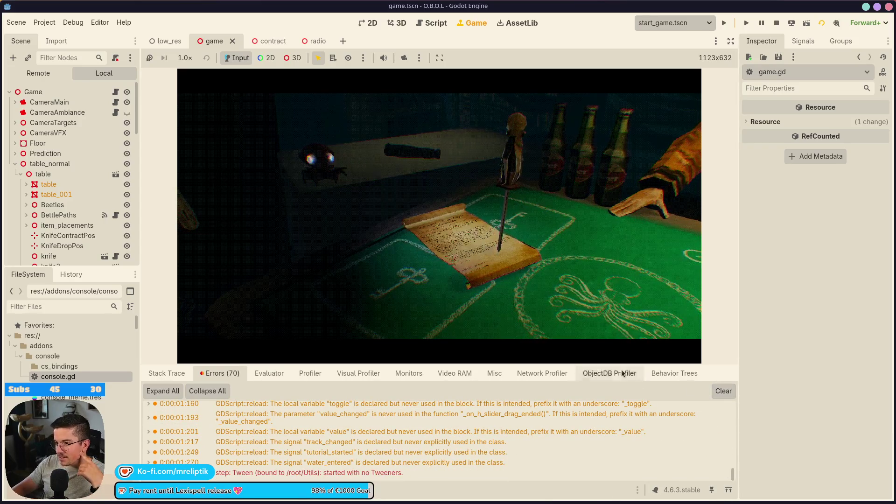
pyautogui.hotkey('ctrl', 'j')
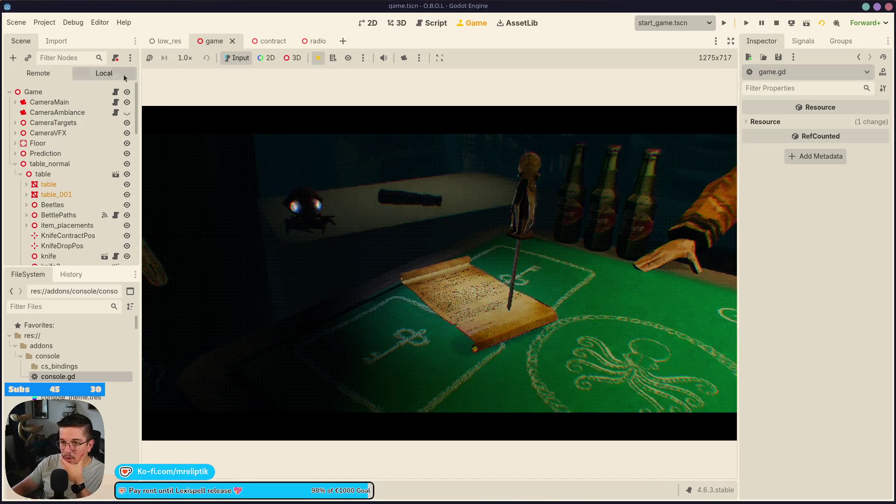
pyautogui.click(115, 91)
# Step: Search game.gd for camera_main.change_side and step forward through every match
pyautogui.scroll(-2, 335, 267)
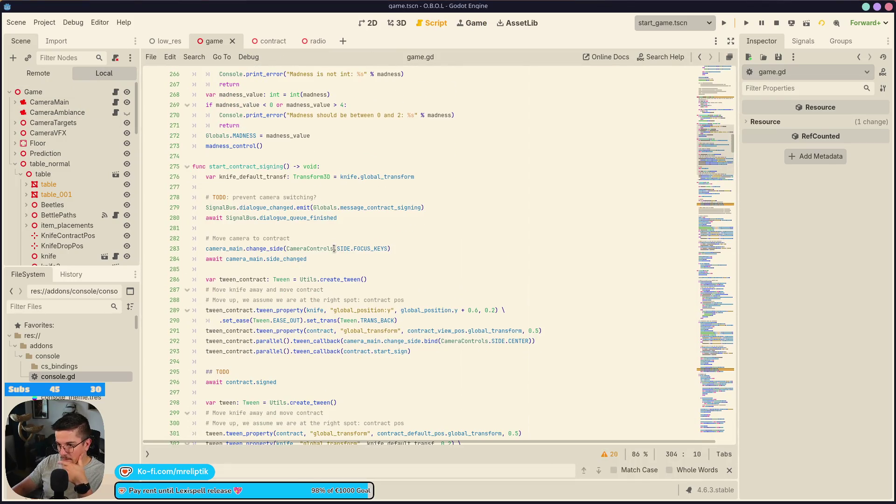
pyautogui.moveTo(205, 249)
pyautogui.mouseDown()
pyautogui.moveTo(392, 248)
pyautogui.moveTo(283, 248)
pyautogui.mouseUp()
pyautogui.hotkey('ctrl', 'f')
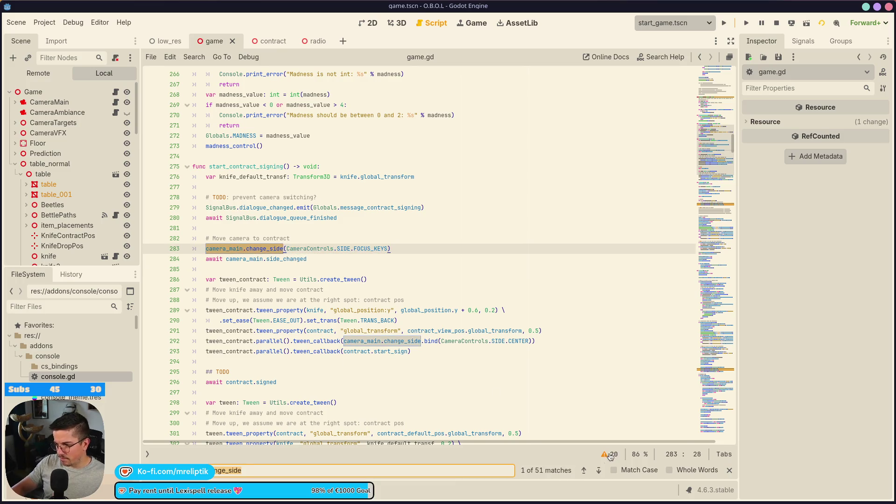
pyautogui.click(599, 474)
pyautogui.click(599, 475)
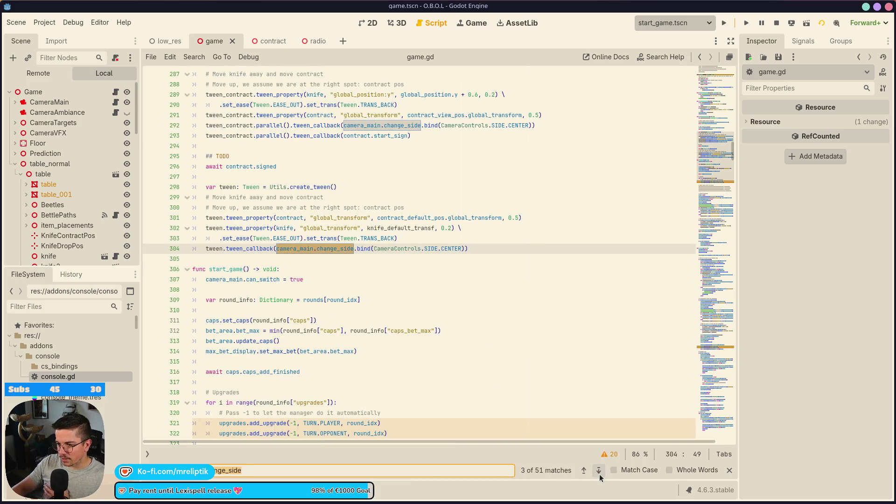
pyautogui.click(599, 474)
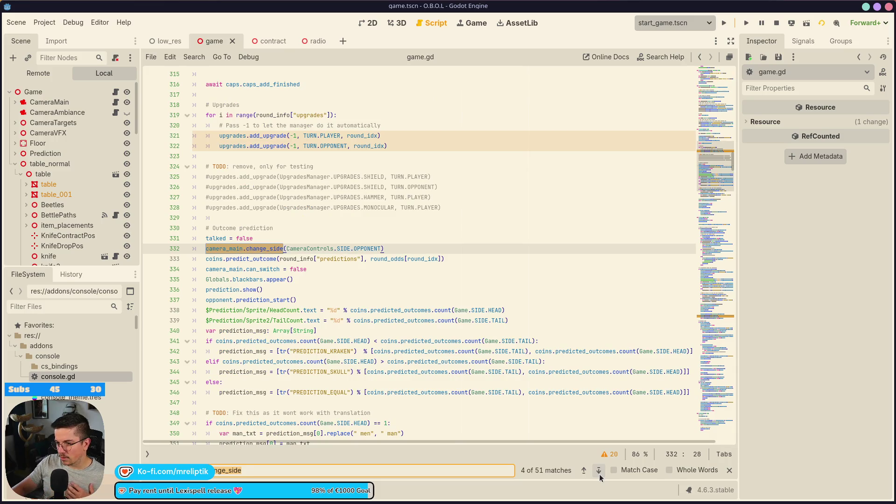
pyautogui.click(600, 475)
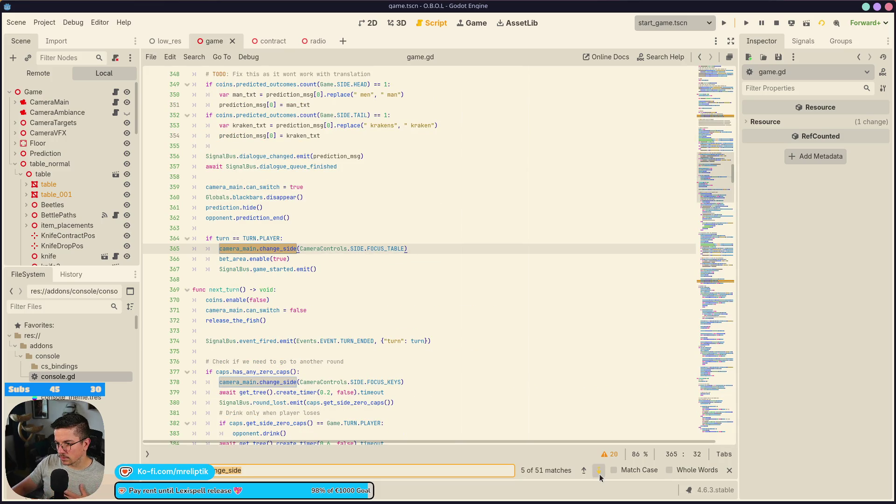
pyautogui.click(599, 475)
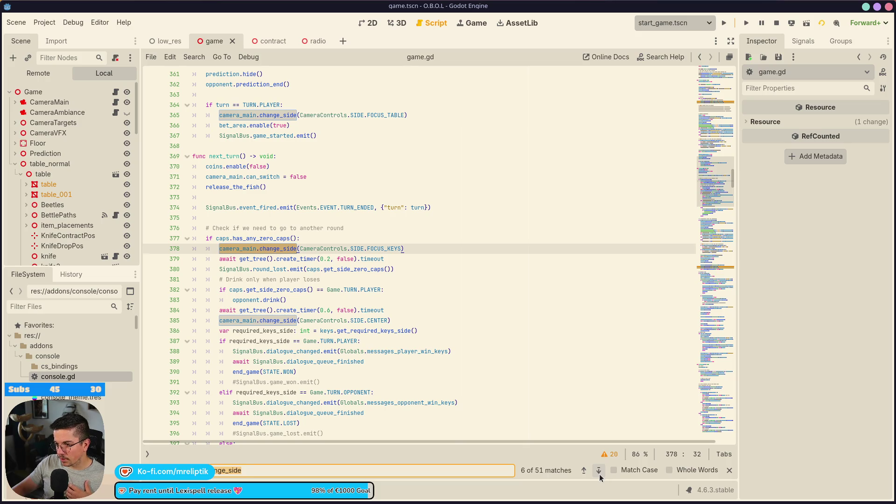
# Step: Step back to the first match on line 283 and open the change_side definition
pyautogui.click(586, 475)
pyautogui.click(586, 475)
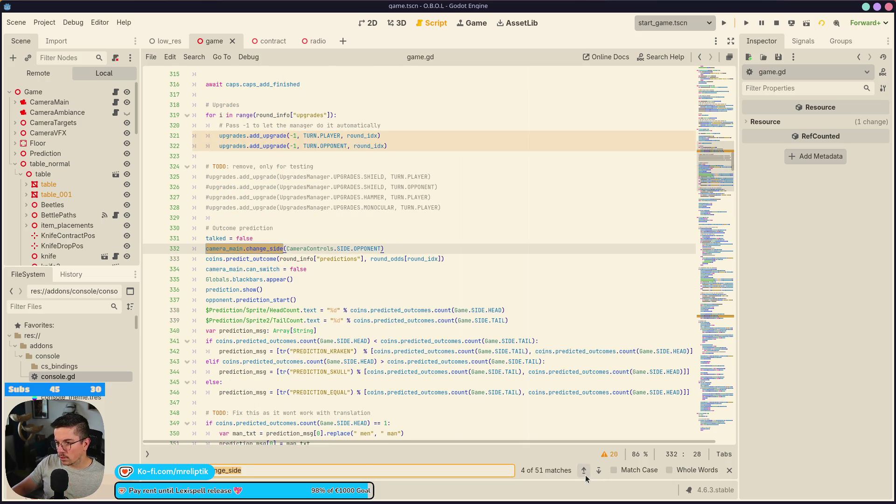
pyautogui.click(584, 471)
pyautogui.click(585, 475)
pyautogui.click(585, 475)
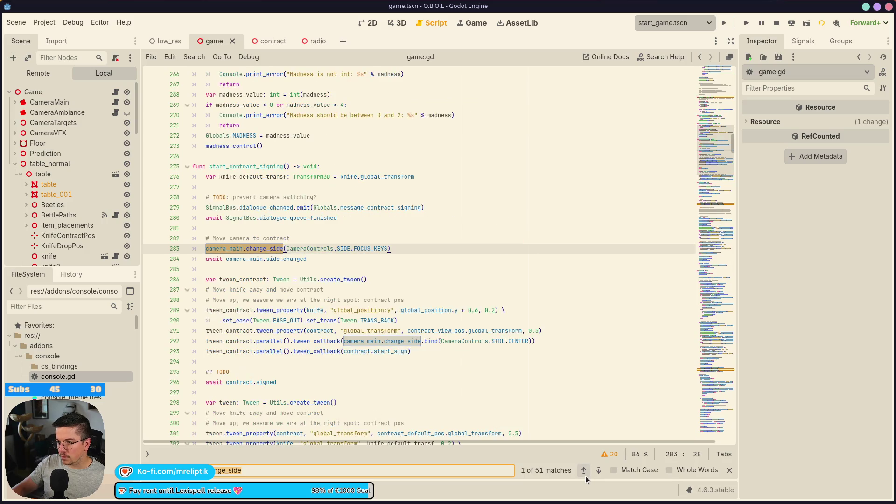
pyautogui.doubleClick(299, 260)
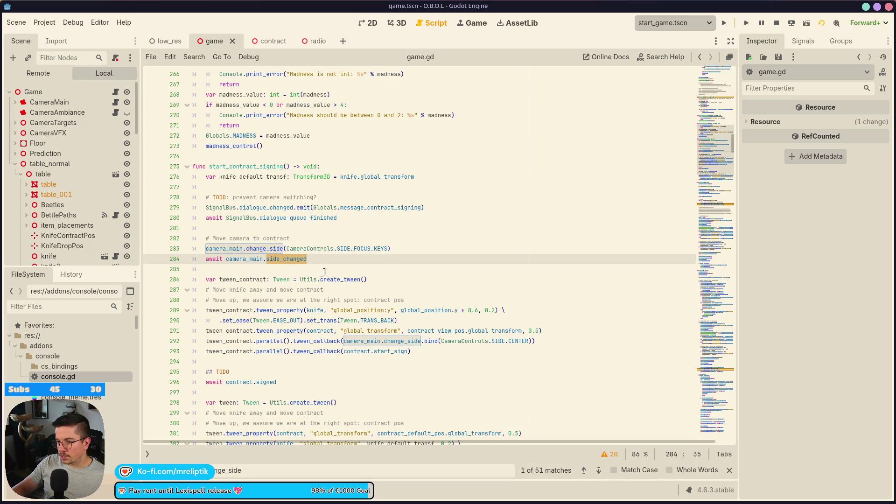
pyautogui.keyDown('ctrl'); pyautogui.click(252, 251); pyautogui.keyUp('ctrl')
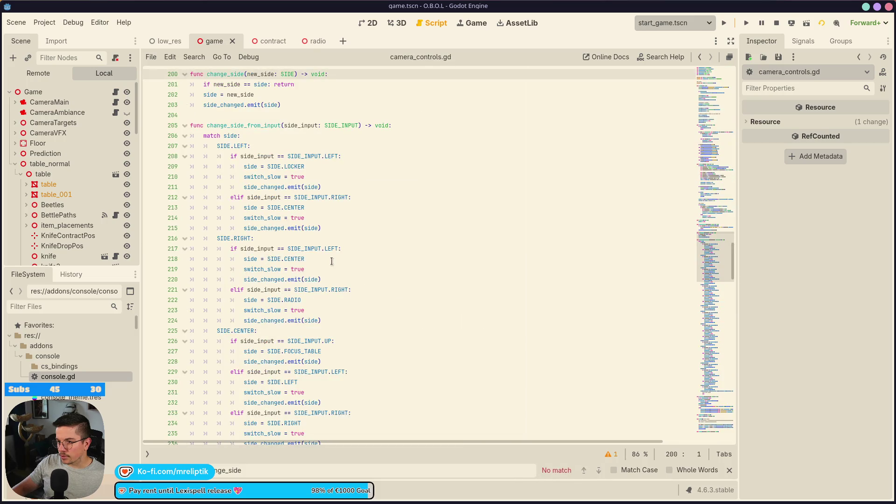
# Step: Trace side_changed to its signal declaration and the on_side_changed handler
pyautogui.doubleClick(218, 105)
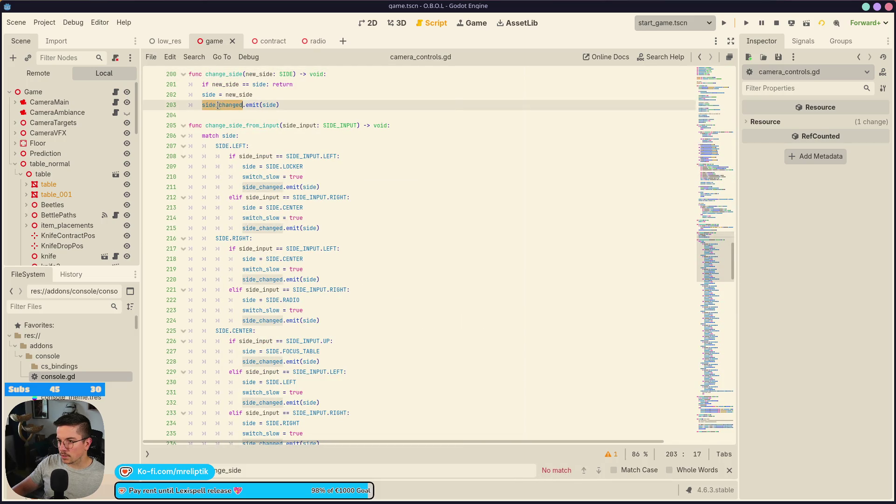
pyautogui.keyDown('ctrl'); pyautogui.click(217, 108); pyautogui.keyUp('ctrl')
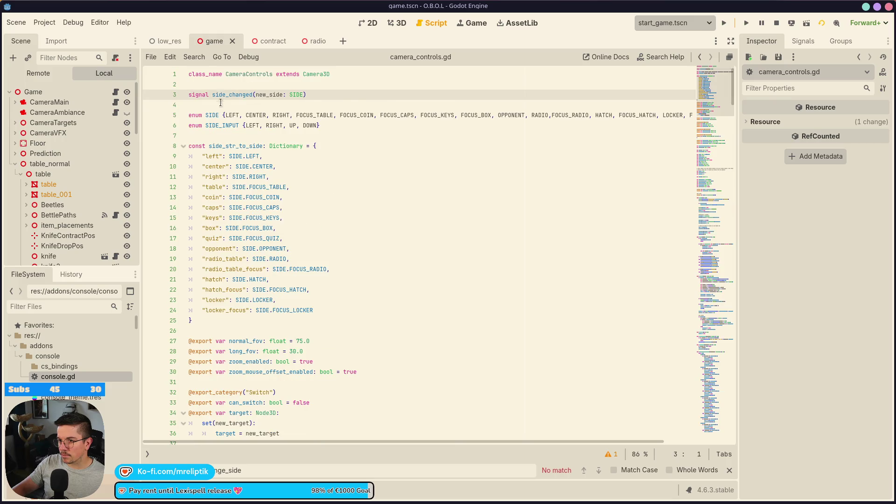
pyautogui.scroll(-10, 296, 187)
pyautogui.scroll(-15, 296, 187)
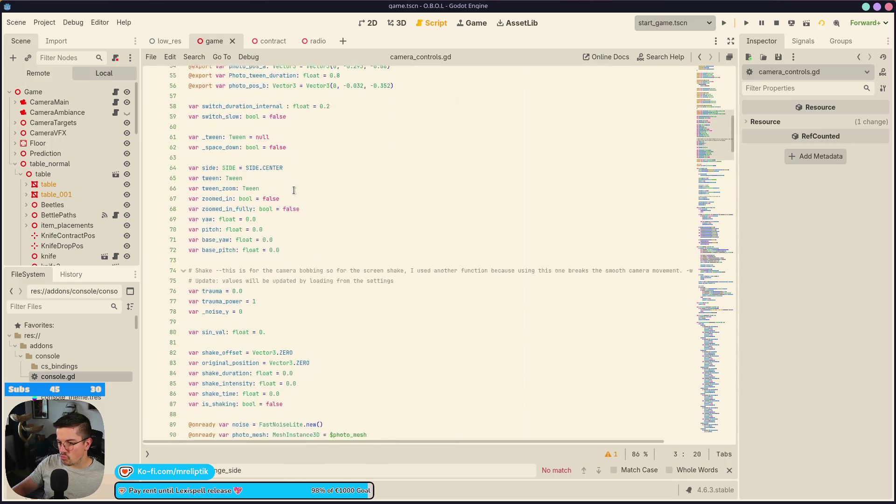
pyautogui.keyDown('ctrl'); pyautogui.click(297, 281); pyautogui.keyUp('ctrl')
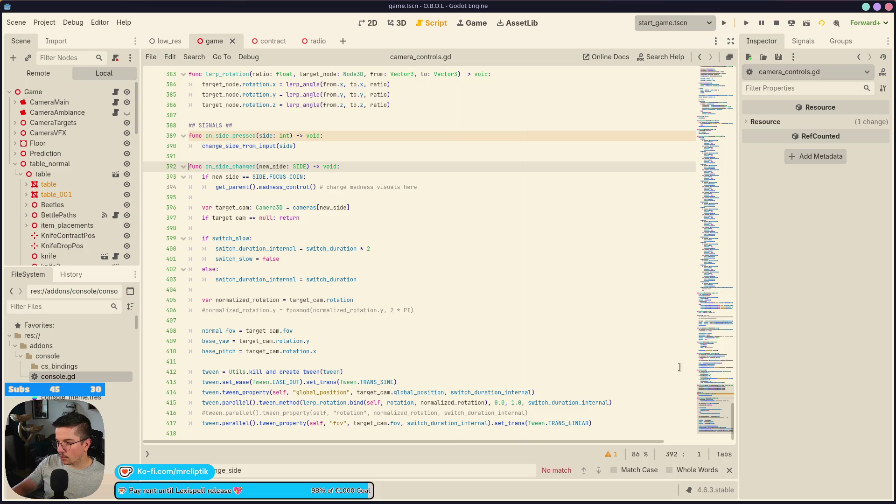
pyautogui.scroll(20, 227, 92)
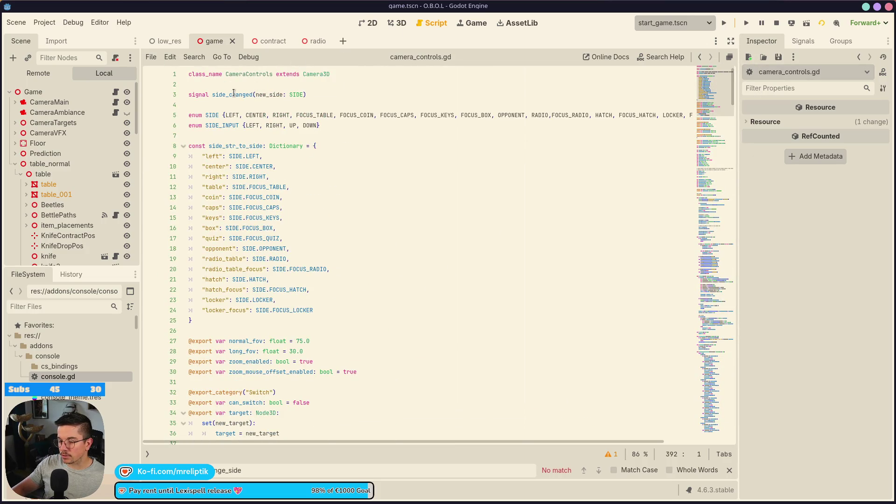
pyautogui.doubleClick(234, 95)
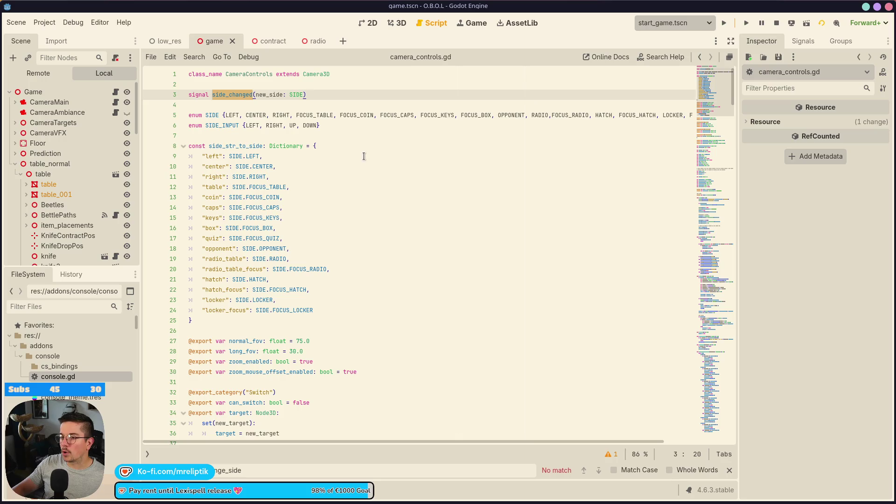
# Step: Add 'signal side_tween_finished()' on line 4 below the side_changed signal
pyautogui.click(210, 85)
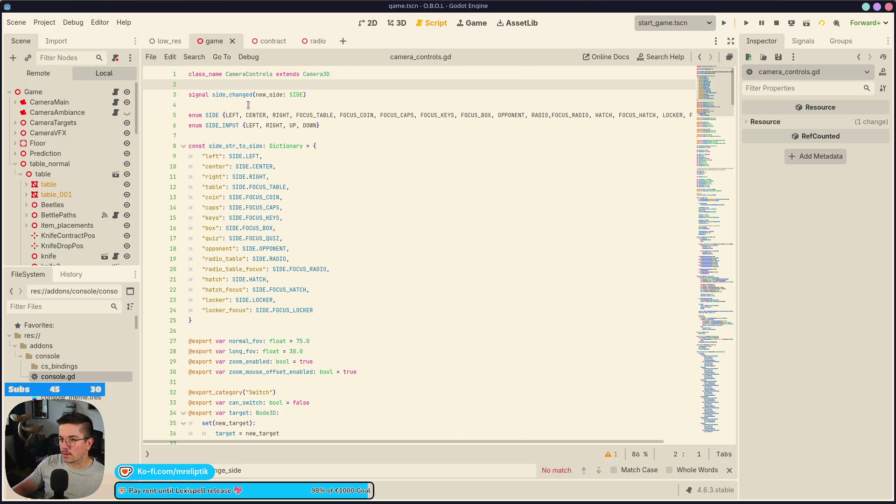
pyautogui.press('Up')
pyautogui.press('Down')
pyautogui.press('Down')
pyautogui.press('Down')
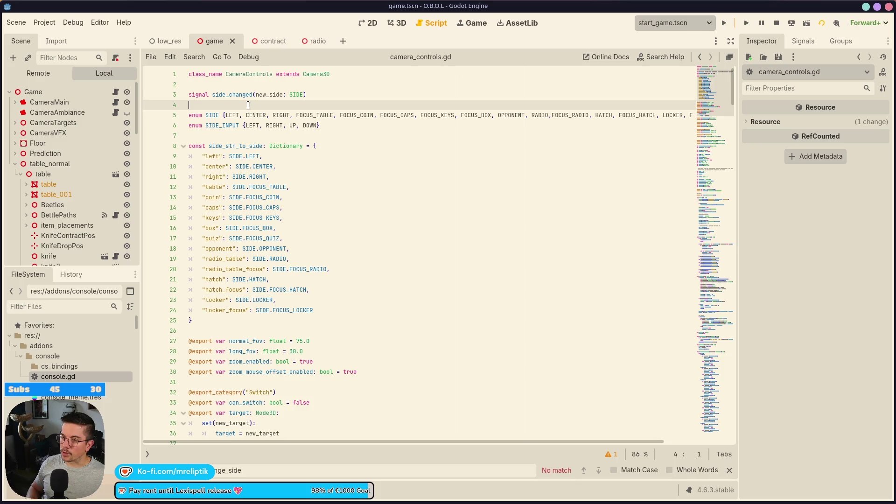
pyautogui.press('Return')
pyautogui.press('Up')
pyautogui.write('sgia')
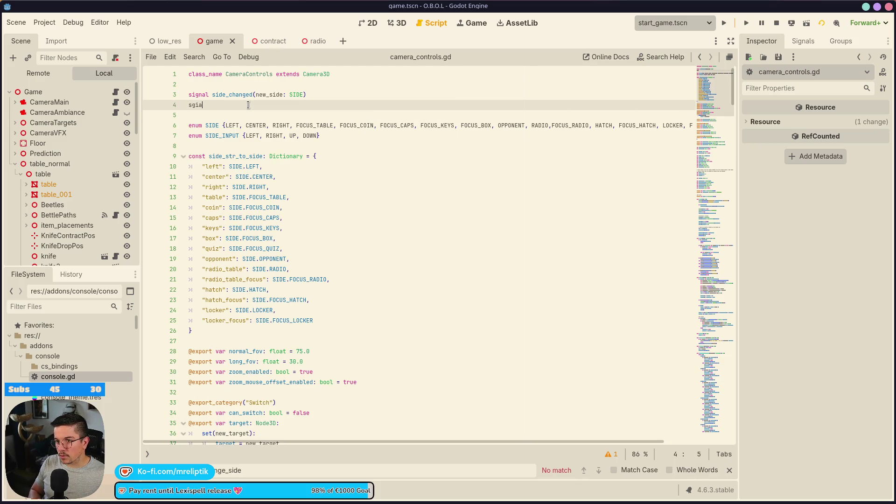
pyautogui.write('nlignal ')
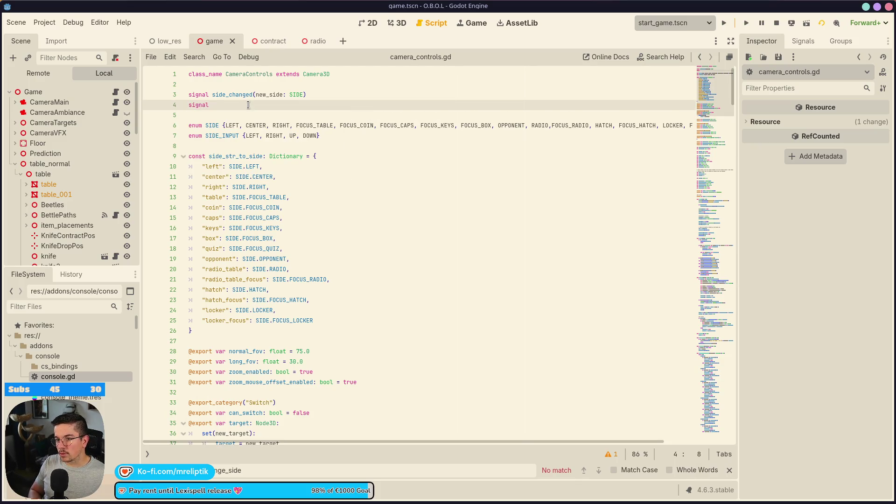
pyautogui.write('side_tween_fi')
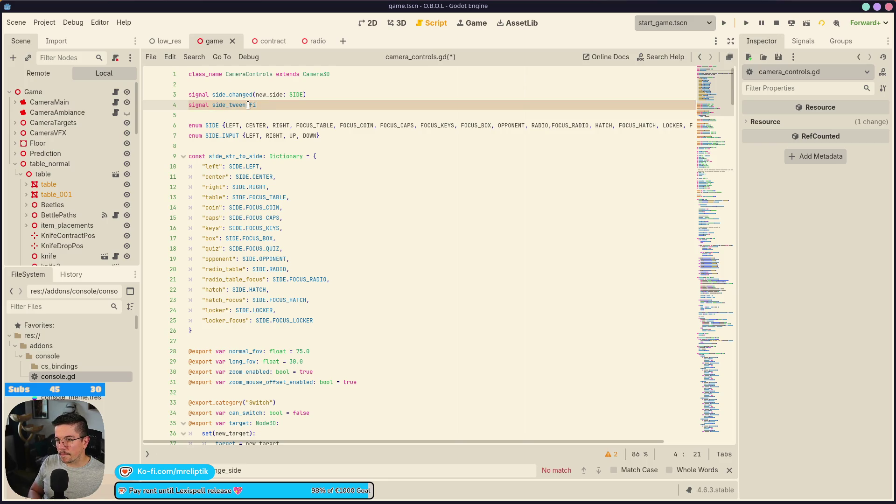
pyautogui.write('(')
pyautogui.doubleClick(247, 105)
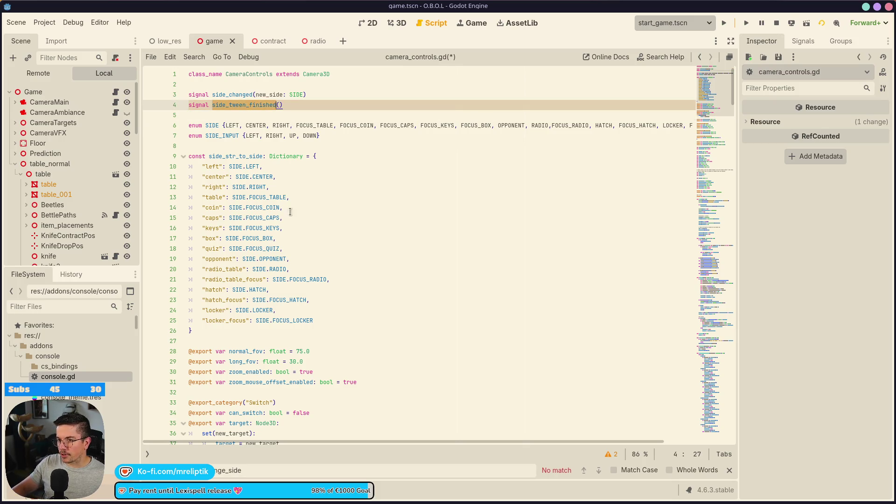
# Step: Find where side_changed is emitted and the end of the on_side_changed handler
pyautogui.scroll(-5, 278, 196)
pyautogui.click(713, 422)
pyautogui.scroll(10, 713, 411)
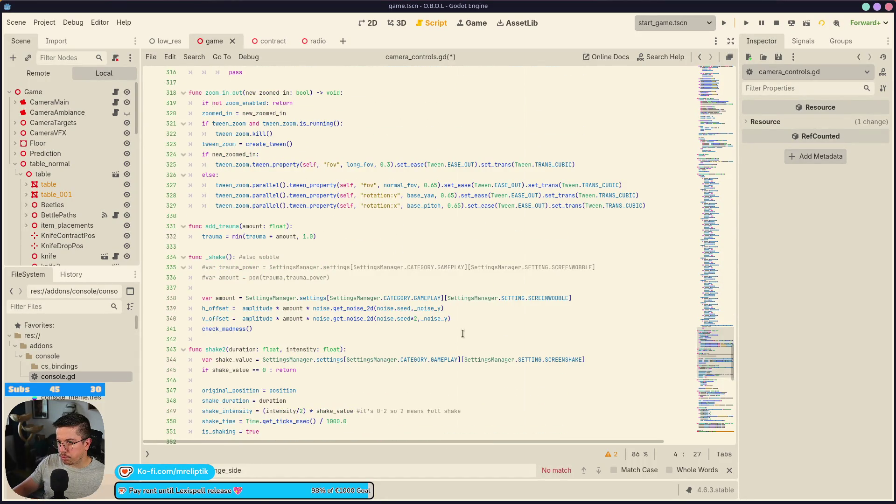
pyautogui.scroll(6, 506, 340)
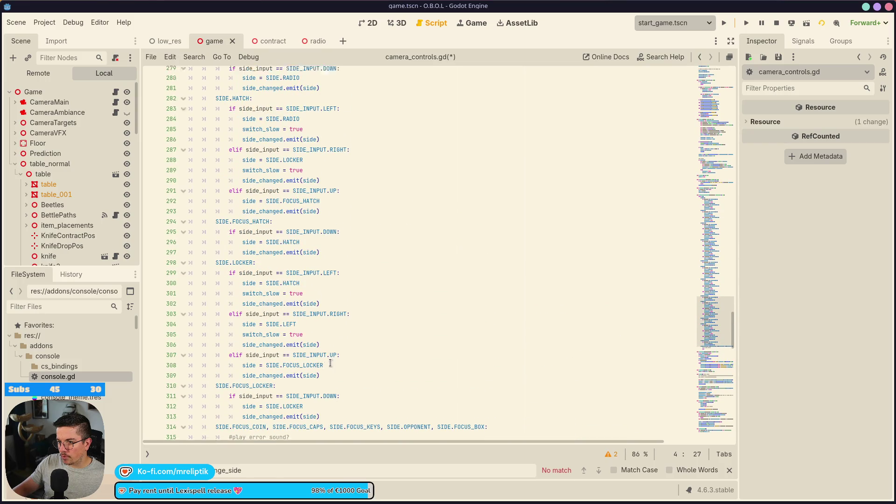
pyautogui.scroll(4, 320, 367)
pyautogui.click(251, 349)
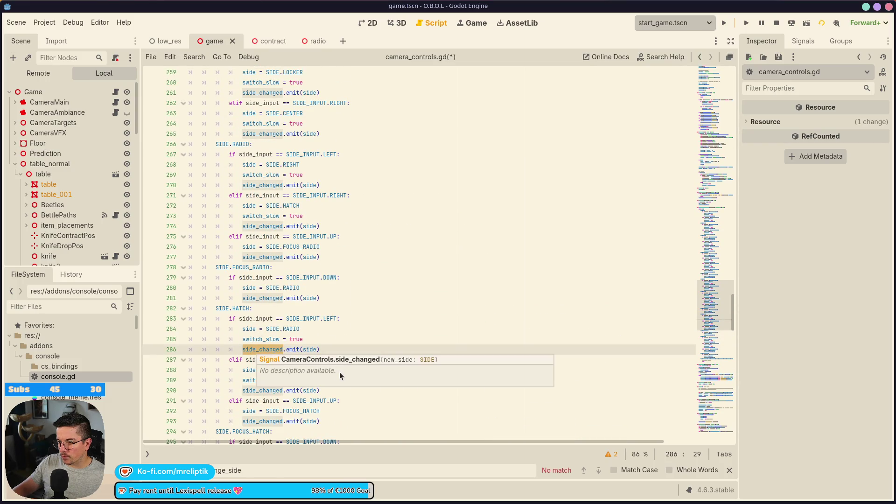
pyautogui.scroll(-7, 275, 391)
pyautogui.scroll(-10, 276, 391)
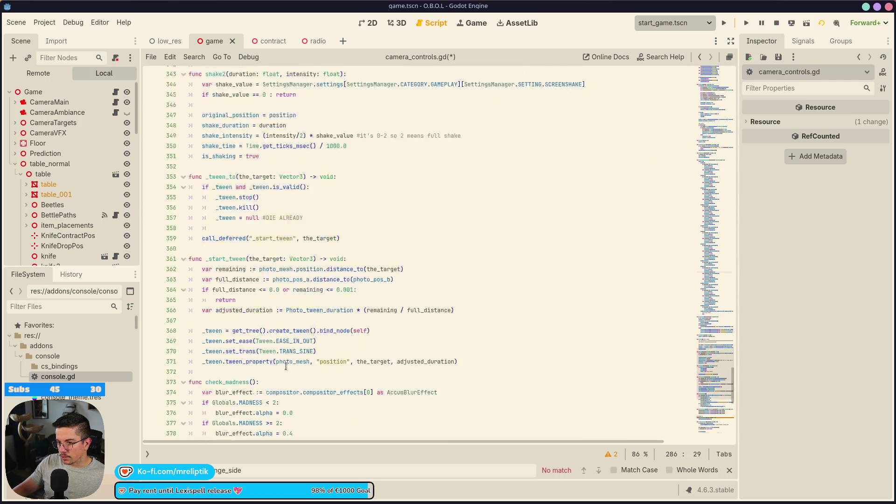
pyautogui.scroll(-4, 266, 302)
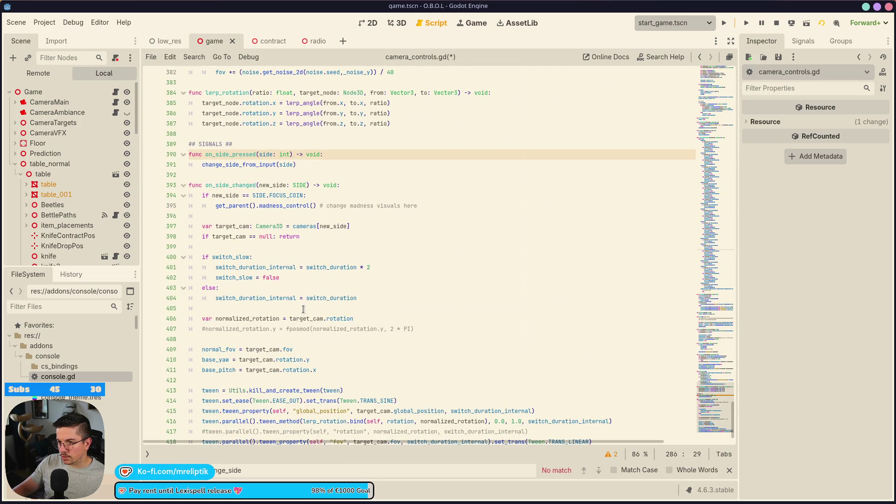
pyautogui.click(234, 429)
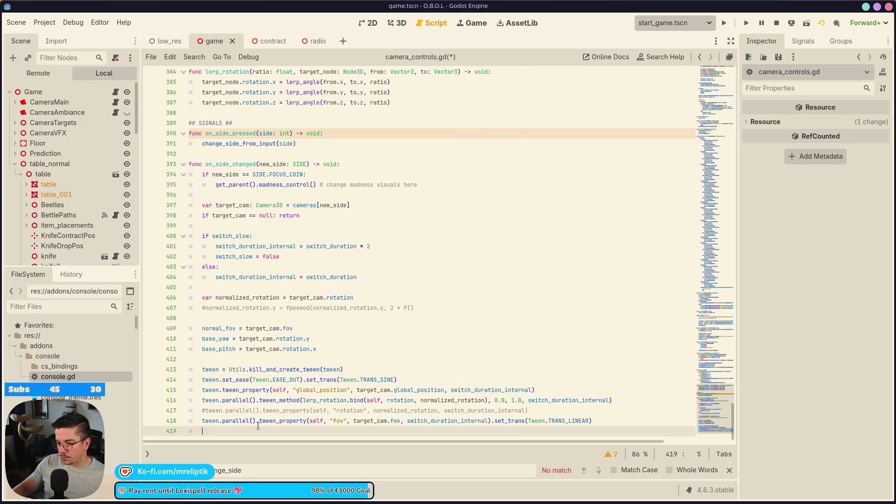
# Step: Append tween.tween_callback(side_tween_finished.emit) to on_side_changed, then return to game.gd
pyautogui.press('Tab')
pyautogui.write('twere')
pyautogui.write('n.tween.twee')
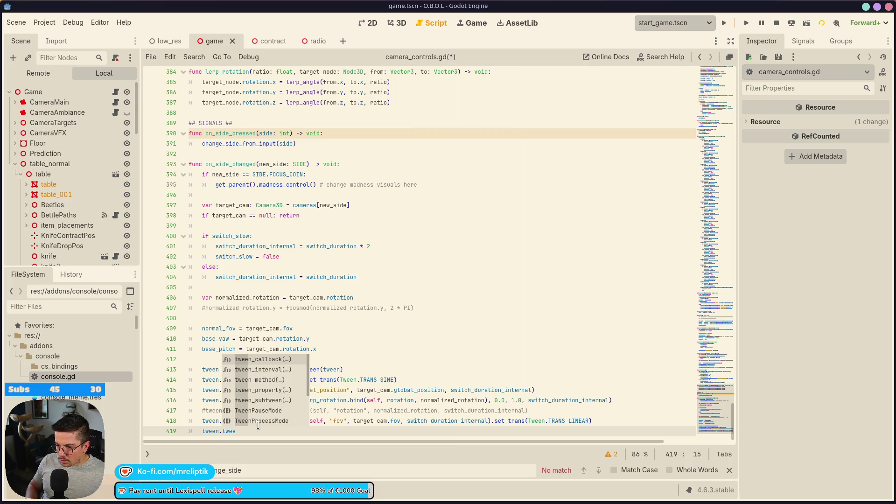
pyautogui.press('Return')
pyautogui.write('side_tween_finished.emit')
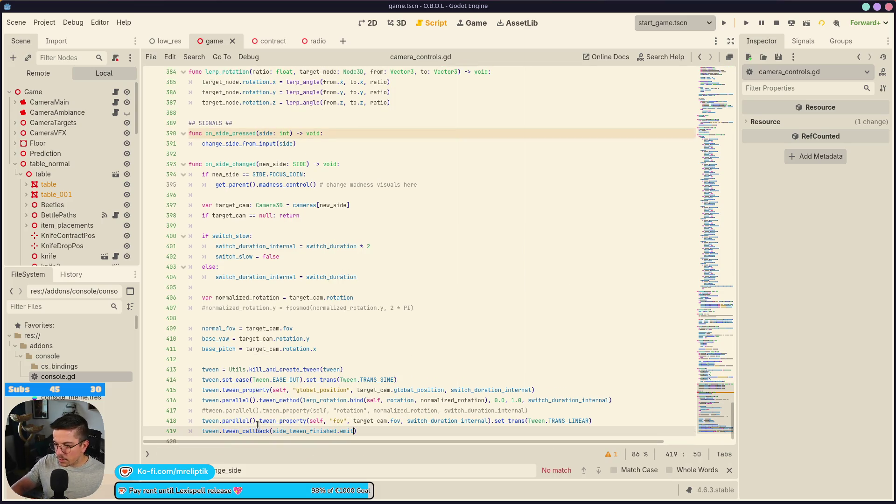
pyautogui.doubleClick(284, 420)
pyautogui.doubleClick(304, 430)
pyautogui.hotkey('ctrl', 'c')
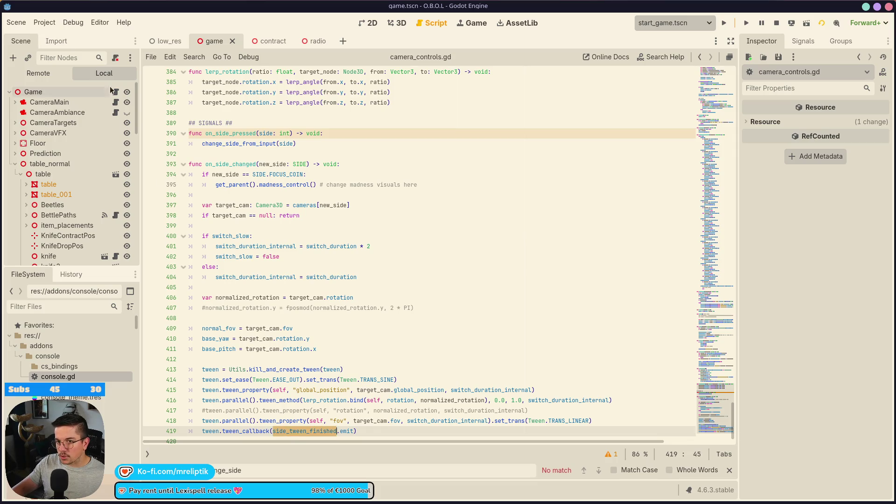
pyautogui.click(115, 91)
pyautogui.doubleClick(287, 259)
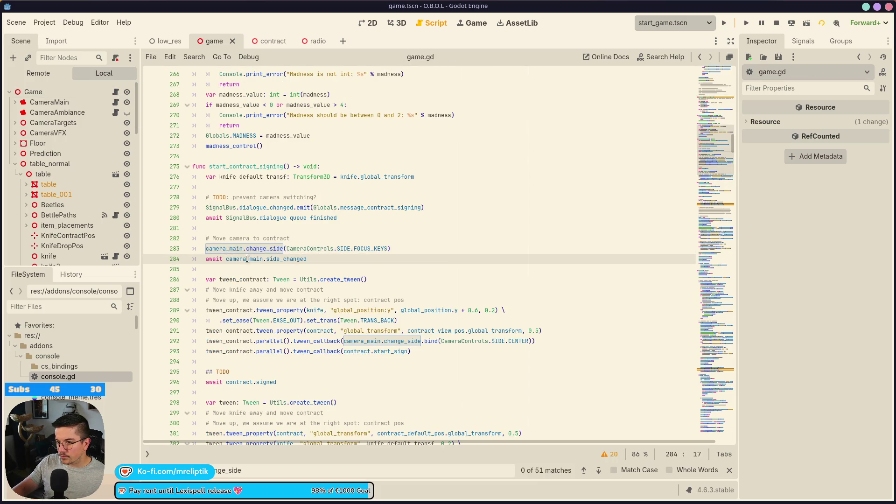
# Step: Make line 284 await camera_main.side_tween_finished, save, test-run the game and stop it
pyautogui.hotkey('ctrl', 'v')
pyautogui.hotkey('ctrl', 's')
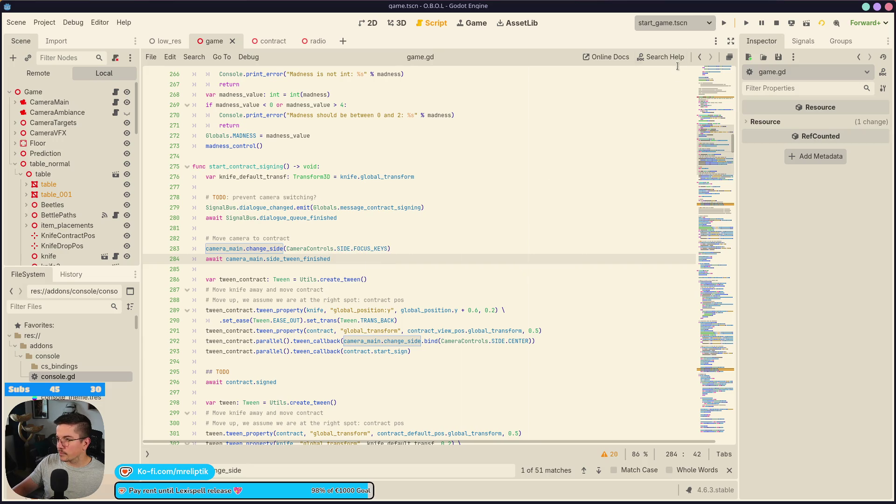
pyautogui.click(725, 23)
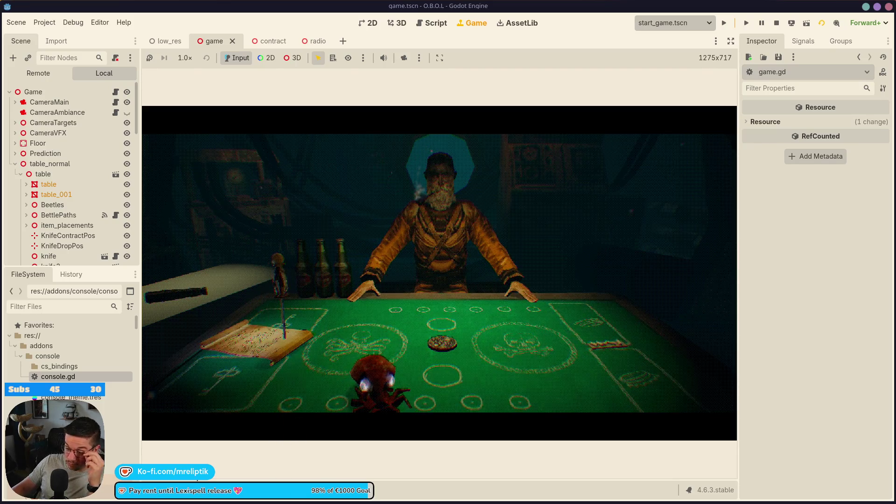
pyautogui.click(280, 490)
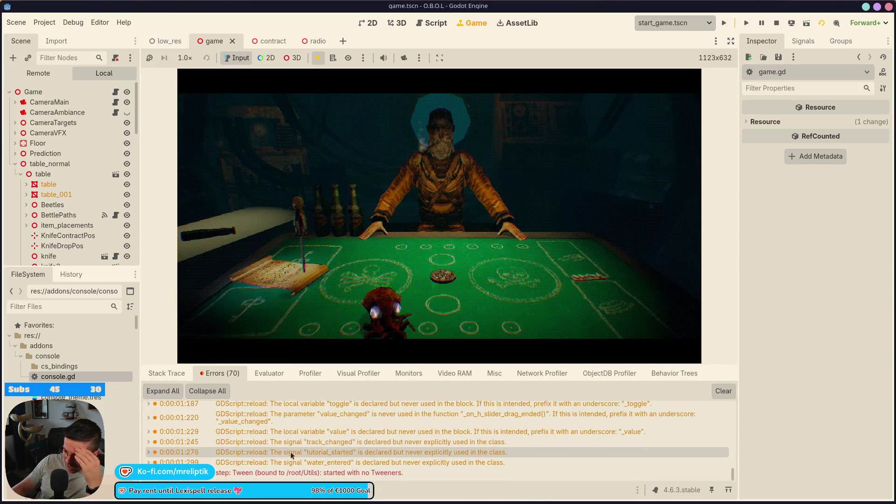
pyautogui.click(280, 490)
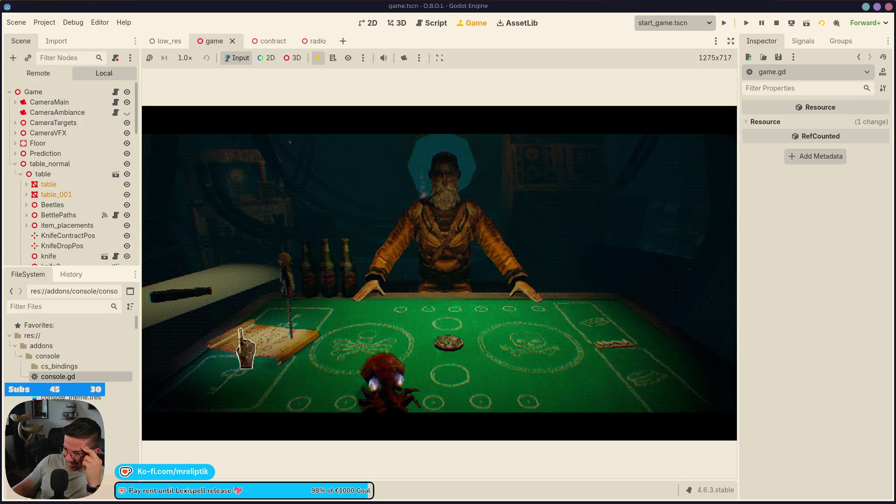
pyautogui.click(777, 23)
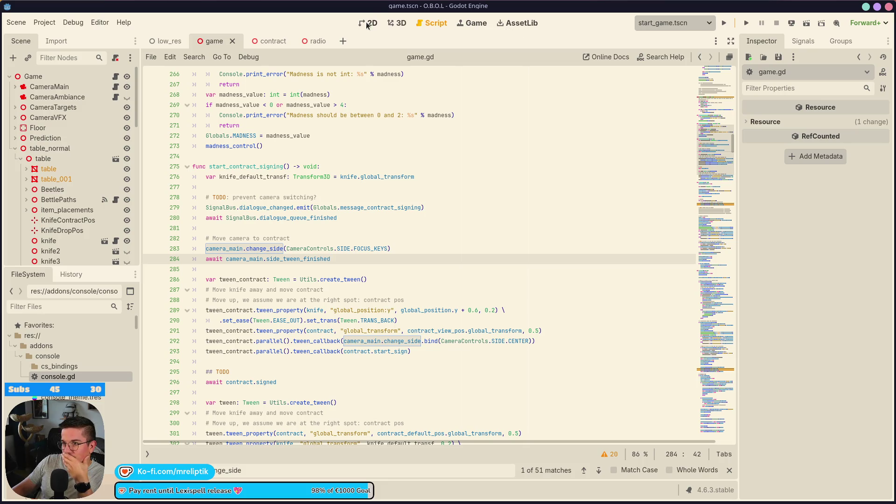
# Step: Search game.gd for 'quiz' and copy the camera change to SIDE.FOCUS_QUIZ
pyautogui.click(457, 225)
pyautogui.hotkey('ctrl', 'f')
pyautogui.write('quiz')
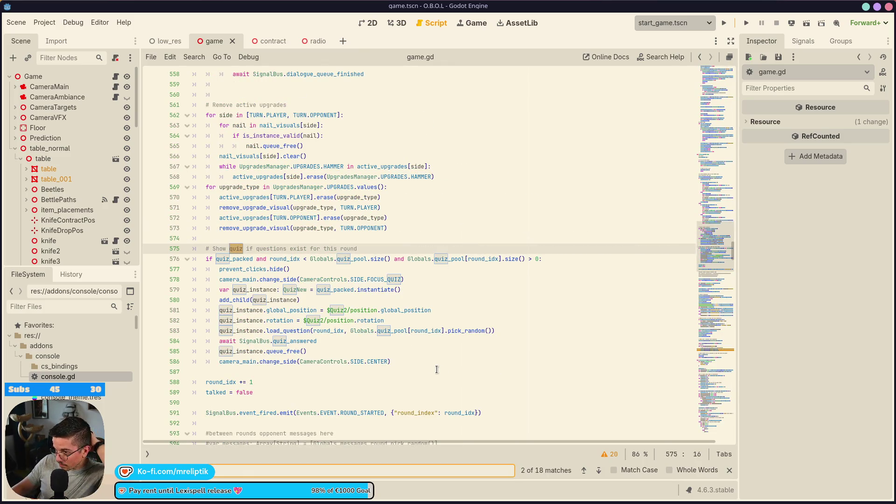
pyautogui.moveTo(216, 280); pyautogui.dragTo(432, 278)
pyautogui.hotkey('ctrl', 'c')
pyautogui.click(584, 470)
pyautogui.click(584, 471)
pyautogui.scroll(20, 261, 195)
pyautogui.scroll(-5, 373, 260)
pyautogui.scroll(-15, 371, 270)
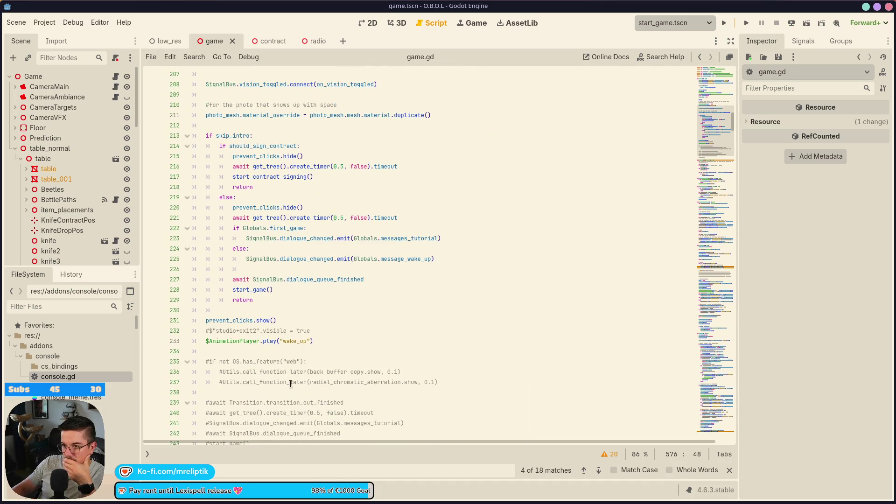
pyautogui.scroll(-6, 295, 367)
pyautogui.scroll(3, 325, 362)
pyautogui.scroll(-7, 325, 362)
pyautogui.scroll(-4, 321, 367)
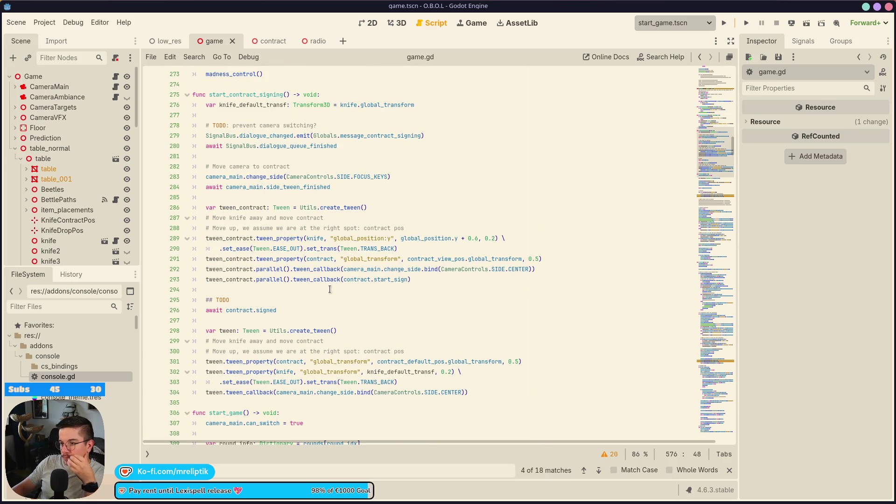
# Step: Change line 292's camera callback from SIDE.CENTER to SIDE.FOCUS_QUIZ, remove the extra line, and save
pyautogui.click(523, 269)
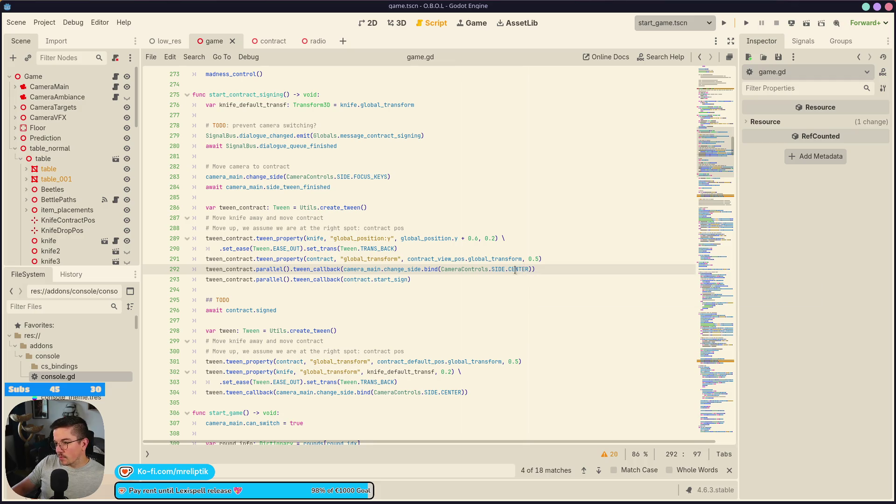
pyautogui.click(496, 289)
pyautogui.press('Return')
pyautogui.hotkey('ctrl', 'v')
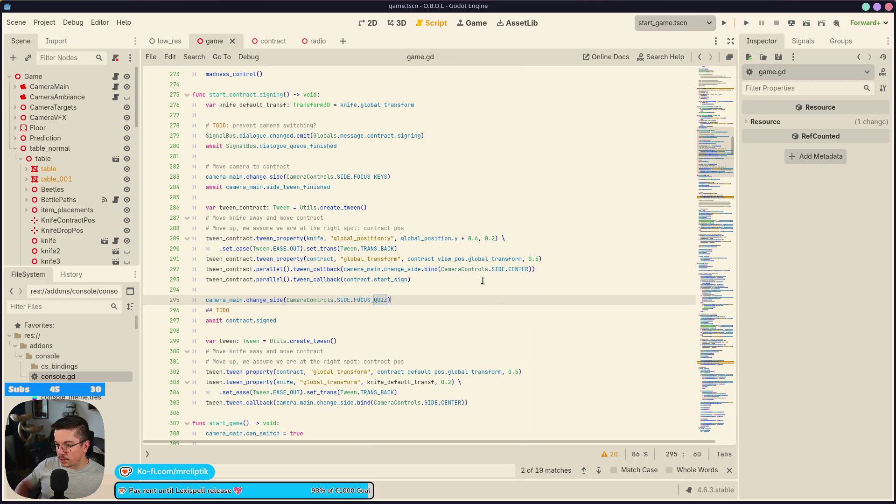
pyautogui.doubleClick(370, 298)
pyautogui.click(516, 270)
pyautogui.click(437, 299)
pyautogui.hotkey('ctrl', 'shift', 'k')
pyautogui.hotkey('ctrl', 's')
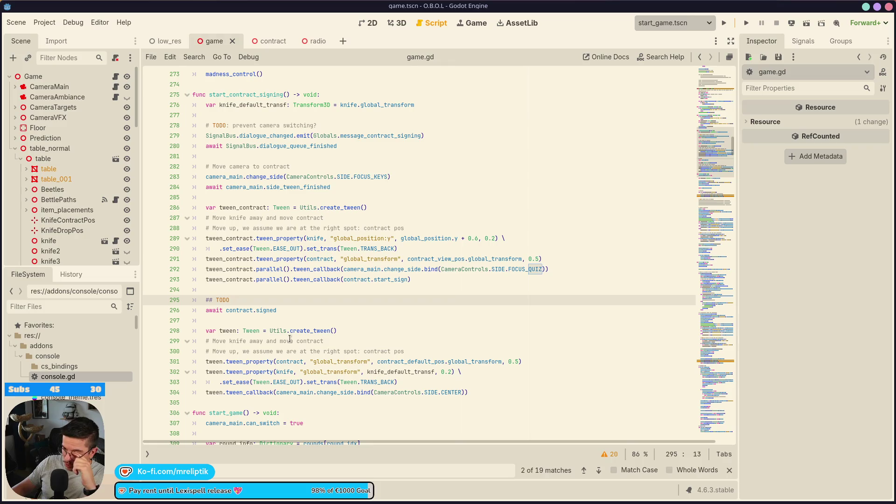
pyautogui.click(283, 307)
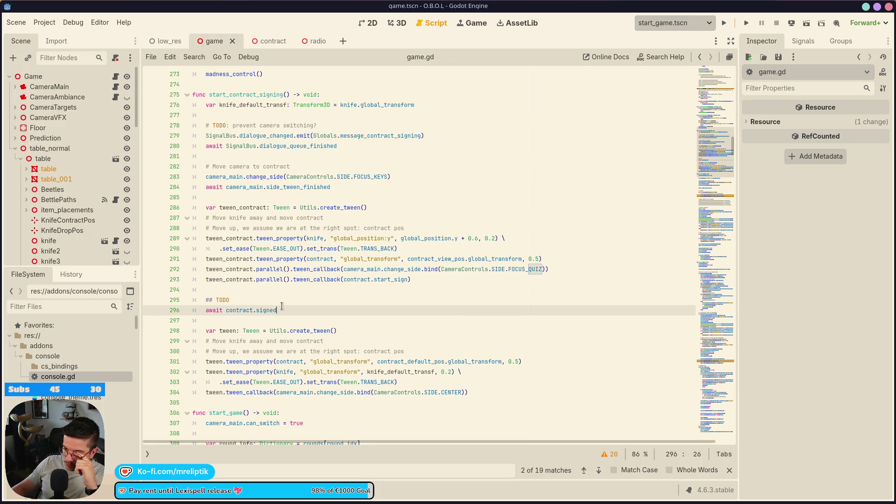
# Step: Change the contract.gd start_sign timer on line 12 from 4.0 to 7.0 seconds
pyautogui.click(261, 42)
pyautogui.click(120, 76)
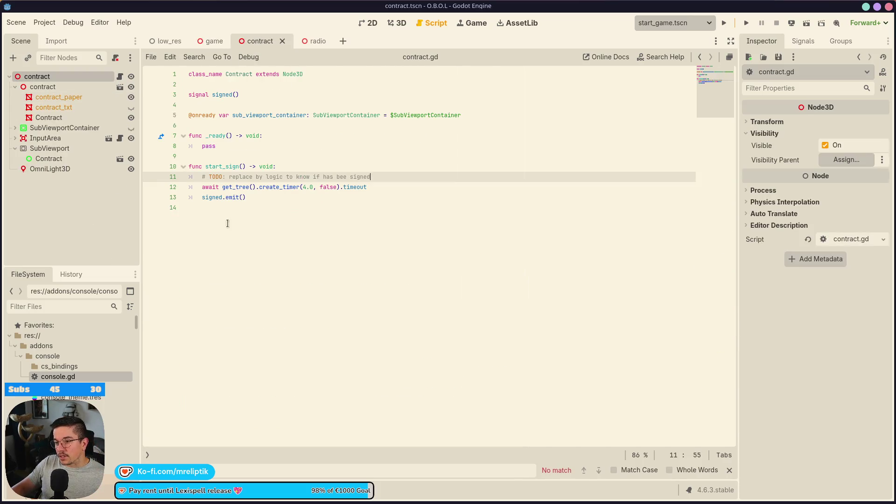
pyautogui.click(310, 191)
pyautogui.write('5')
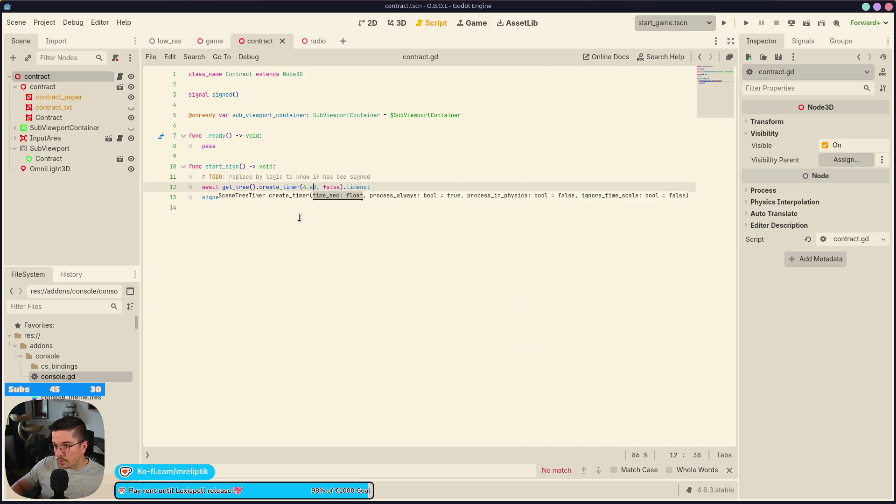
pyautogui.press('BackSpace')
pyautogui.press('BackSpace')
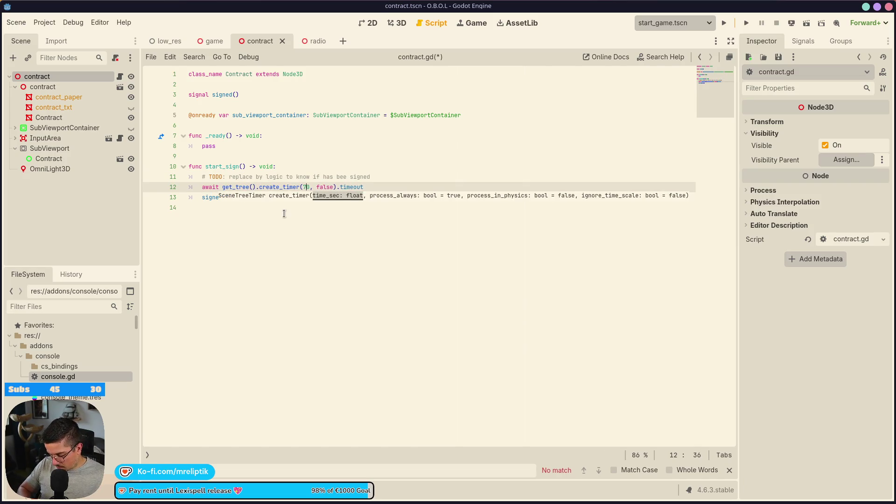
# Step: Open the game scene in the 3D view, briefly checking the knife tween in game.gd
pyautogui.click(367, 23)
pyautogui.click(211, 41)
pyautogui.click(393, 29)
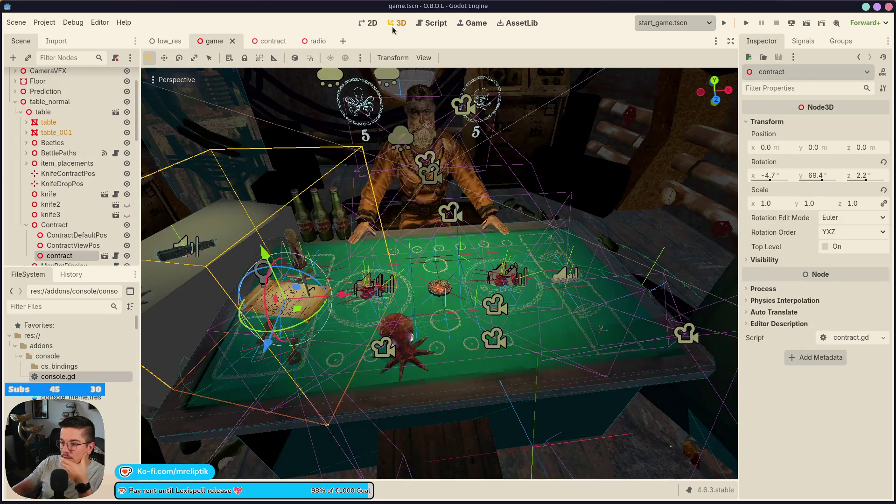
pyautogui.scroll(5, 70, 140)
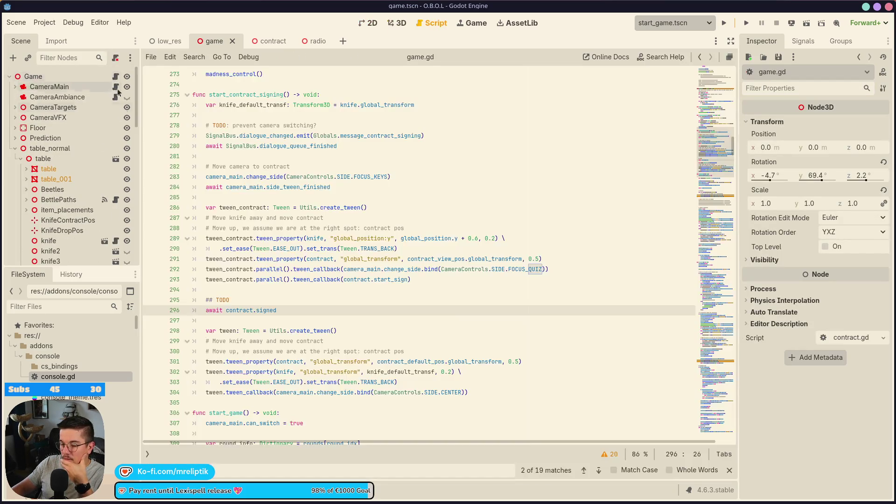
pyautogui.click(116, 76)
pyautogui.click(384, 237)
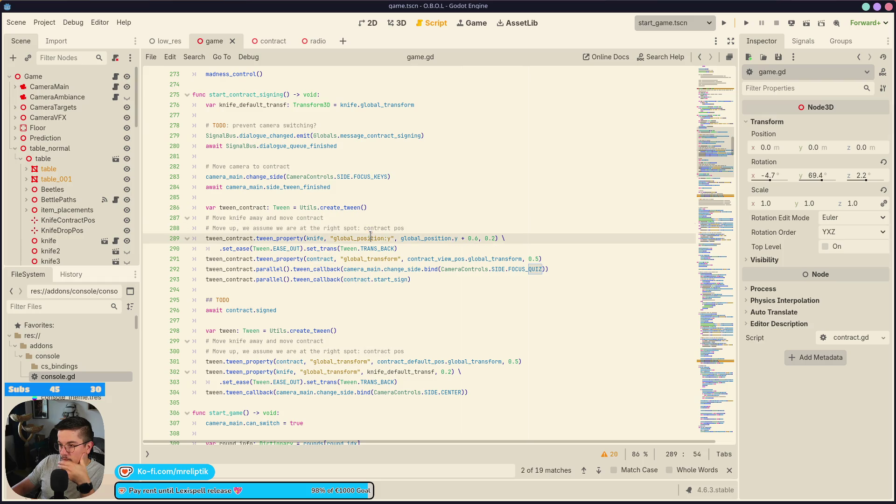
pyautogui.click(397, 25)
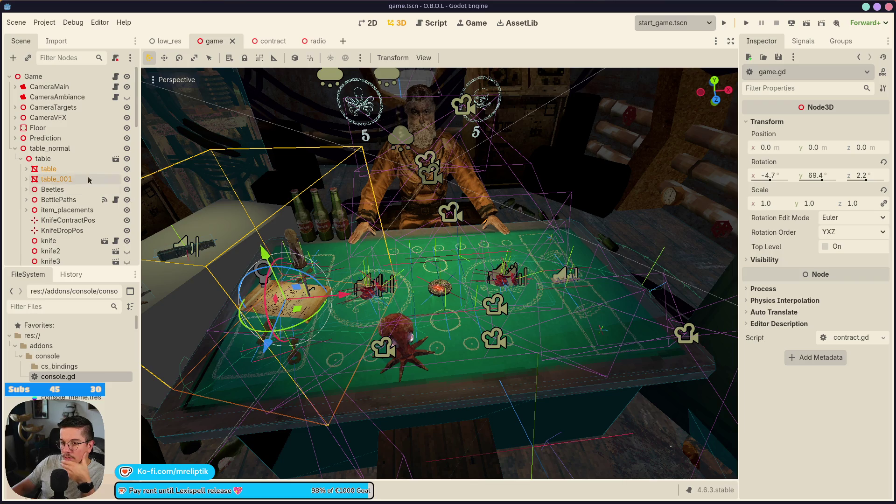
# Step: Test lowering the knife's Position y, then undo back to 1.37
pyautogui.click(290, 237)
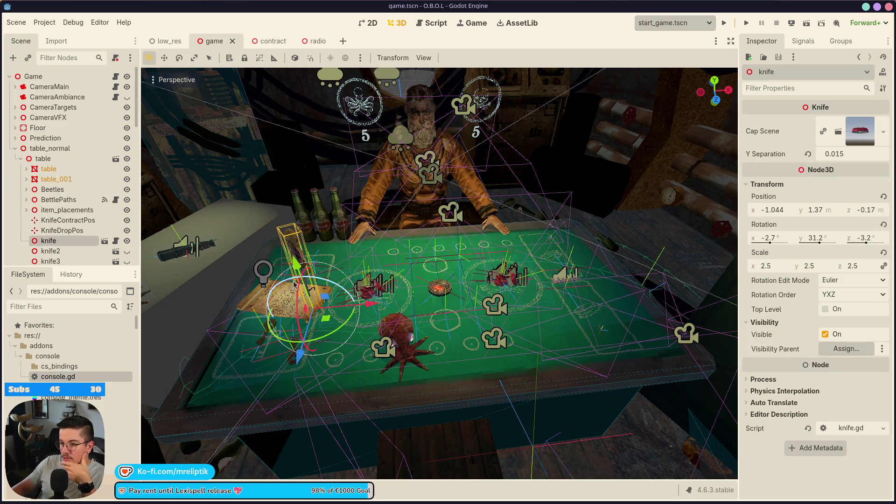
pyautogui.scroll(3, 295, 284)
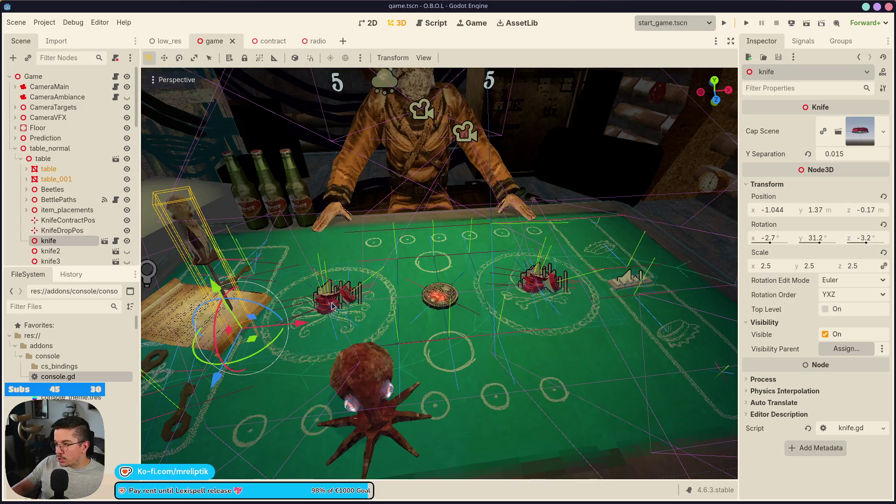
pyautogui.moveTo(273, 294); pyautogui.dragTo(276, 309)
pyautogui.moveTo(833, 211); pyautogui.dragTo(833, 211)
pyautogui.hotkey('ctrl', 'z')
pyautogui.hotkey('ctrl', 'z')
pyautogui.hotkey('ctrl', 'z')
pyautogui.moveTo(467, 284); pyautogui.dragTo(196, 290)
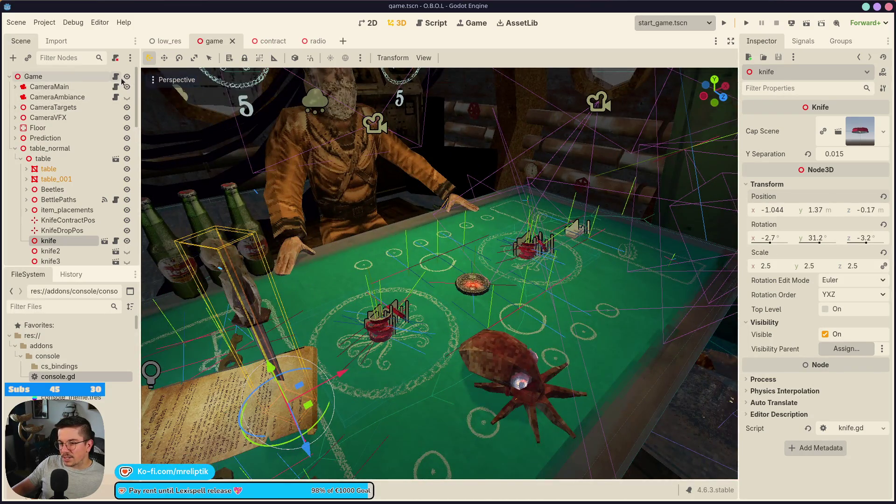
# Step: Open game.gd and place the caret on the knife tween's global_position offset on line 289
pyautogui.click(116, 76)
pyautogui.doubleClick(420, 239)
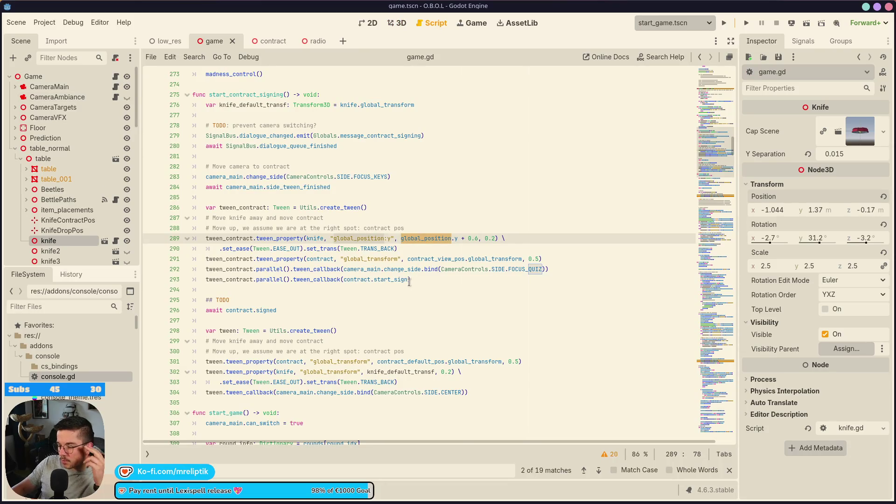
pyautogui.scroll(-2, 78, 213)
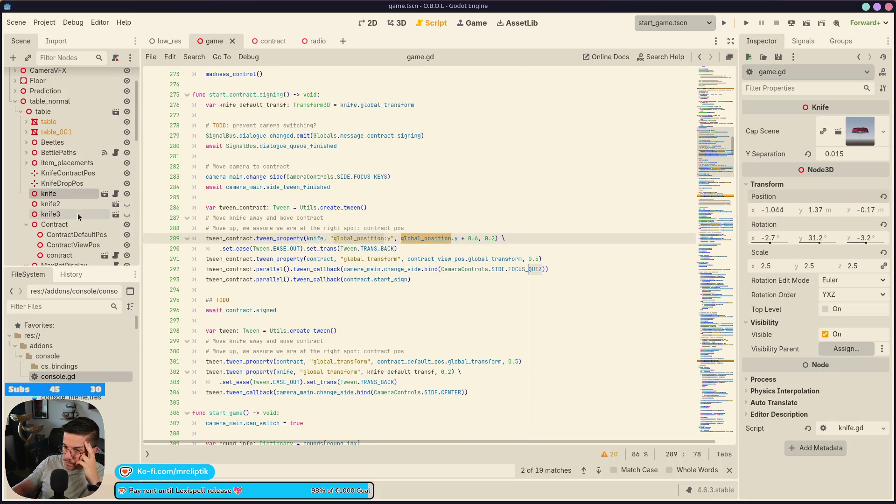
pyautogui.scroll(-1, 113, 236)
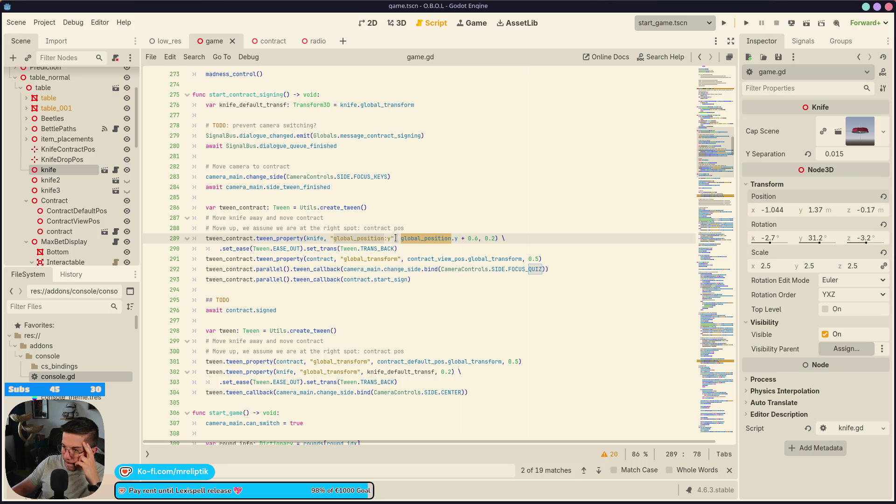
pyautogui.click(463, 236)
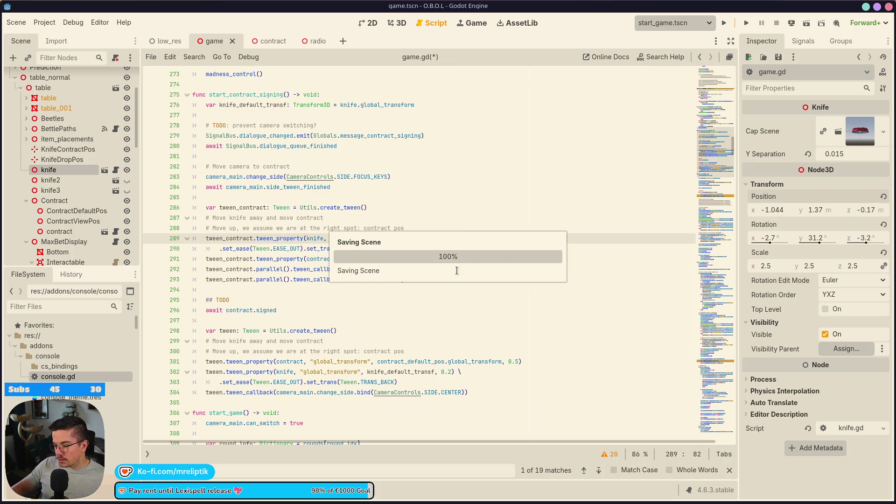
# Step: Inspect contract_default_pos, global_transform and knife_default_transf on lines 301–302 of game.gd
pyautogui.click(439, 290)
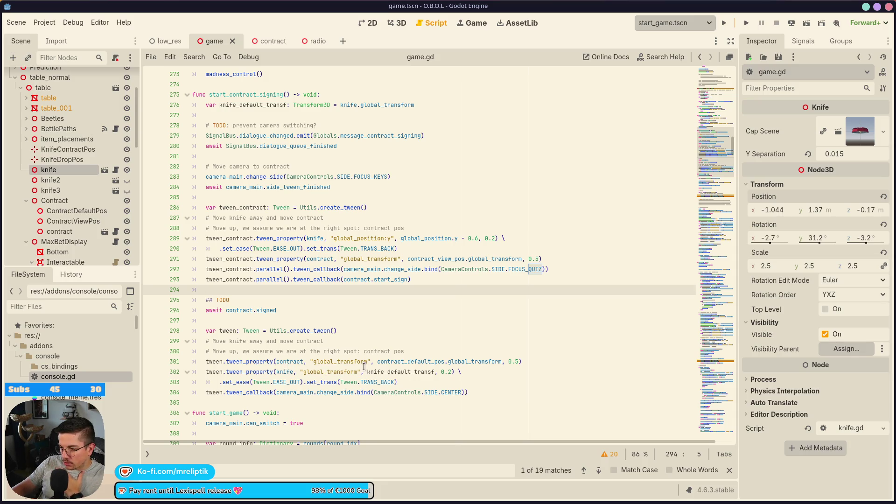
pyautogui.click(478, 364)
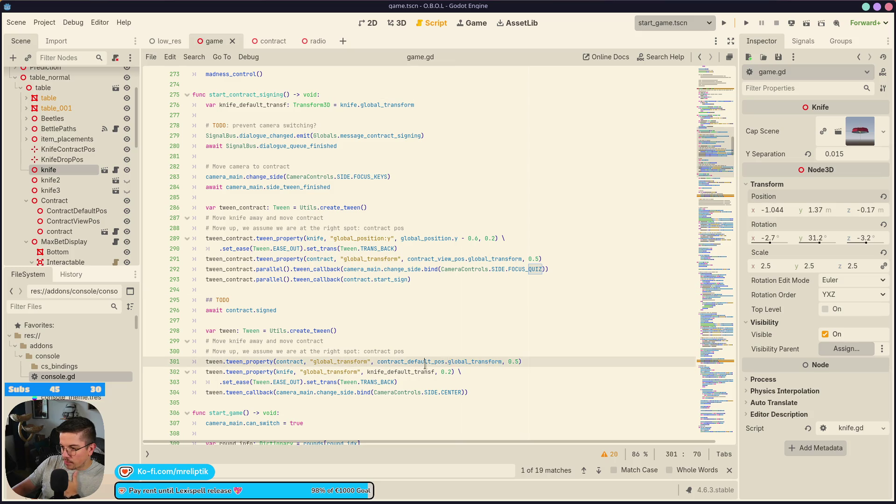
pyautogui.doubleClick(425, 362)
pyautogui.doubleClick(280, 372)
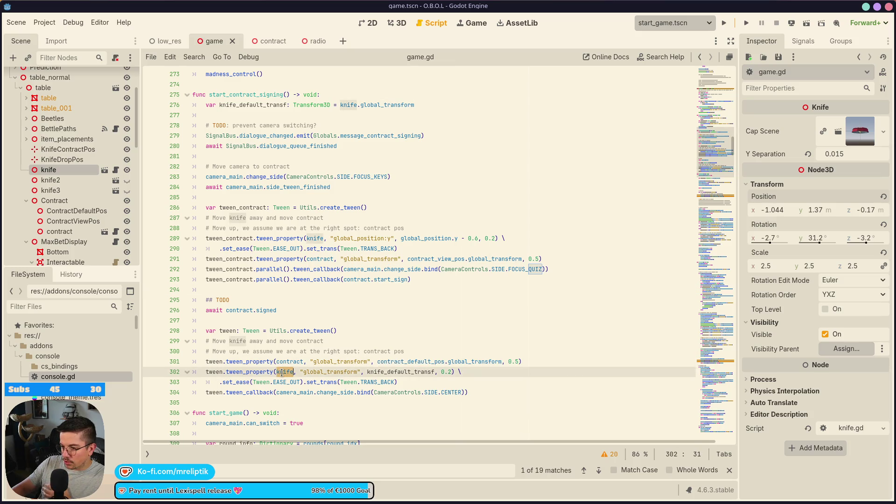
pyautogui.doubleClick(343, 372)
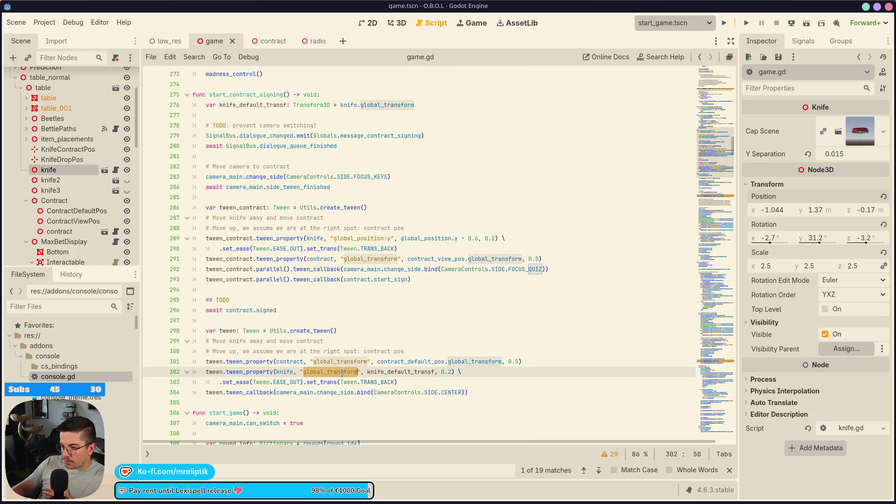
pyautogui.doubleClick(422, 372)
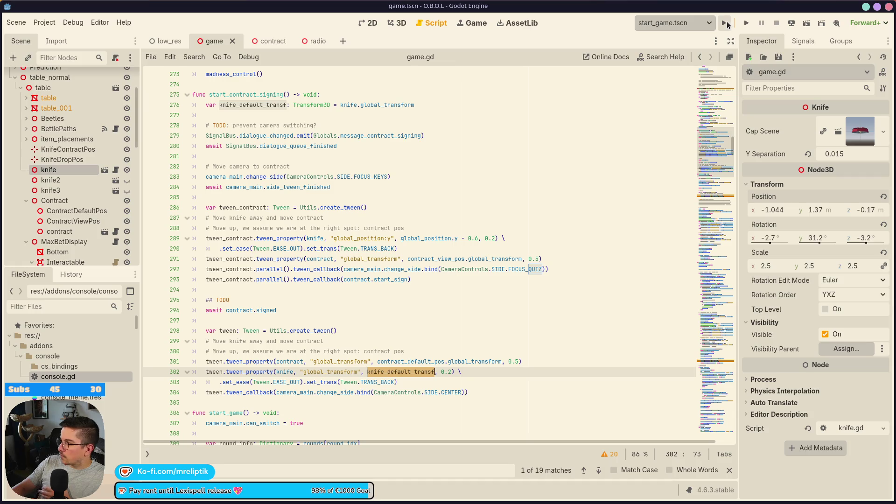
pyautogui.click(727, 23)
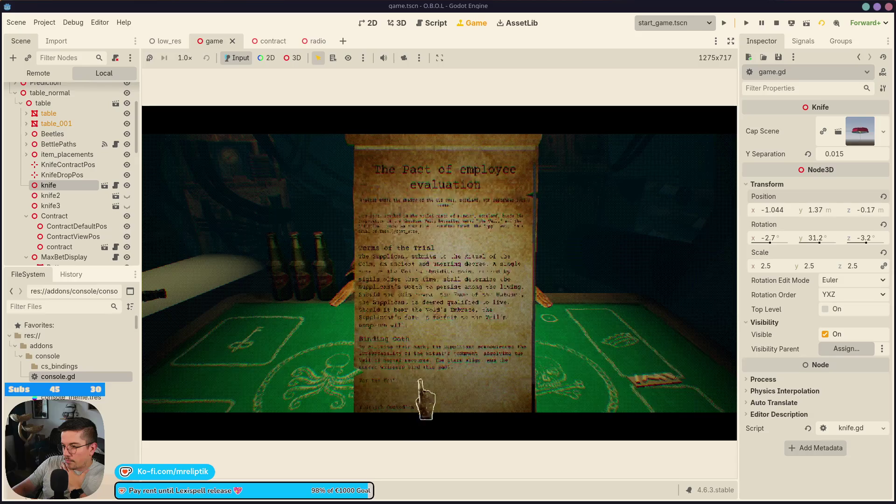
pyautogui.click(466, 383)
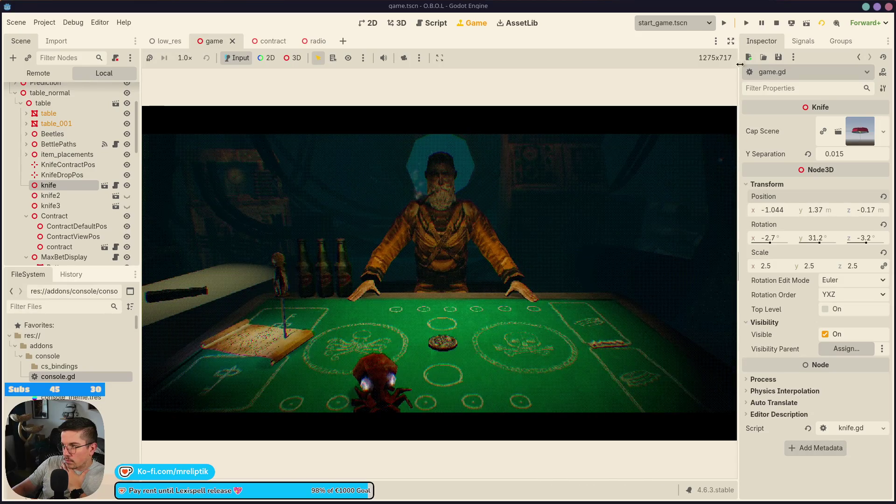
pyautogui.click(777, 23)
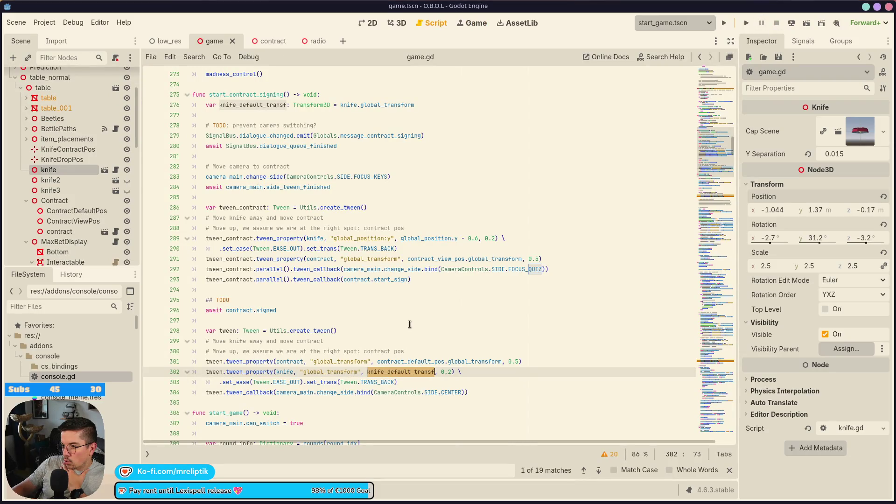
pyautogui.click(400, 23)
pyautogui.moveTo(270, 377); pyautogui.dragTo(264, 338)
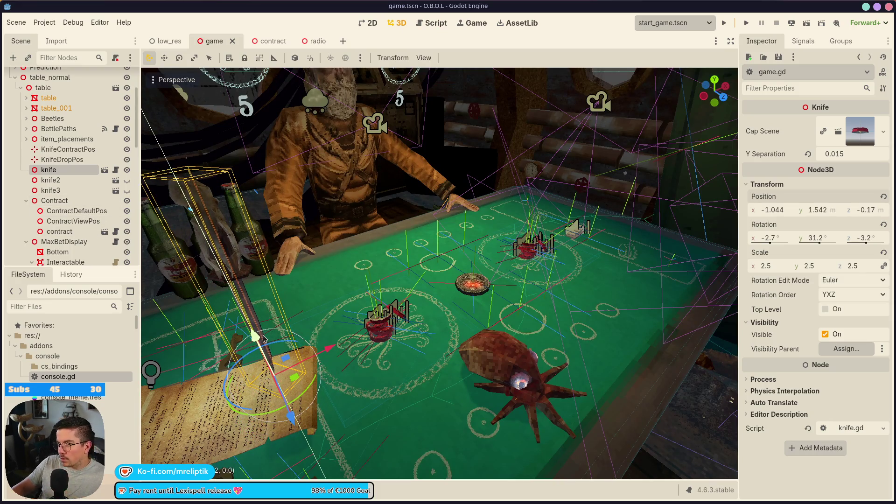
pyautogui.hotkey('ctrl', 'z')
pyautogui.hotkey('ctrl', 's')
pyautogui.moveTo(263, 336); pyautogui.dragTo(306, 241)
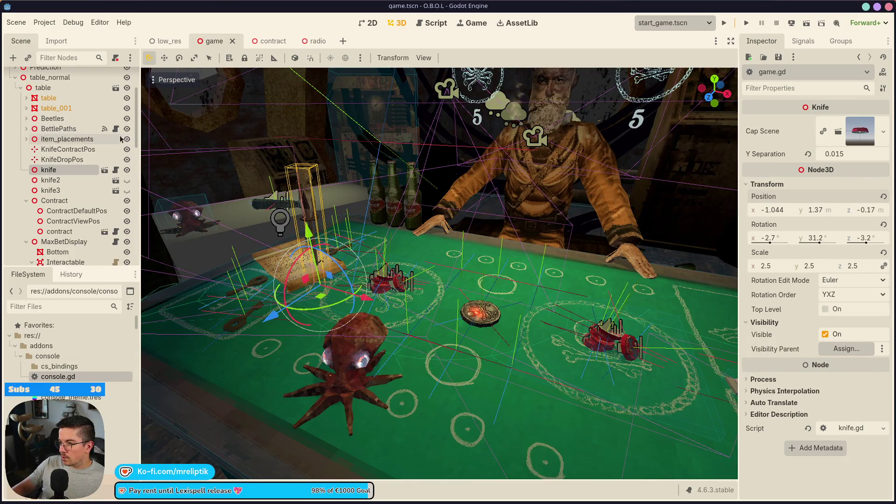
pyautogui.scroll(3, 113, 160)
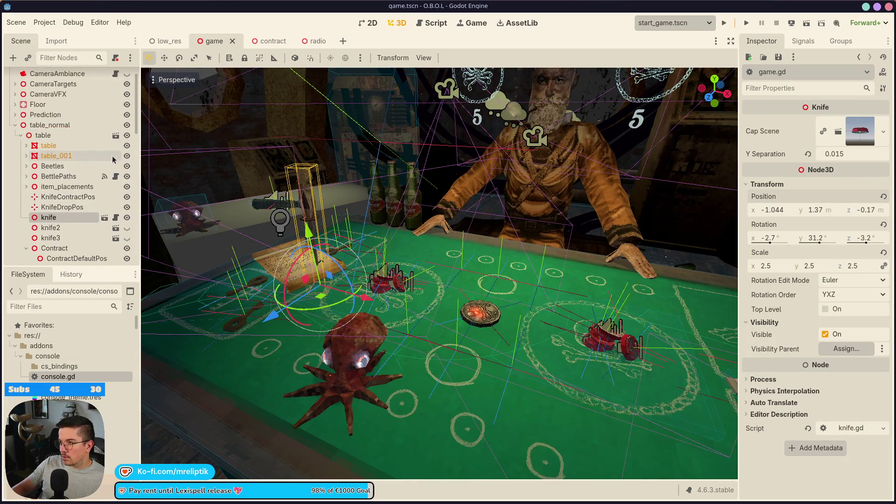
pyautogui.click(64, 231)
pyautogui.click(72, 219)
pyautogui.moveTo(308, 234); pyautogui.dragTo(307, 196)
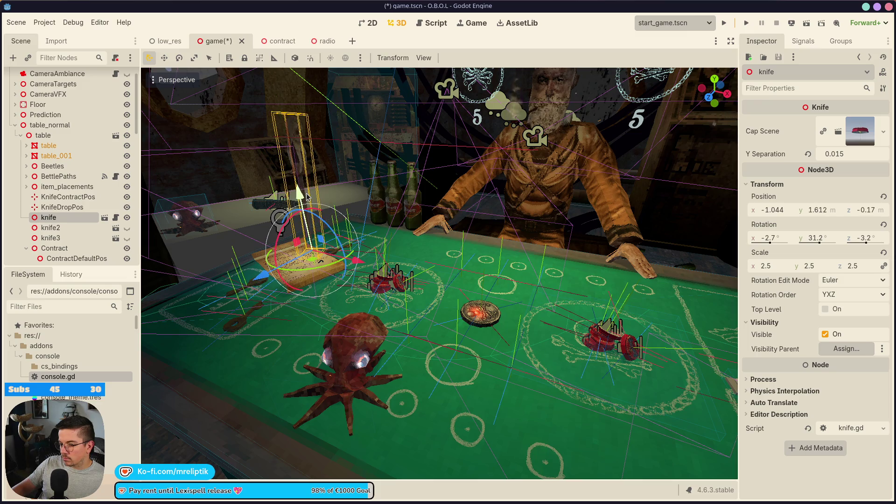
pyautogui.hotkey('ctrl', 'z')
pyautogui.scroll(1, 93, 116)
pyautogui.click(115, 77)
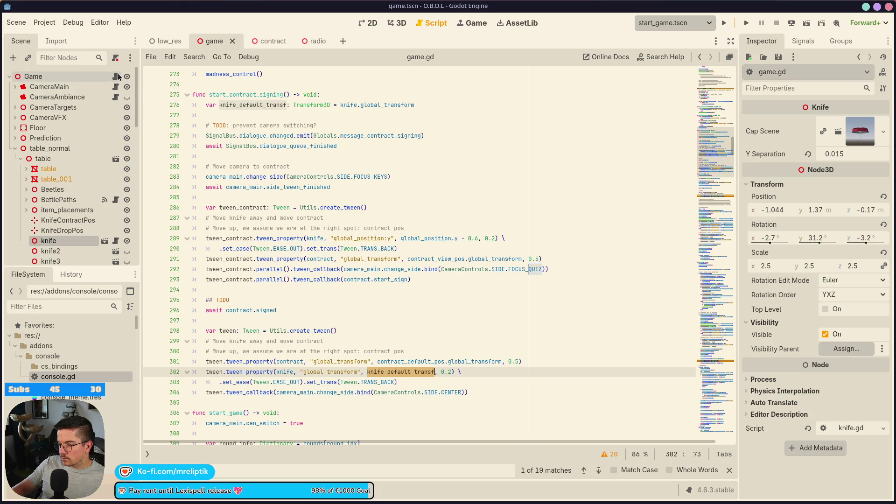
pyautogui.click(397, 23)
pyautogui.moveTo(312, 243); pyautogui.dragTo(272, 149)
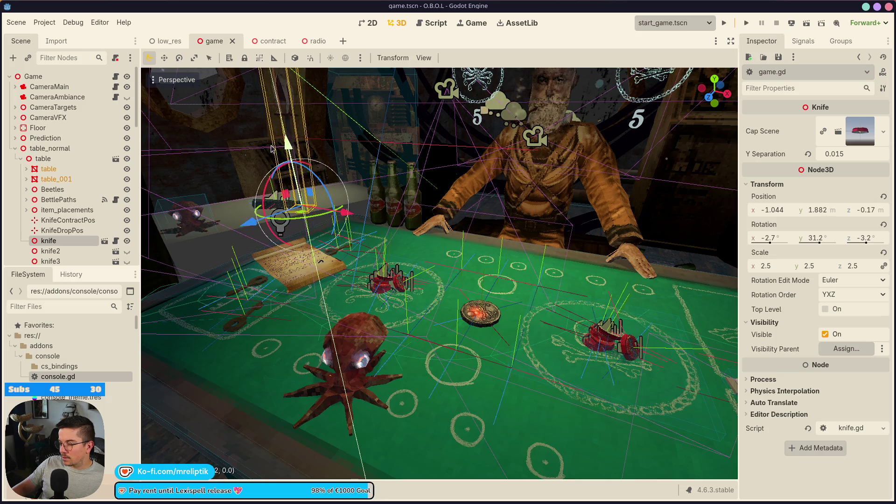
pyautogui.rightClick(272, 149)
pyautogui.moveTo(307, 232); pyautogui.dragTo(306, 208)
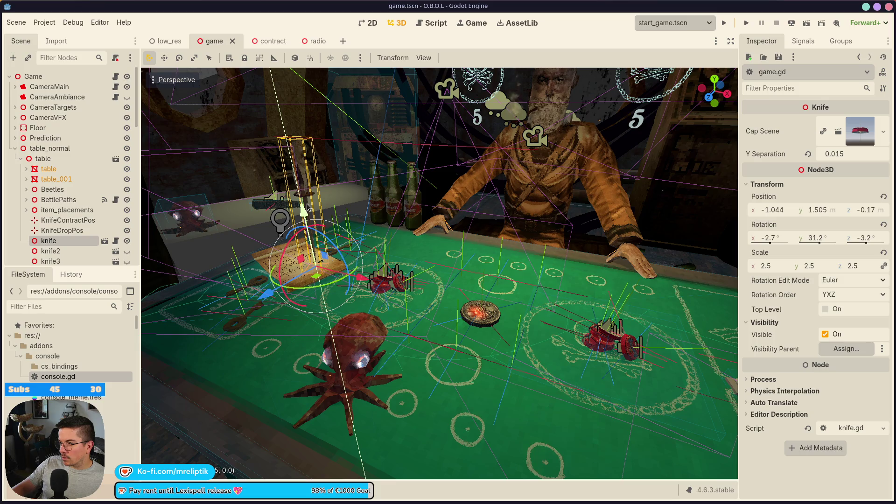
pyautogui.rightClick(306, 207)
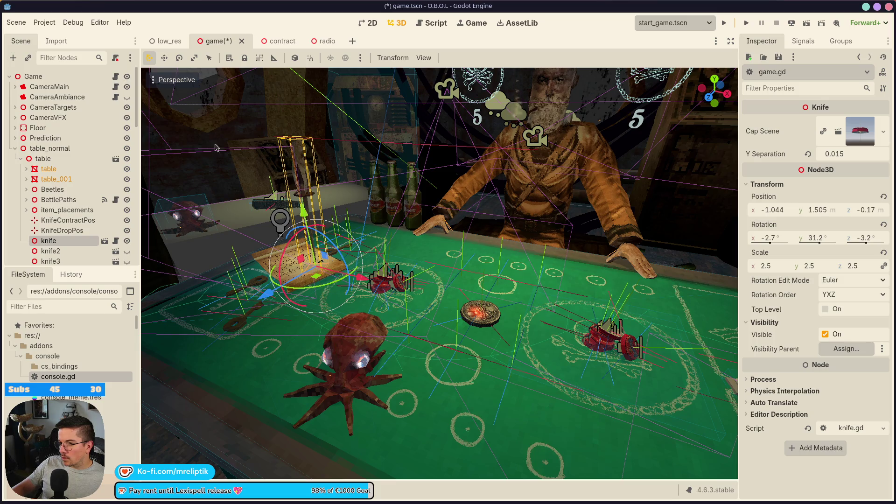
pyautogui.click(116, 76)
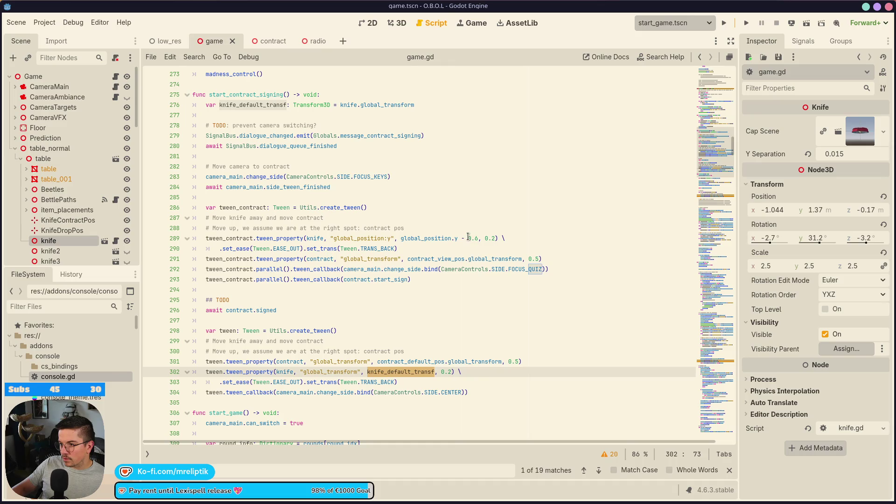
pyautogui.click(459, 24)
pyautogui.click(398, 23)
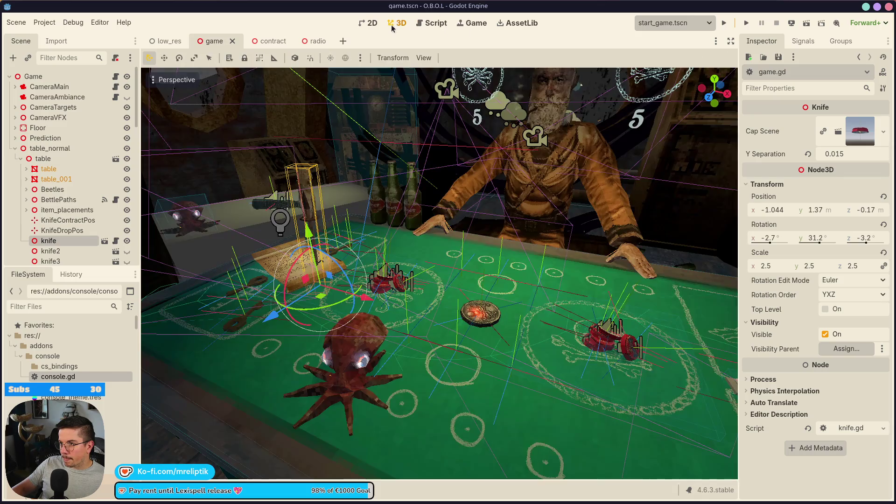
pyautogui.moveTo(314, 240); pyautogui.dragTo(309, 211)
pyautogui.rightClick(309, 211)
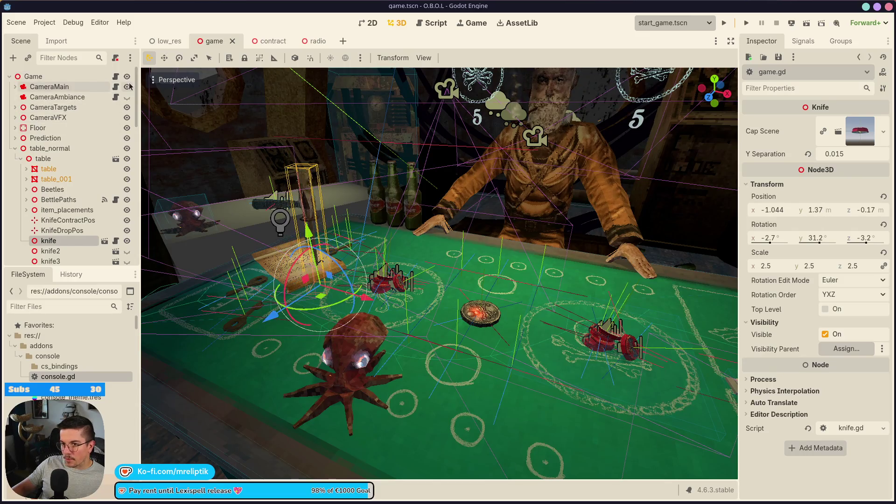
pyautogui.click(115, 77)
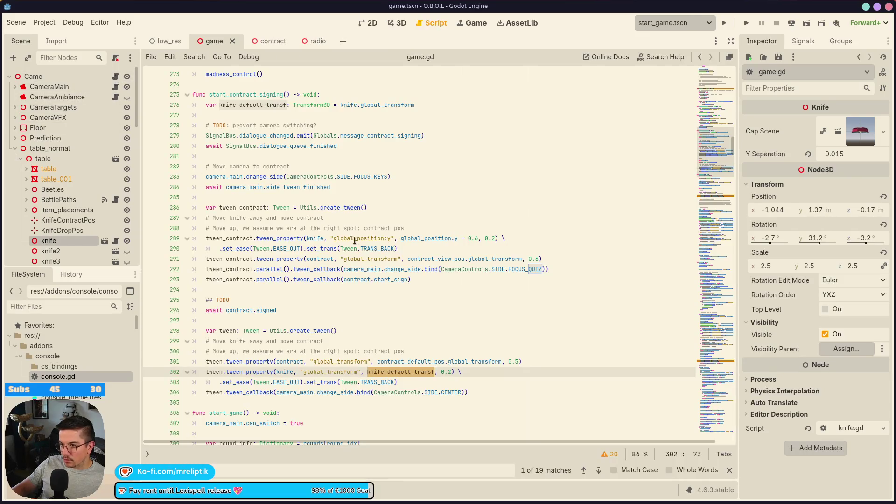
# Step: Change the knife's y offset on line 289 from minus to plus 0.15 and save game.gd
pyautogui.click(460, 238)
pyautogui.press('Delete')
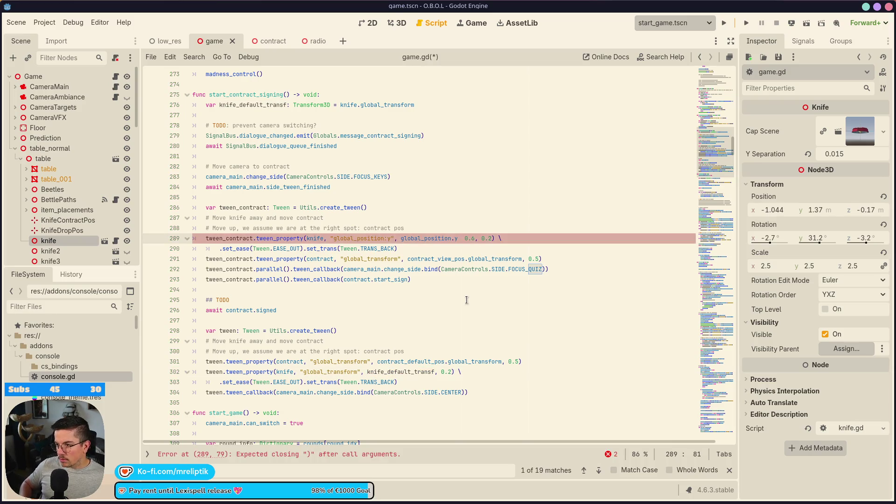
pyautogui.write('+')
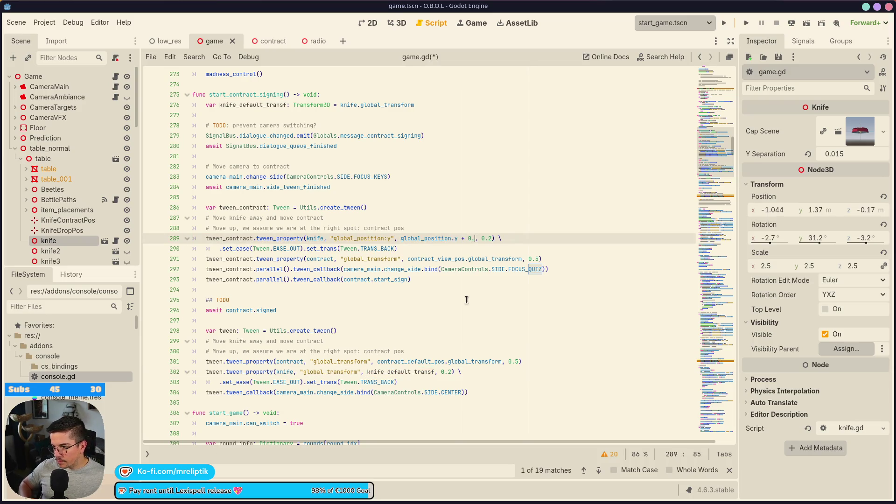
pyautogui.write('15')
pyautogui.hotkey('ctrl', 's')
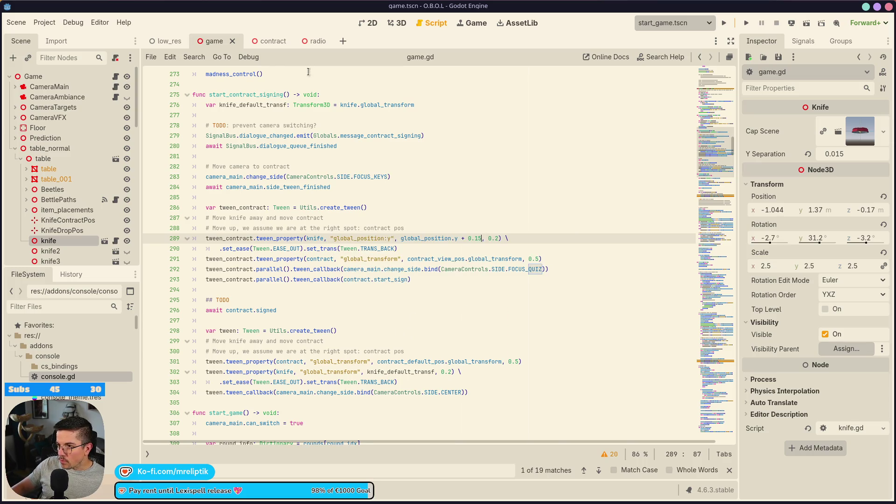
# Step: Check the contract model in the 3D contract scene, then return to game.gd
pyautogui.click(269, 41)
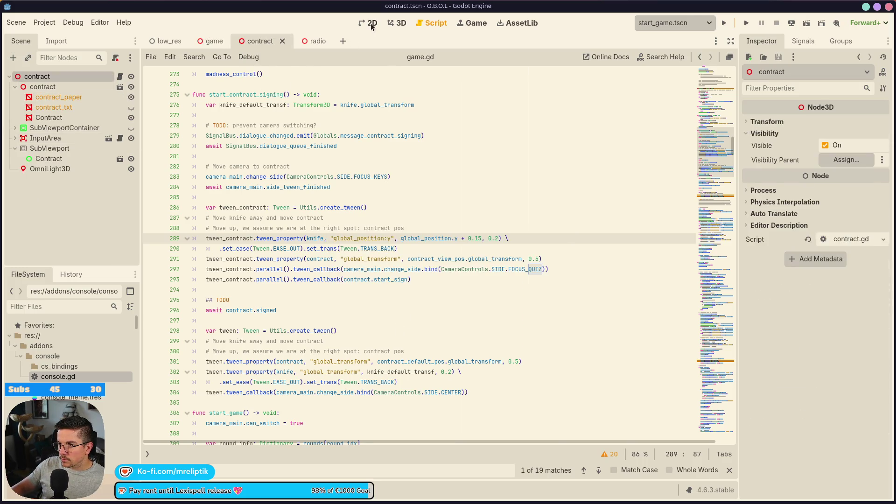
pyautogui.click(372, 26)
pyautogui.click(401, 24)
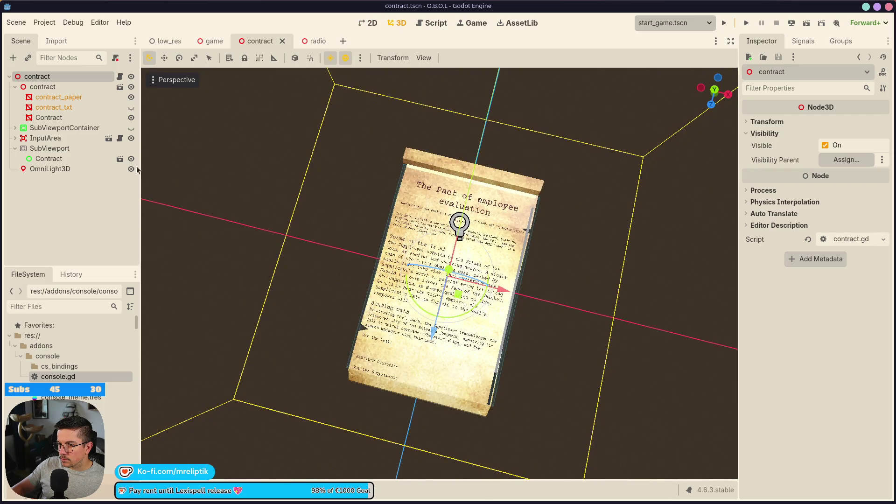
pyautogui.click(212, 41)
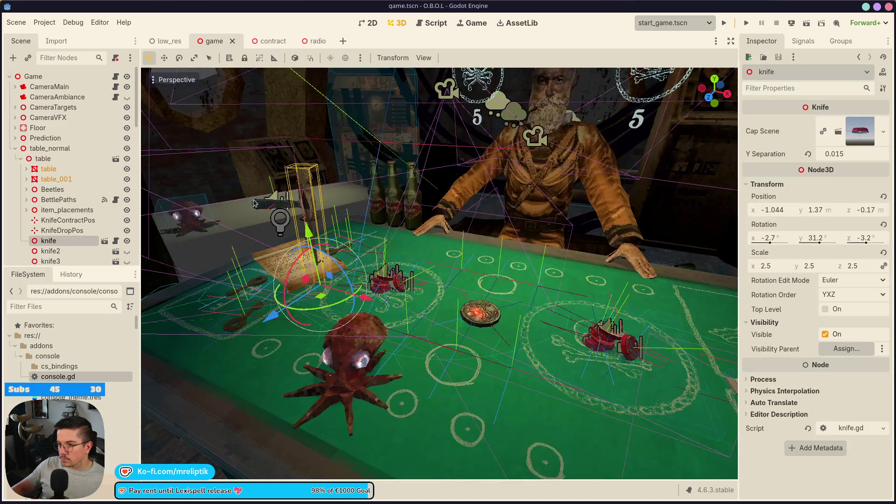
pyautogui.click(115, 76)
# Step: Highlight every use of prevent_clicks, save the project and switch to the Game view
pyautogui.scroll(4, 295, 238)
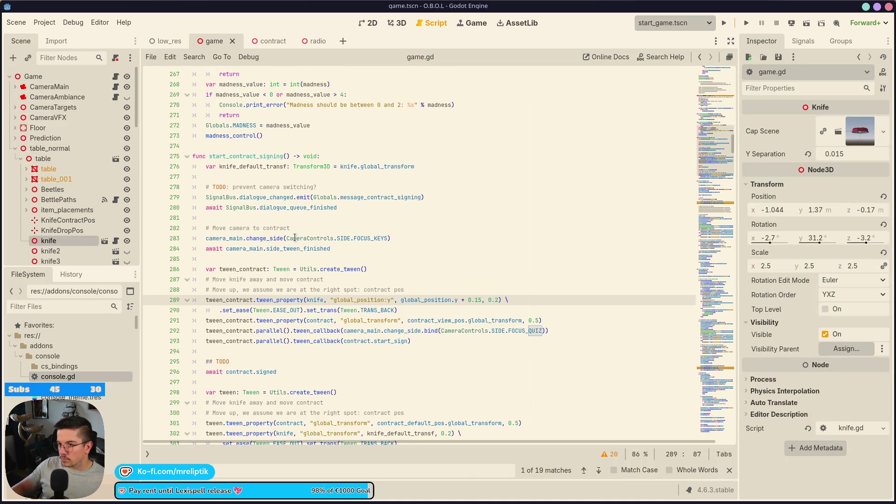
pyautogui.scroll(10, 324, 243)
pyautogui.scroll(10, 324, 246)
pyautogui.click(265, 280)
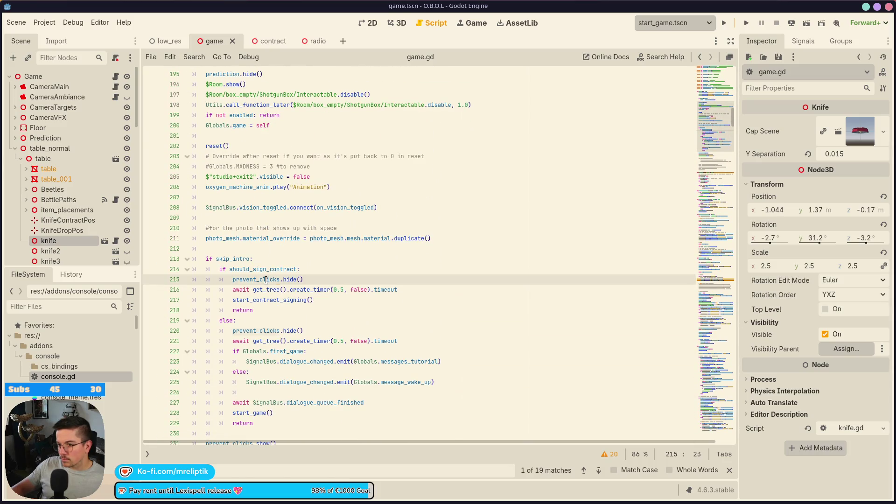
pyautogui.doubleClick(265, 280)
pyautogui.scroll(-2, 299, 280)
pyautogui.hotkey('ctrl', 's')
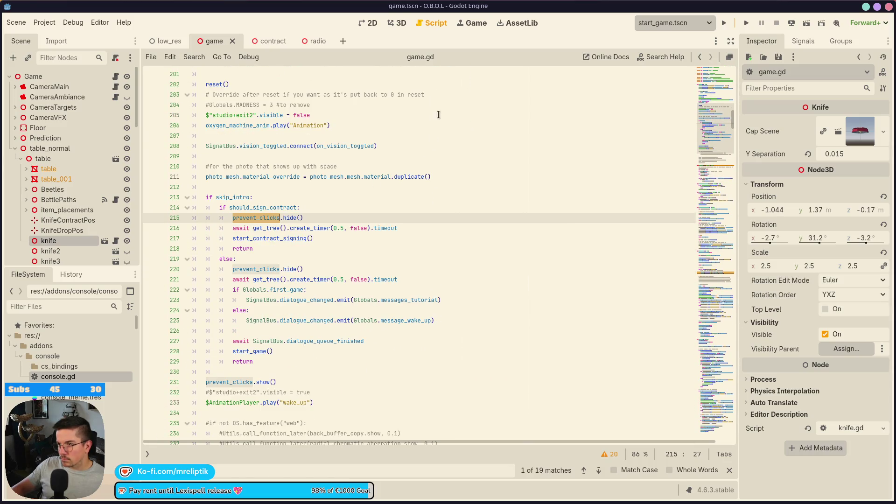
pyautogui.click(477, 23)
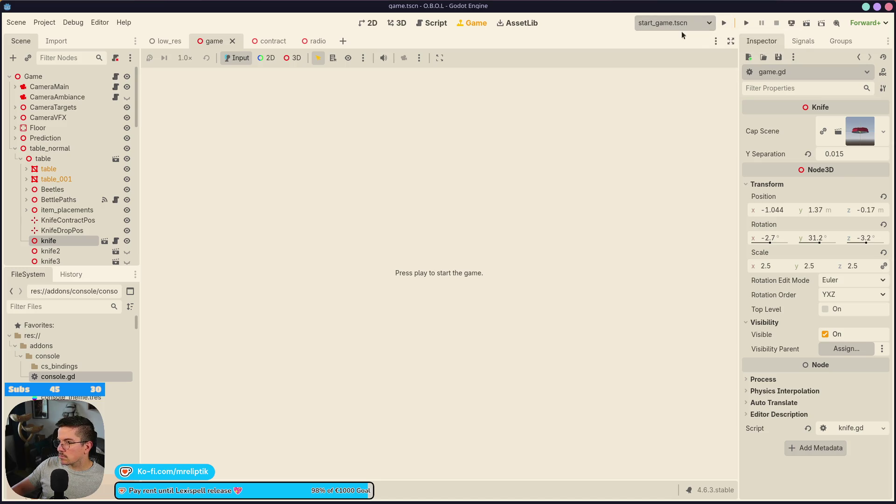
# Step: Play the game, lift the contract into view, check the Errors list, then put it back
pyautogui.click(737, 23)
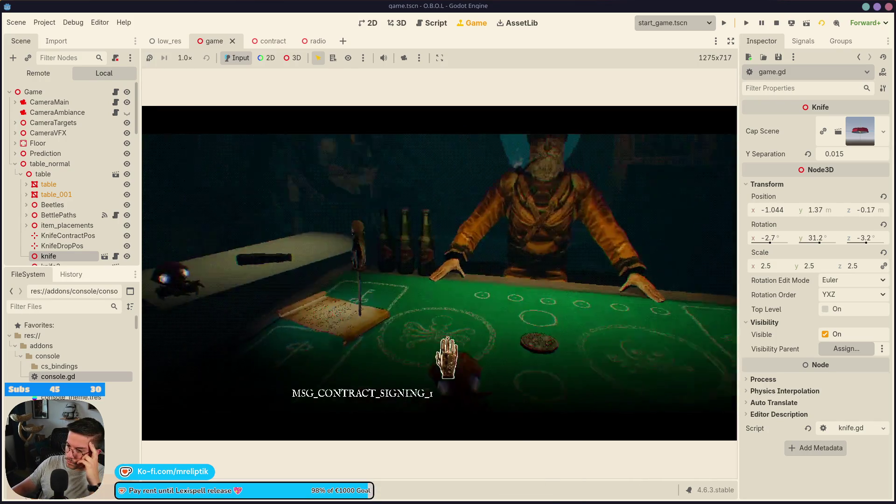
pyautogui.click(447, 355)
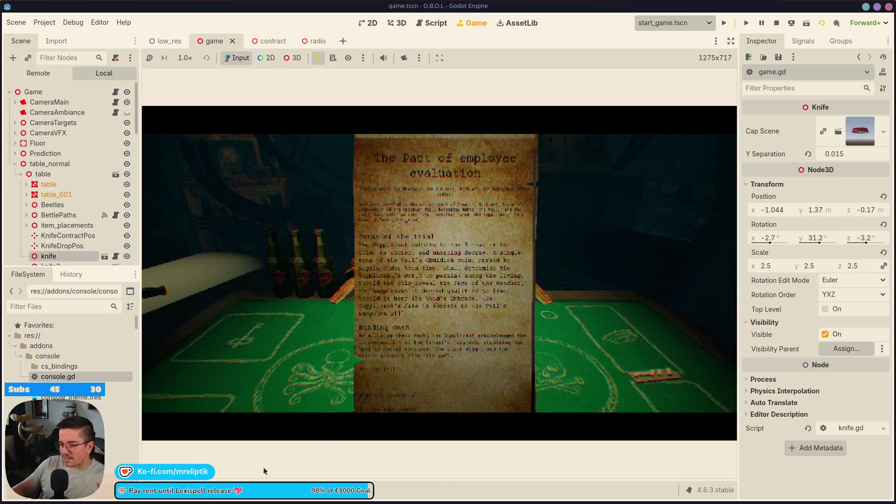
pyautogui.click(197, 490)
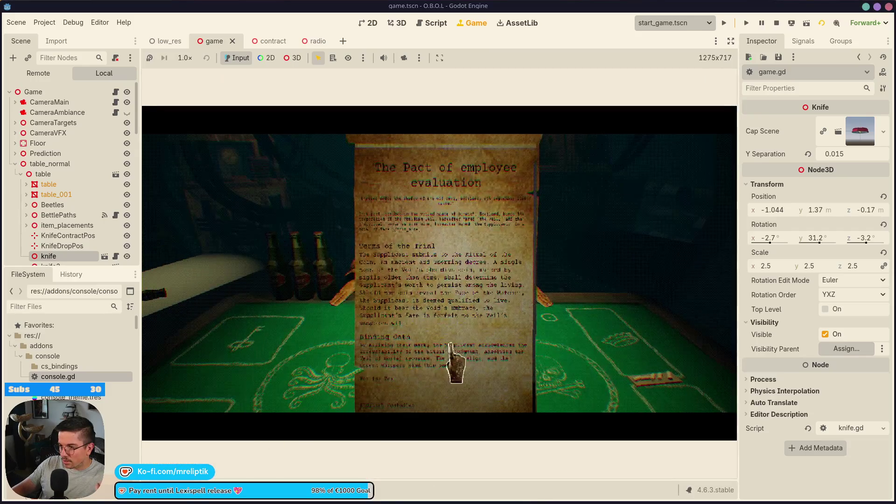
pyautogui.click(451, 364)
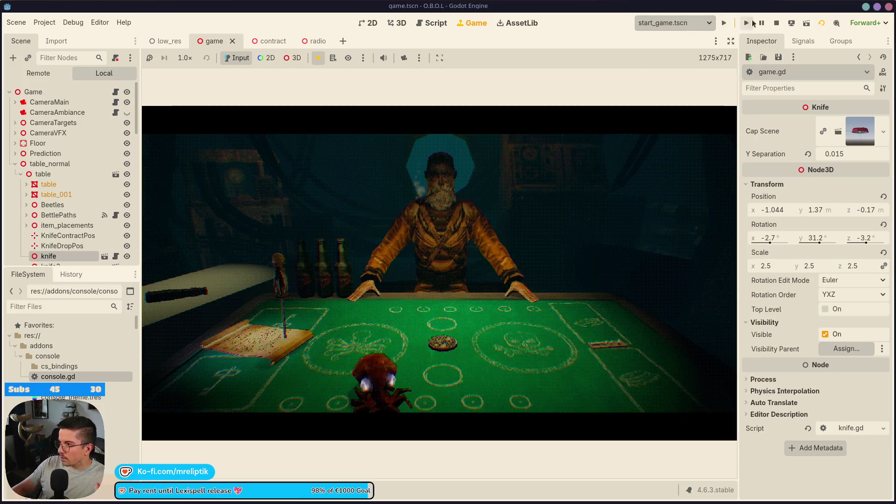
# Step: Stop the running game and return to game.gd in the script editor
pyautogui.click(778, 24)
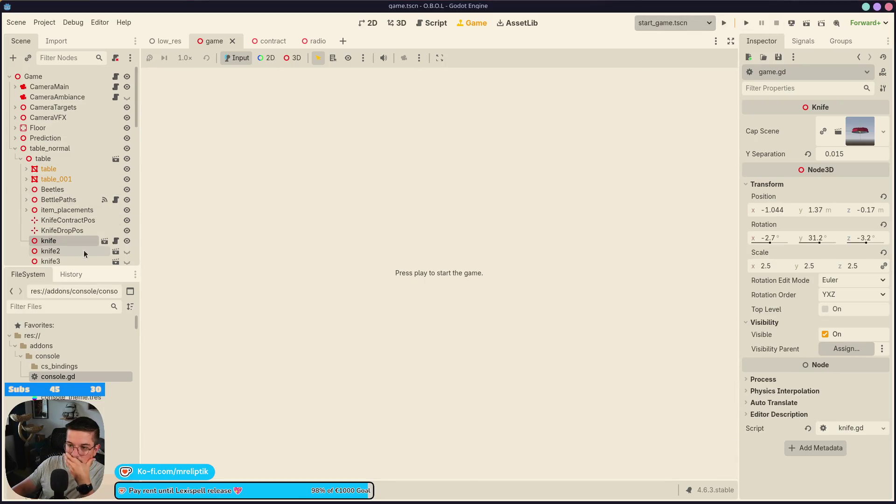
pyautogui.click(116, 78)
pyautogui.scroll(-1, 238, 238)
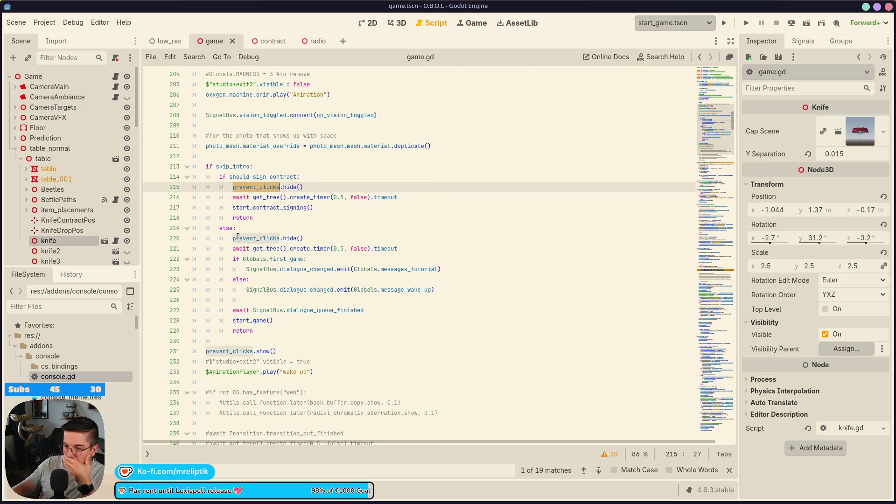
# Step: Jump to the start_contract_signing function and look up global_transform
pyautogui.scroll(-9, 291, 275)
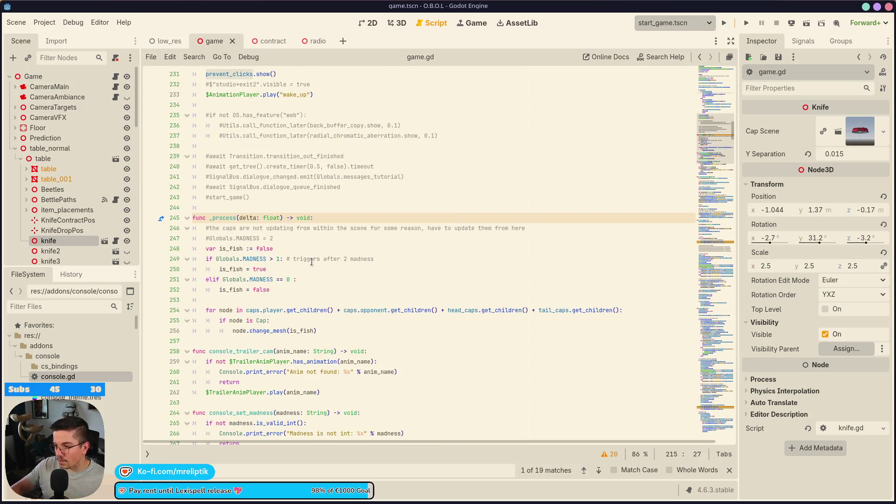
pyautogui.scroll(11, 312, 261)
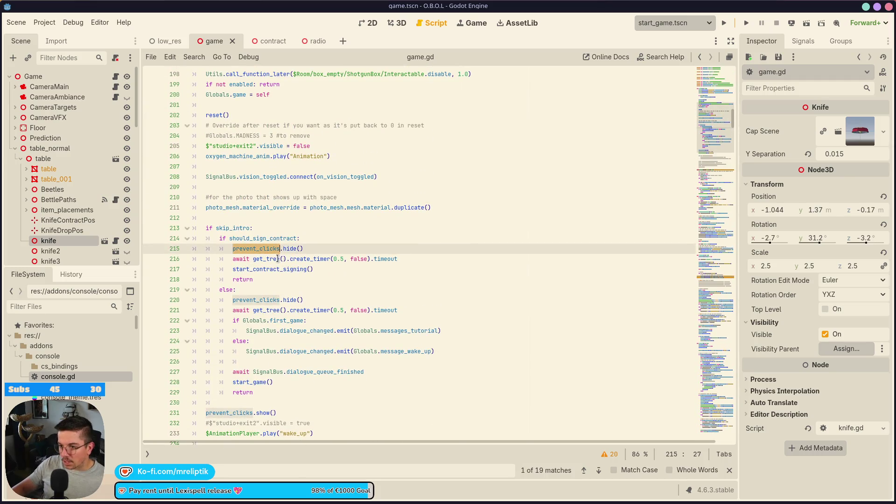
pyautogui.keyDown('ctrl'); pyautogui.click(272, 269); pyautogui.keyUp('ctrl')
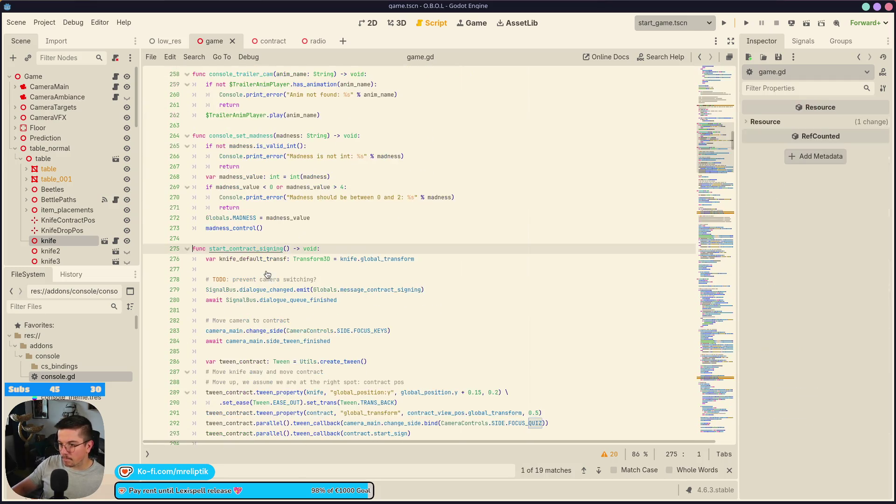
pyautogui.click(415, 259)
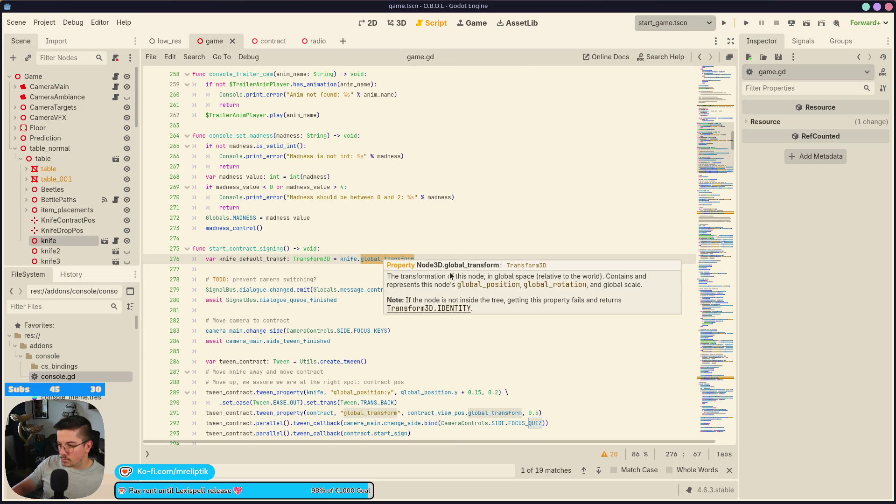
pyautogui.scroll(-1, 395, 316)
# Step: Prefix global_position on line 289 with 'knife.' and launch the game
pyautogui.doubleClick(430, 364)
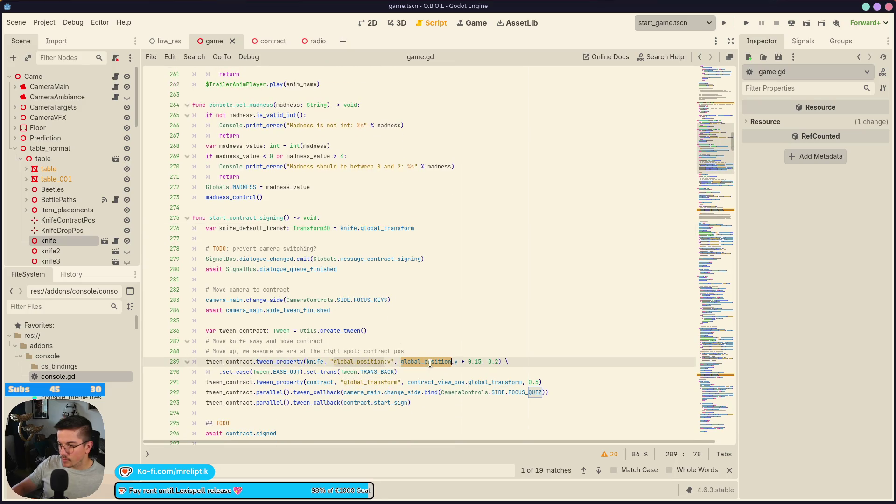
pyautogui.doubleClick(318, 362)
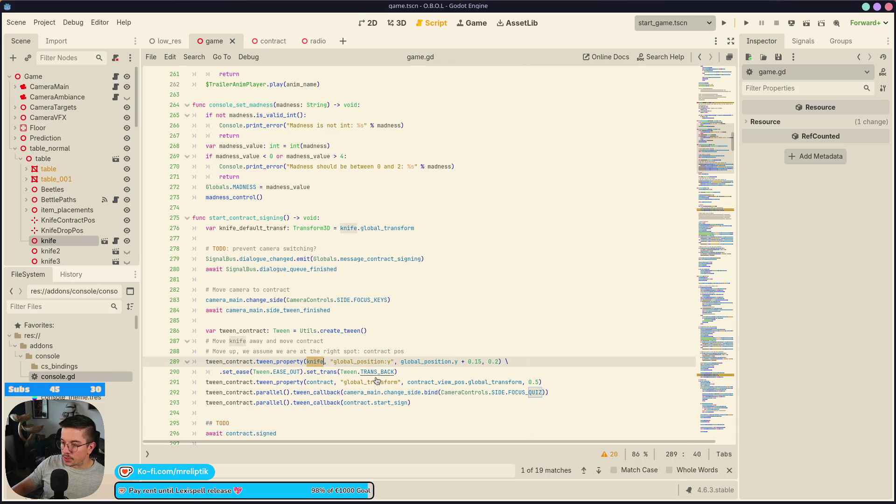
pyautogui.write('.')
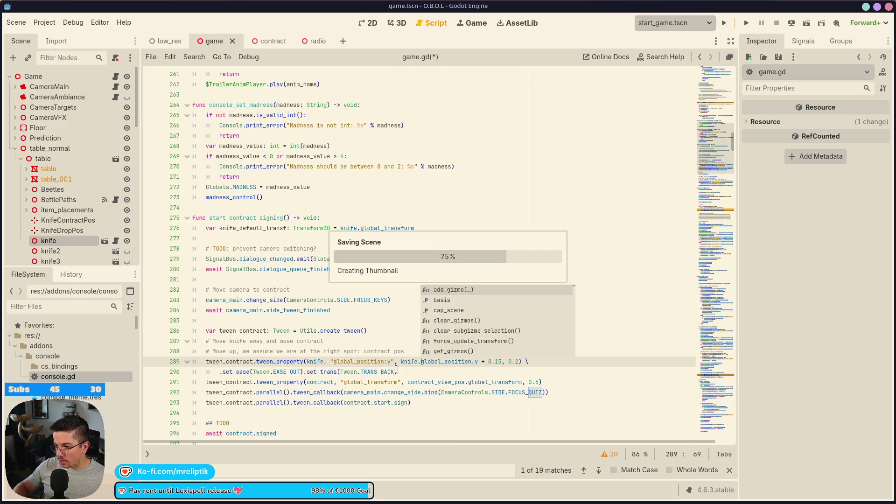
pyautogui.click(396, 369)
pyautogui.scroll(-1, 396, 345)
pyautogui.scroll(-2, 396, 343)
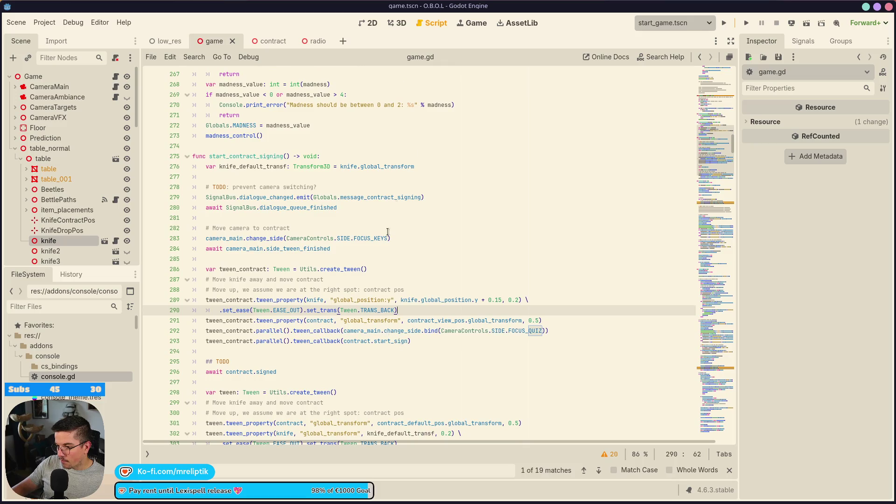
pyautogui.click(725, 23)
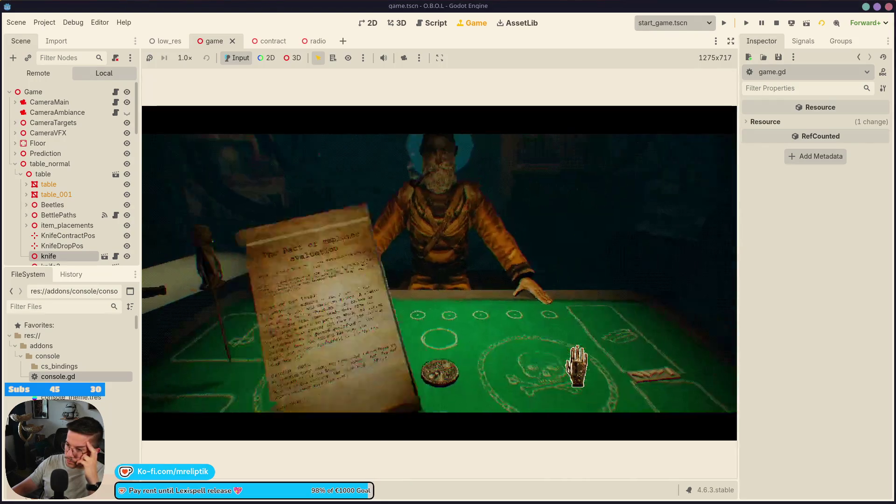
# Step: Sign the contract with a looping stroke in the running game, then stop it with F8
pyautogui.moveTo(438, 400)
pyautogui.mouseDown()
pyautogui.moveTo(448, 359)
pyautogui.moveTo(426, 326)
pyautogui.moveTo(409, 369)
pyautogui.moveTo(422, 392)
pyautogui.moveTo(486, 376)
pyautogui.mouseUp()
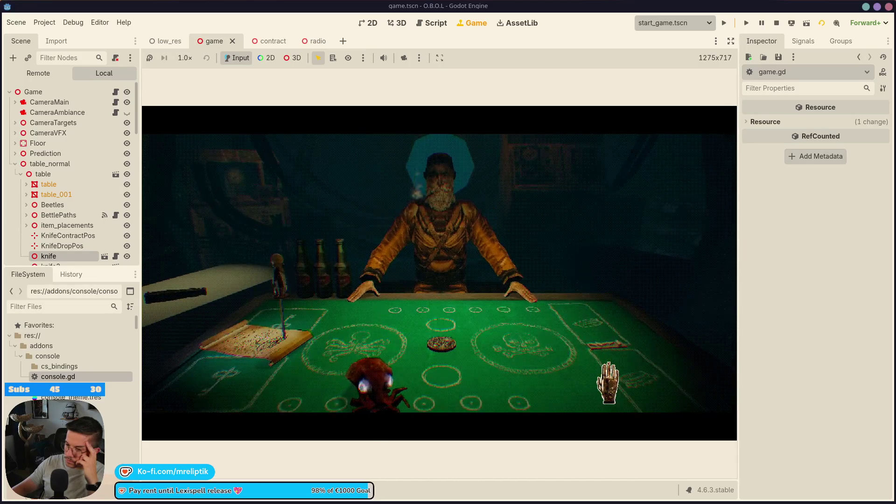
pyautogui.press('F8')
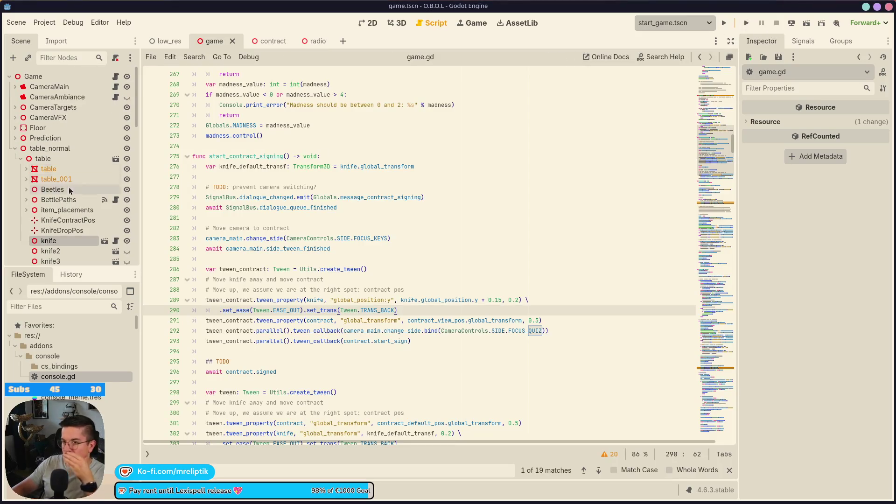
# Step: Save game.gd with the 0.15 knife offset and check the output log
pyautogui.click(503, 299)
pyautogui.hotkey('ctrl', 's')
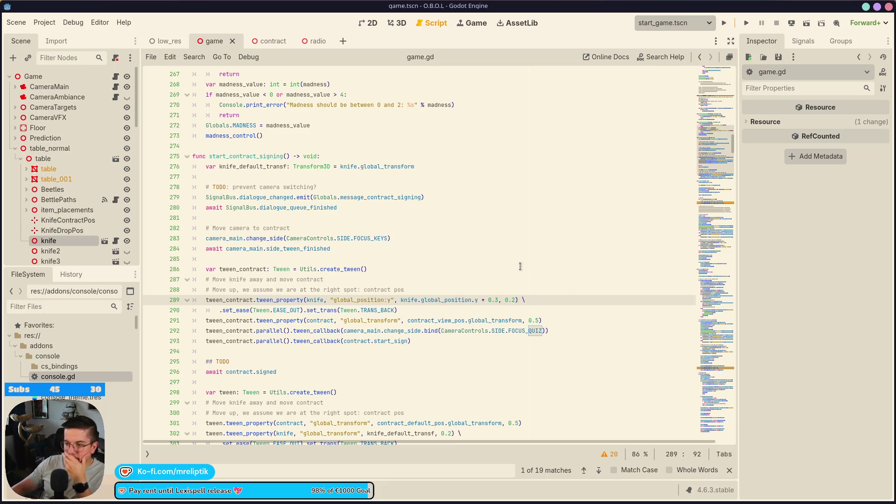
pyautogui.scroll(-2, 444, 359)
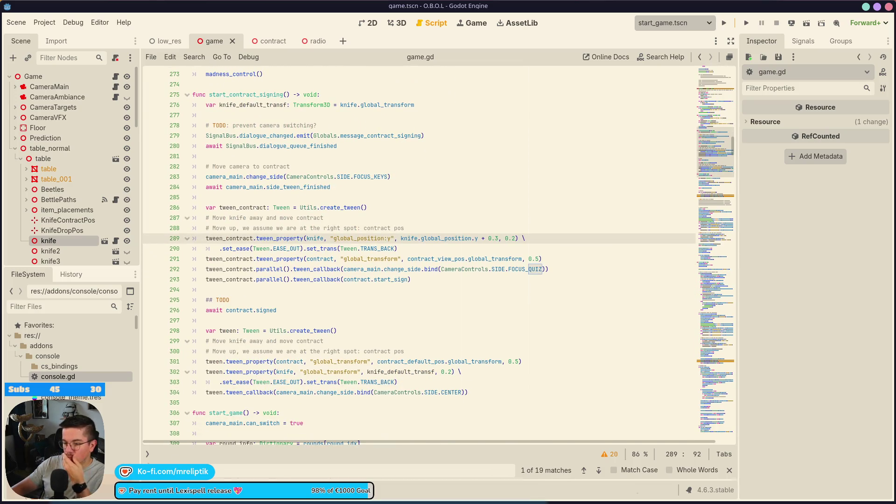
pyautogui.click(159, 499)
pyautogui.click(159, 500)
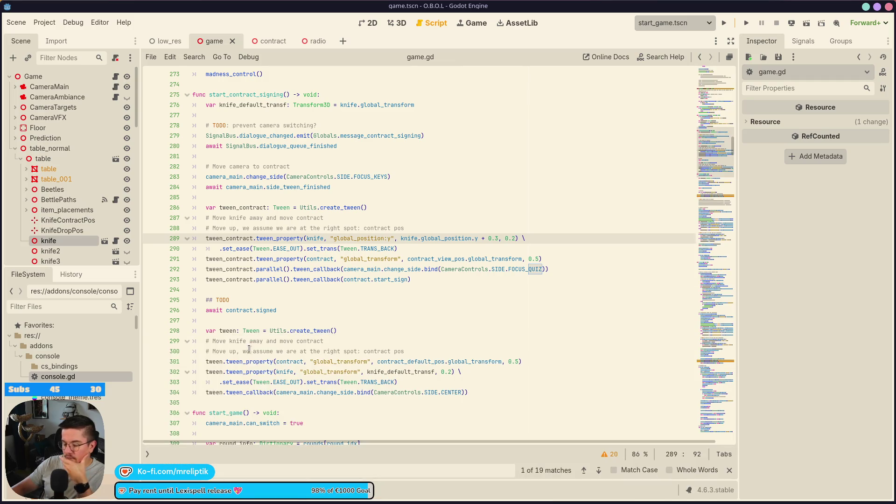
# Step: Open the contract scene in 3D and orbit to see the scroll from a low angle
pyautogui.click(397, 23)
pyautogui.click(473, 22)
pyautogui.click(260, 41)
pyautogui.click(401, 24)
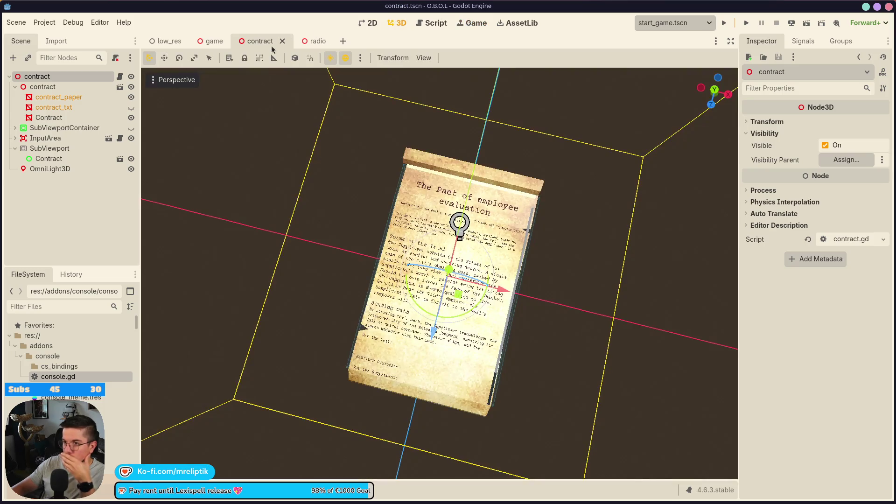
pyautogui.moveTo(346, 323); pyautogui.dragTo(472, 303)
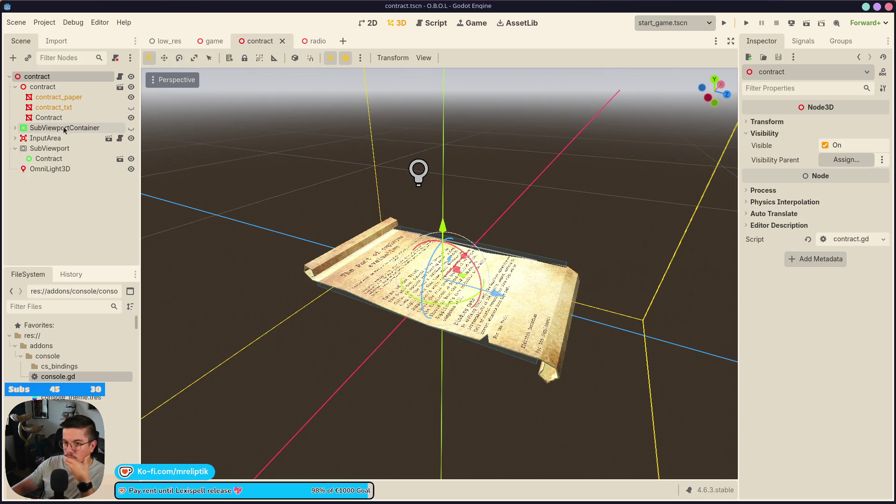
# Step: Widen the InputArea's CollisionShape3D to the right, save, and open the Contract UI scene
pyautogui.click(45, 139)
pyautogui.click(15, 138)
pyautogui.click(62, 148)
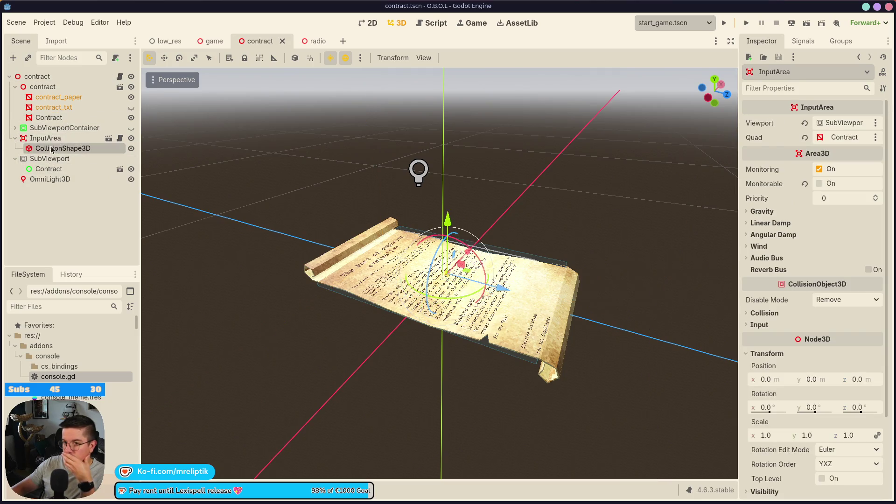
pyautogui.moveTo(558, 304)
pyautogui.mouseDown()
pyautogui.moveTo(569, 311)
pyautogui.moveTo(295, 282)
pyautogui.mouseUp()
pyautogui.hotkey('ctrl', 's')
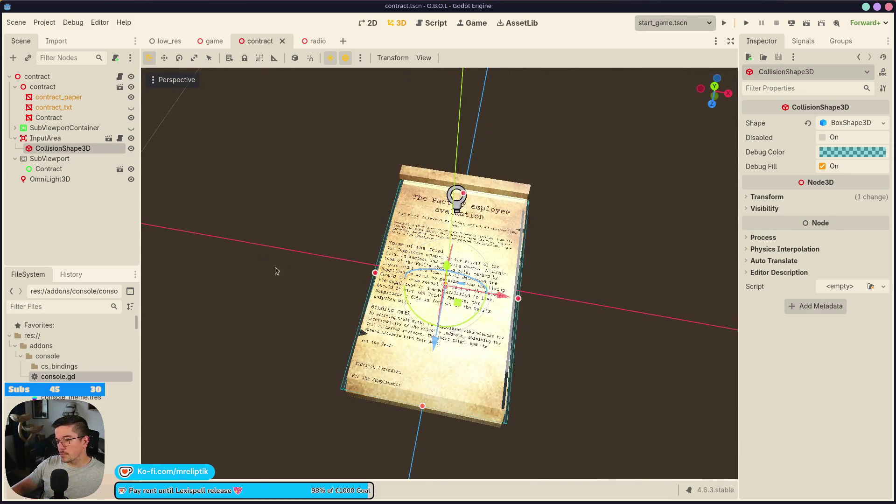
pyautogui.click(55, 169)
pyautogui.click(119, 169)
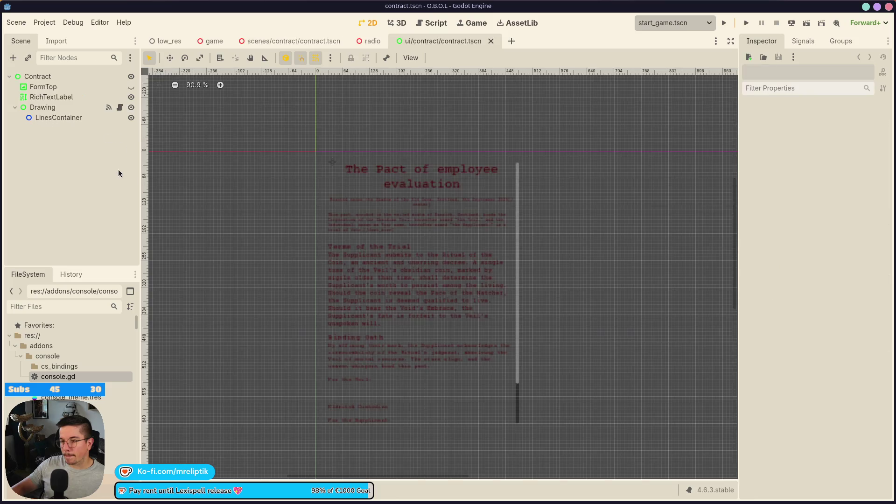
# Step: Select the Drawing node, save the contract UI scene, then cycle scene tabs back to the main game scene
pyautogui.click(51, 97)
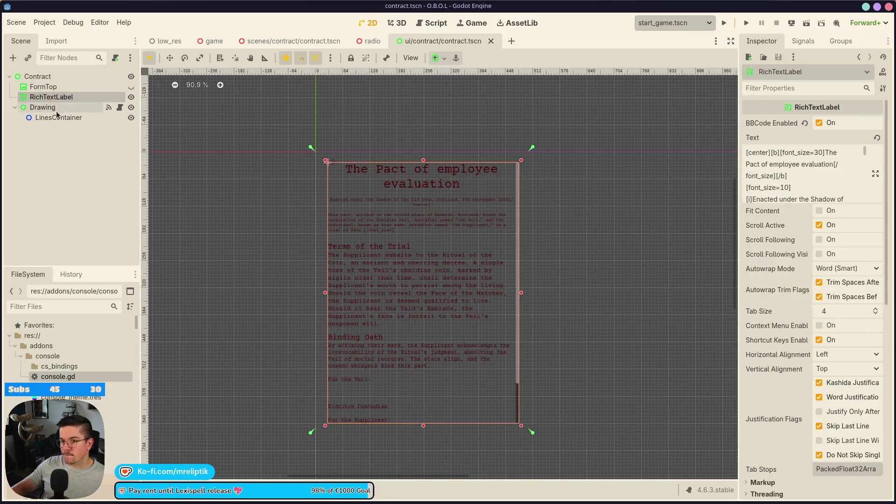
pyautogui.click(346, 322)
pyautogui.hotkey('ctrl', 's')
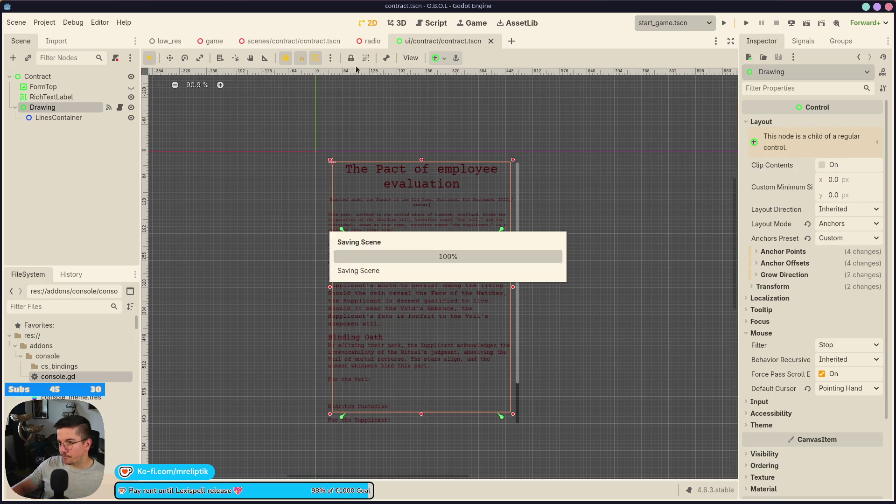
pyautogui.click(296, 43)
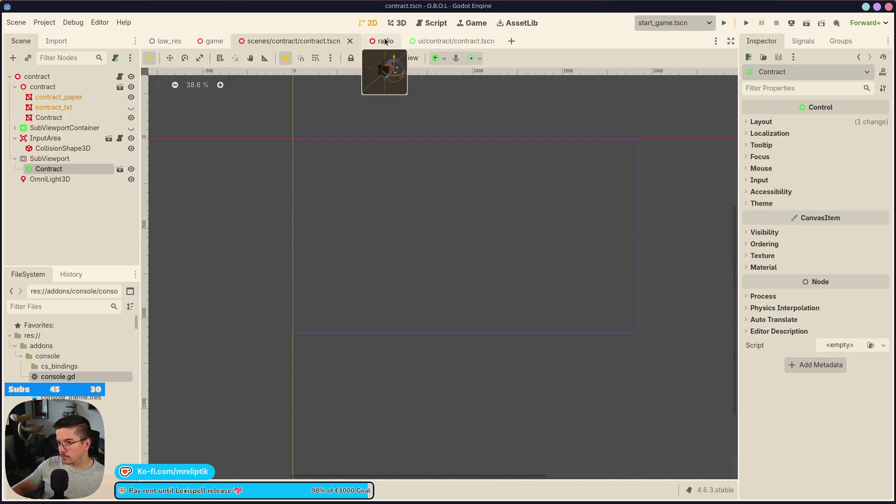
pyautogui.click(382, 41)
pyautogui.click(461, 43)
pyautogui.click(466, 24)
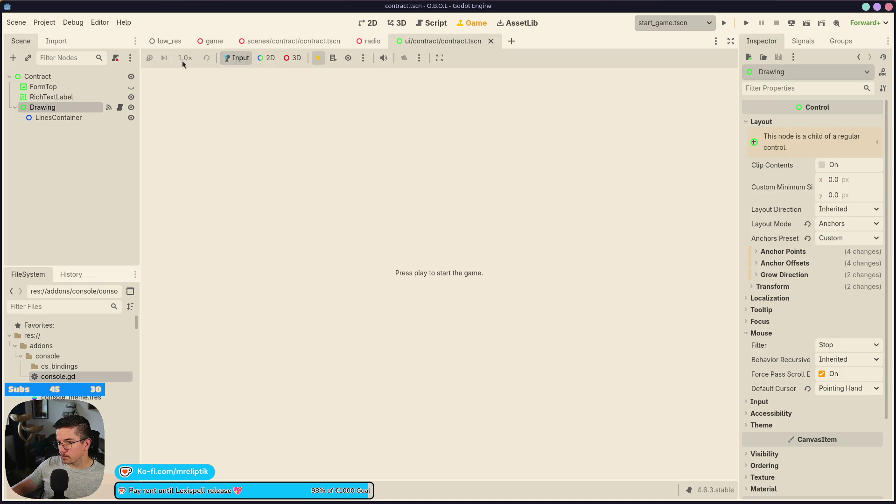
pyautogui.click(261, 42)
pyautogui.click(205, 44)
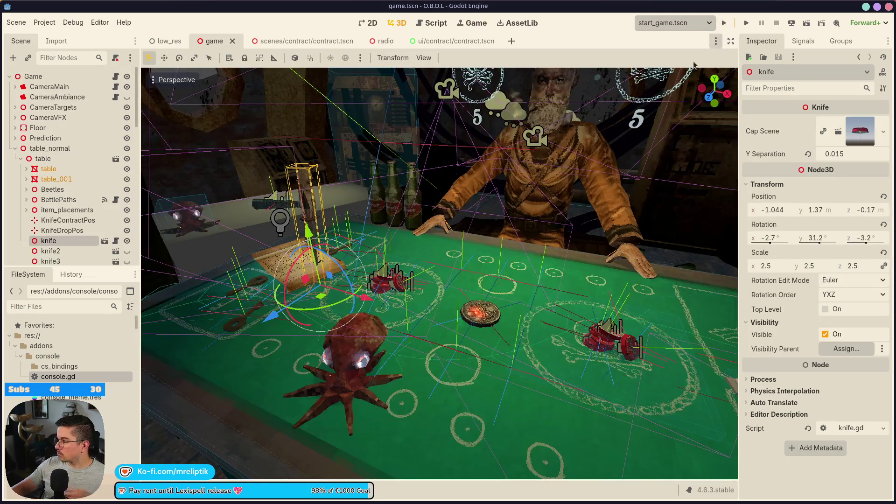
# Step: Run the game full-width, sign the contract at the table, stop, and reopen the contract UI in 2D
pyautogui.click(724, 23)
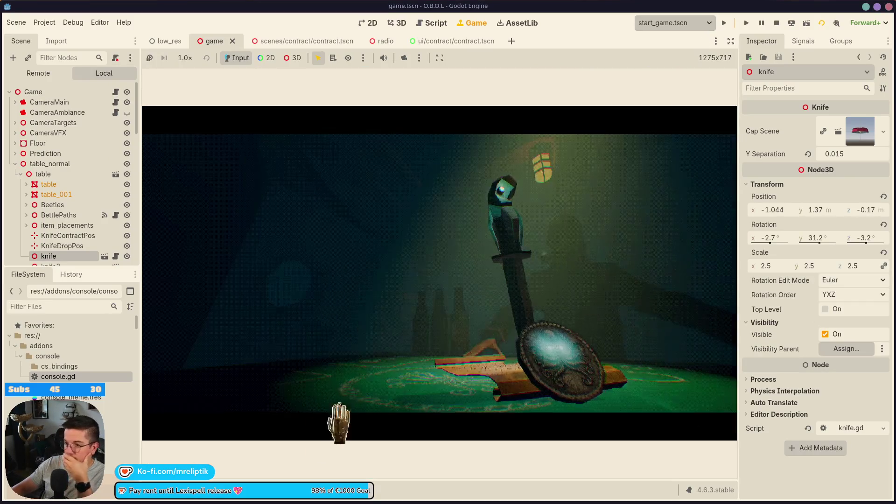
pyautogui.click(730, 42)
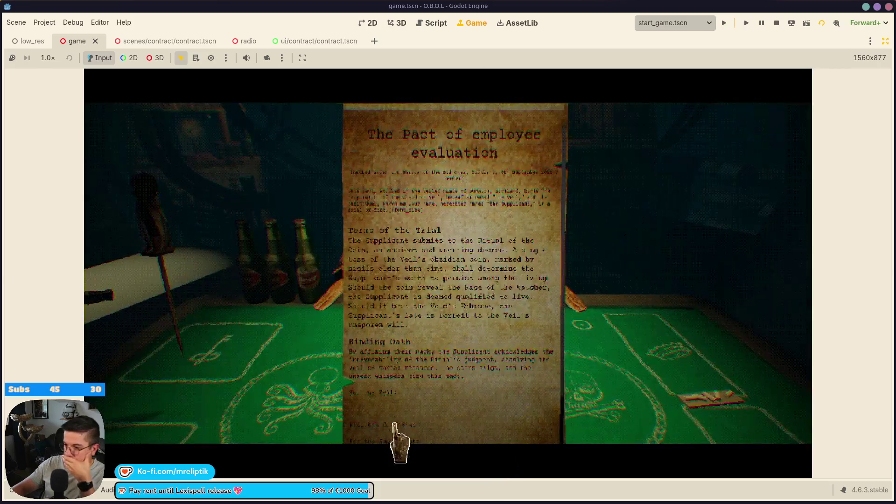
pyautogui.moveTo(392, 422)
pyautogui.mouseDown()
pyautogui.moveTo(478, 407)
pyautogui.moveTo(449, 424)
pyautogui.moveTo(415, 426)
pyautogui.mouseUp()
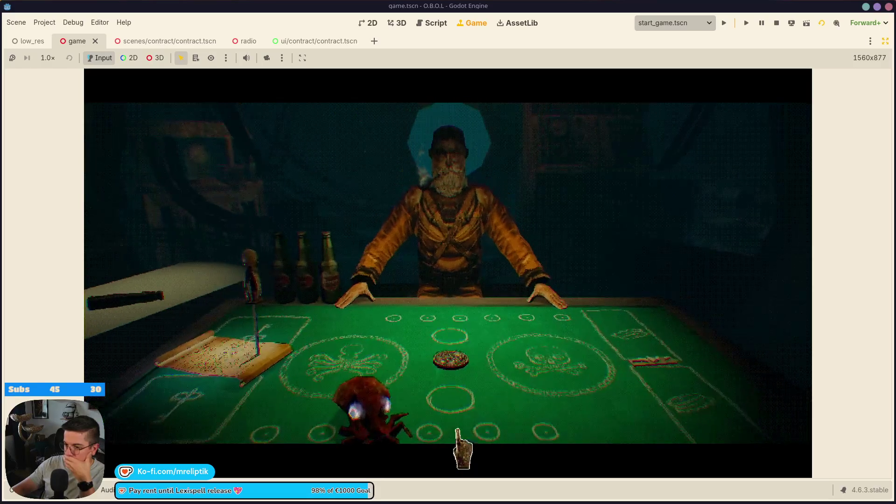
pyautogui.click(776, 23)
pyautogui.click(306, 41)
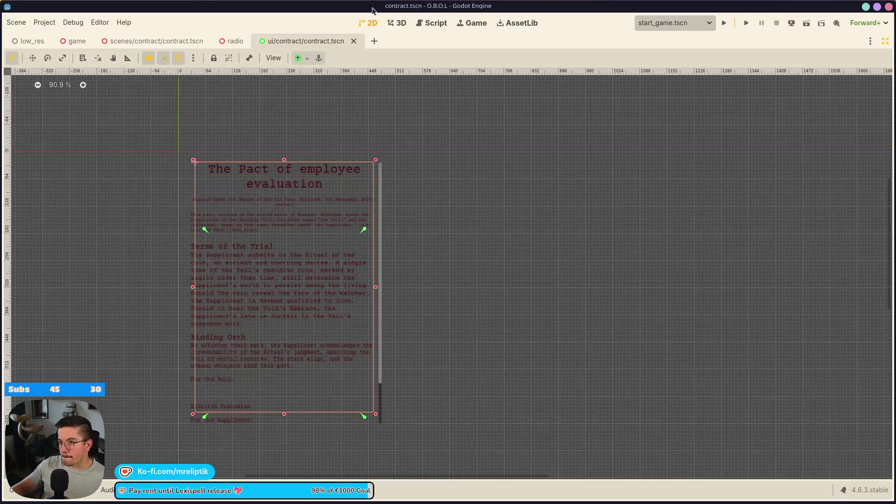
# Step: Turn off Scroll Active on the contract's RichTextLabel, restore the side panels and save the scene
pyautogui.click(380, 190)
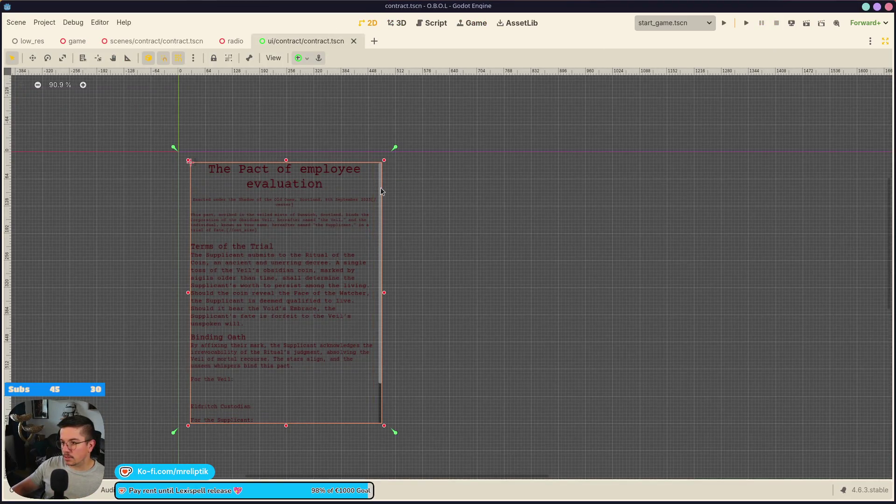
pyautogui.click(885, 42)
pyautogui.click(819, 227)
pyautogui.hotkey('ctrl', 's')
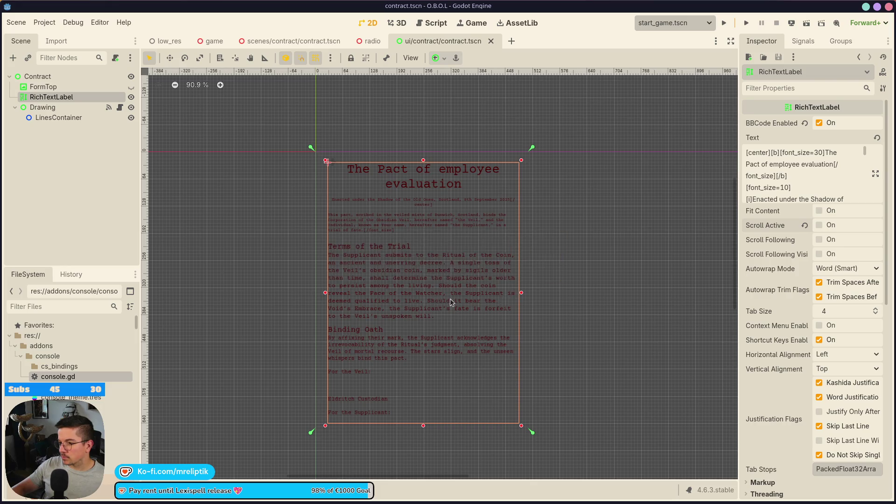
pyautogui.moveTo(450, 298); pyautogui.dragTo(385, 301)
pyautogui.press('XF86AudioLowerVolume')
pyautogui.click(38, 163)
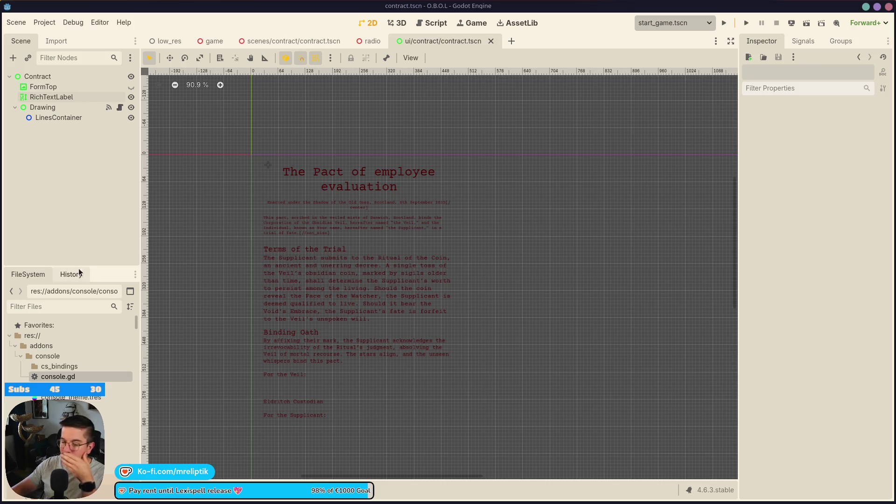
pyautogui.click(63, 108)
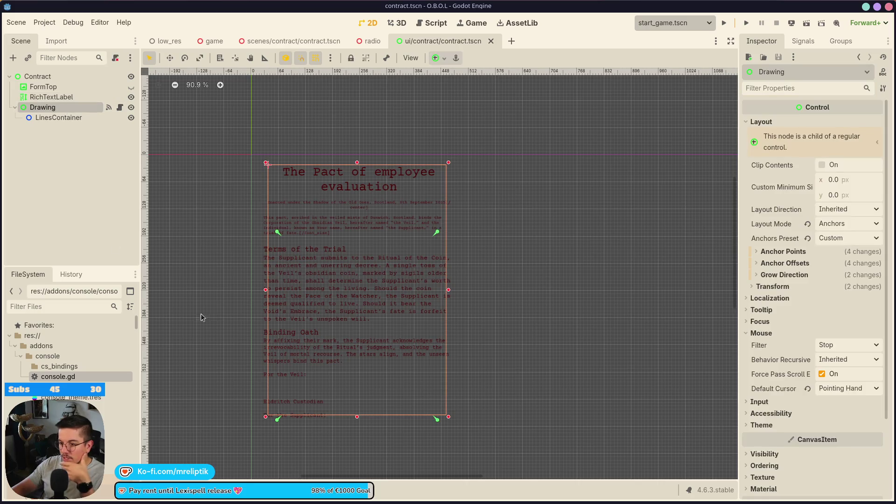
# Step: Set the Drawing node's anchor preset to Full Rect and save the contract UI scene
pyautogui.click(37, 76)
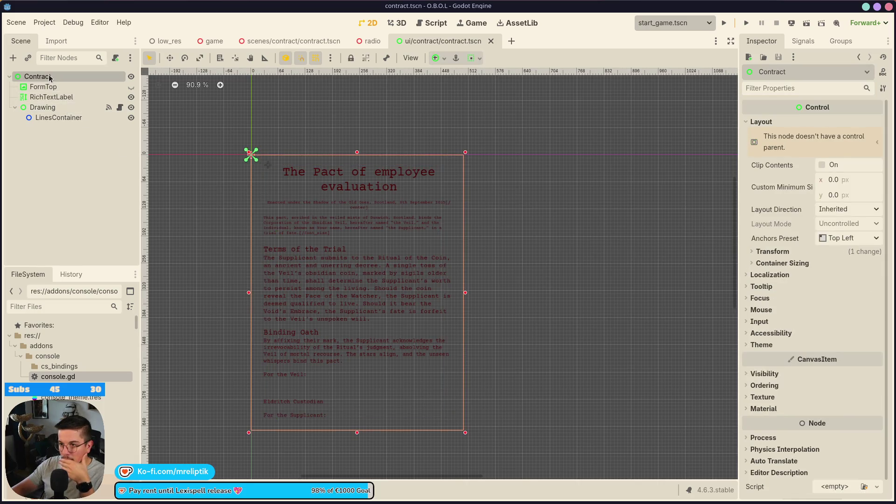
pyautogui.click(46, 107)
pyautogui.click(445, 58)
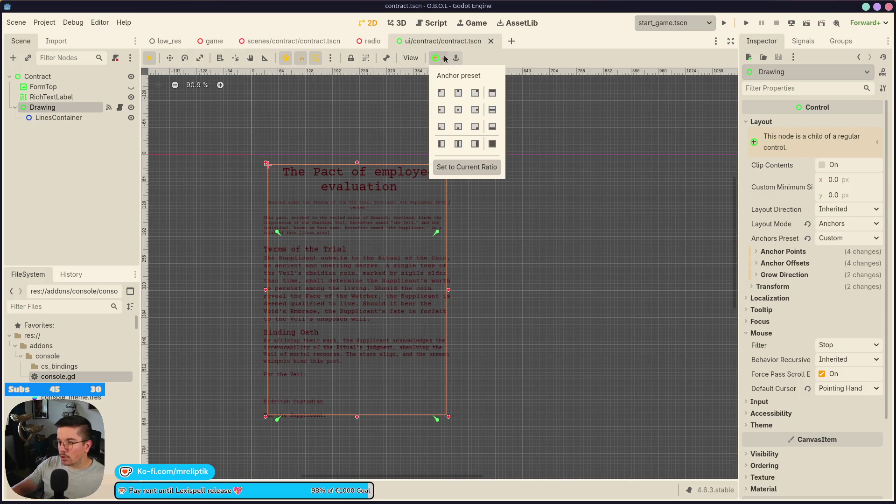
pyautogui.click(491, 146)
pyautogui.hotkey('ctrl', 's')
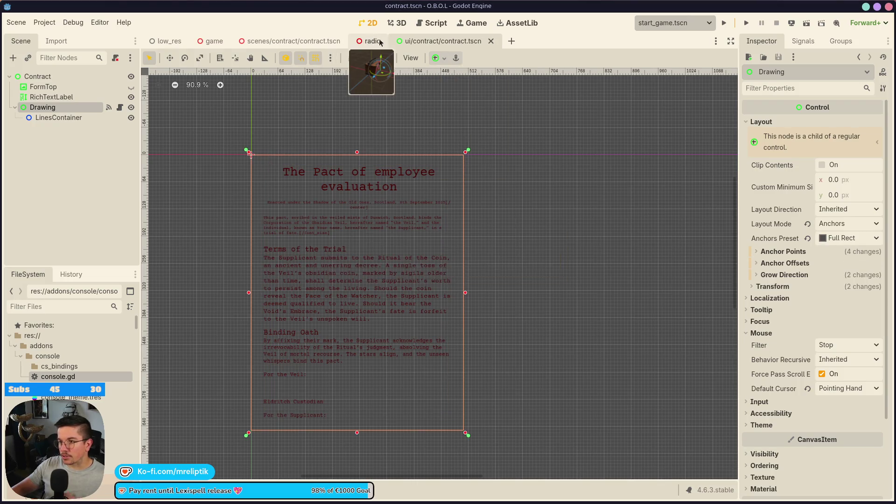
pyautogui.click(268, 42)
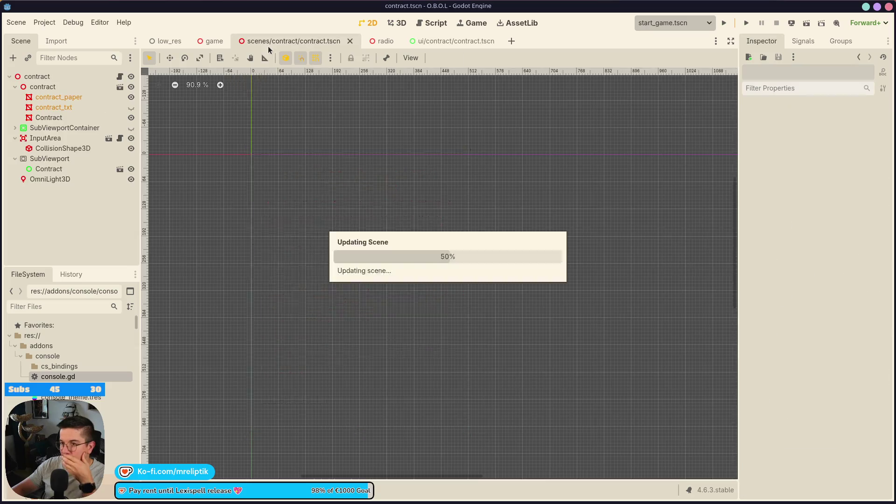
# Step: Confirm the Contract UI node under SubViewport is 500 × 650 px, then run the project
pyautogui.click(198, 47)
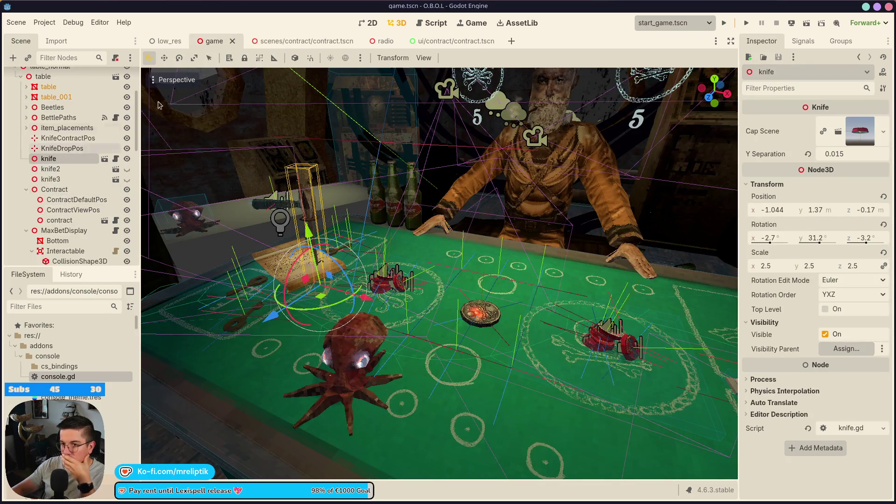
pyautogui.click(303, 43)
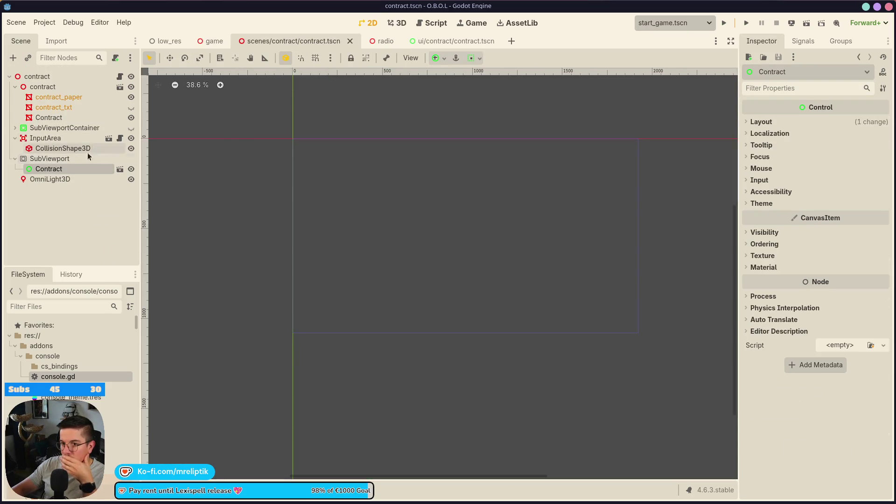
pyautogui.scroll(-5, 360, 205)
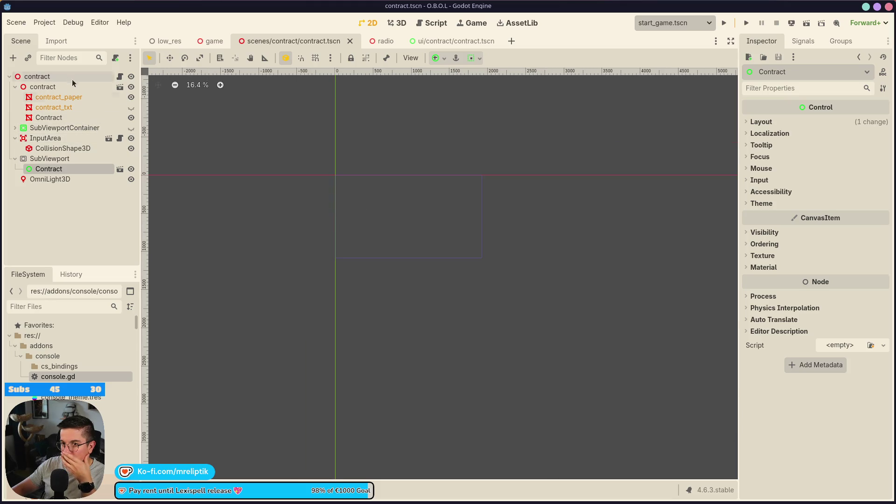
pyautogui.click(397, 23)
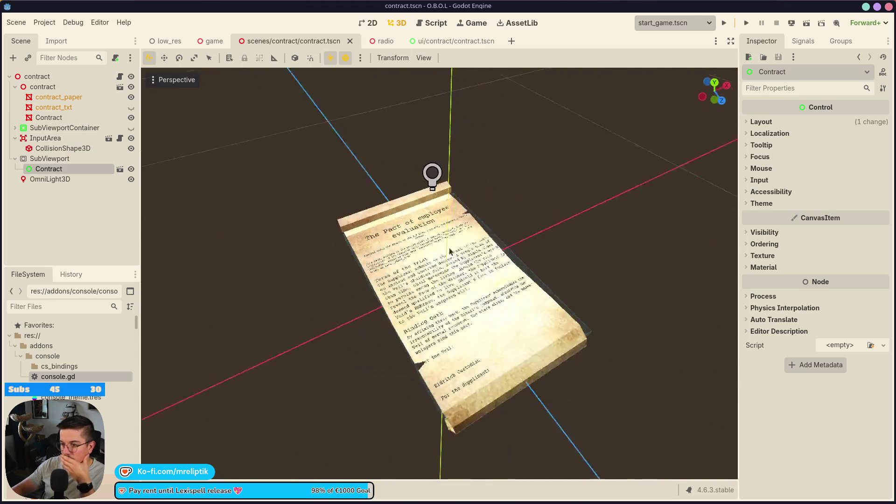
pyautogui.click(65, 129)
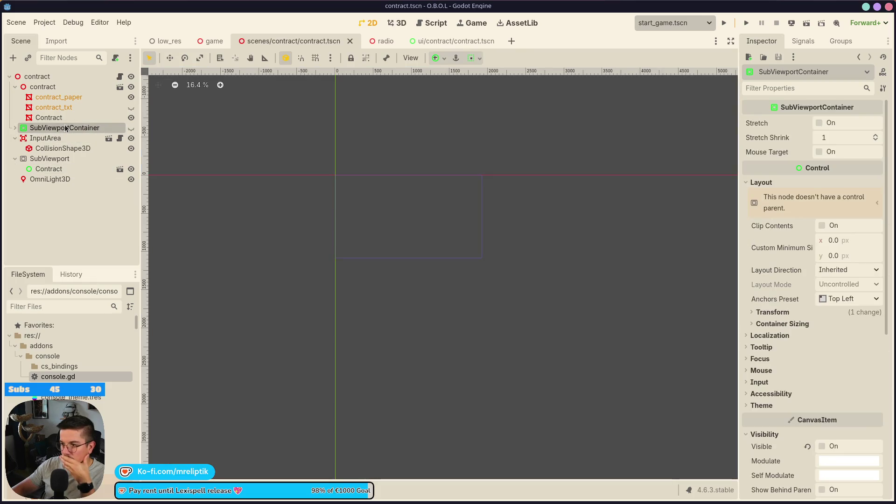
pyautogui.click(60, 168)
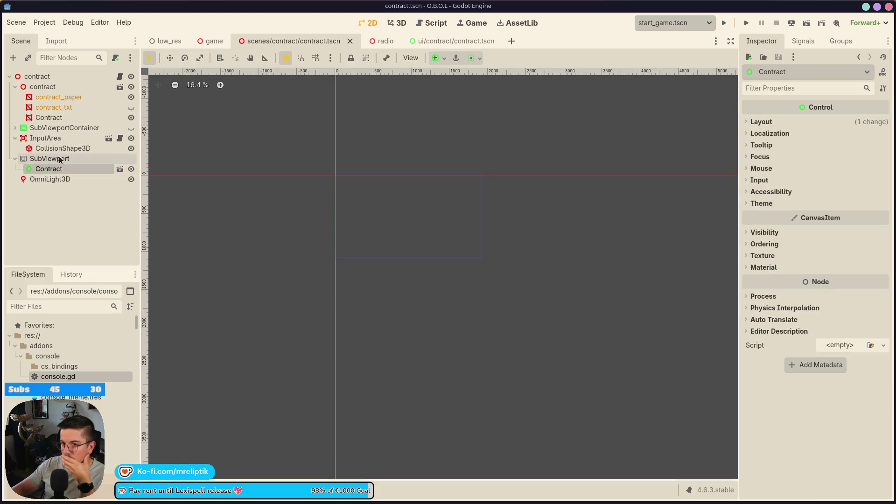
pyautogui.click(59, 159)
pyautogui.click(44, 169)
pyautogui.click(767, 123)
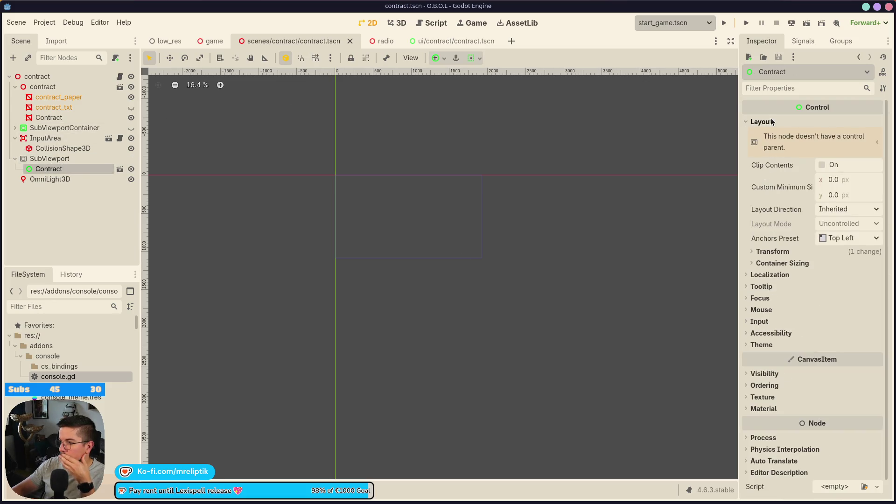
pyautogui.click(768, 252)
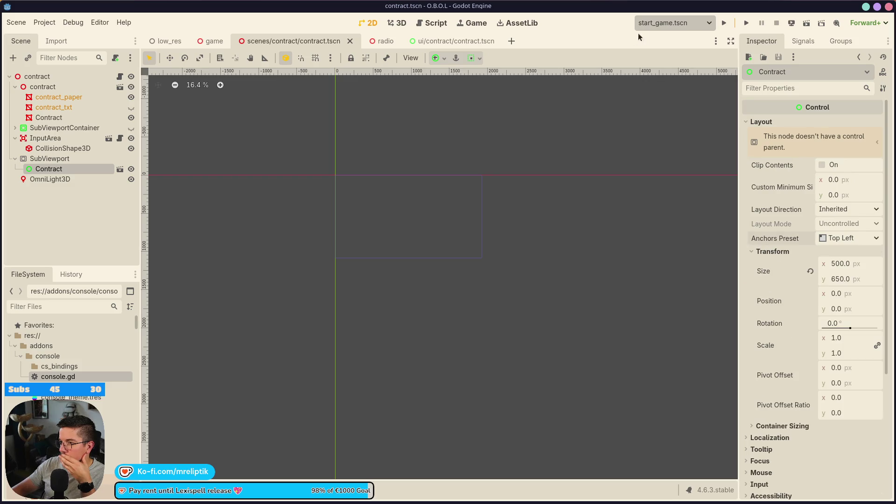
pyautogui.click(725, 26)
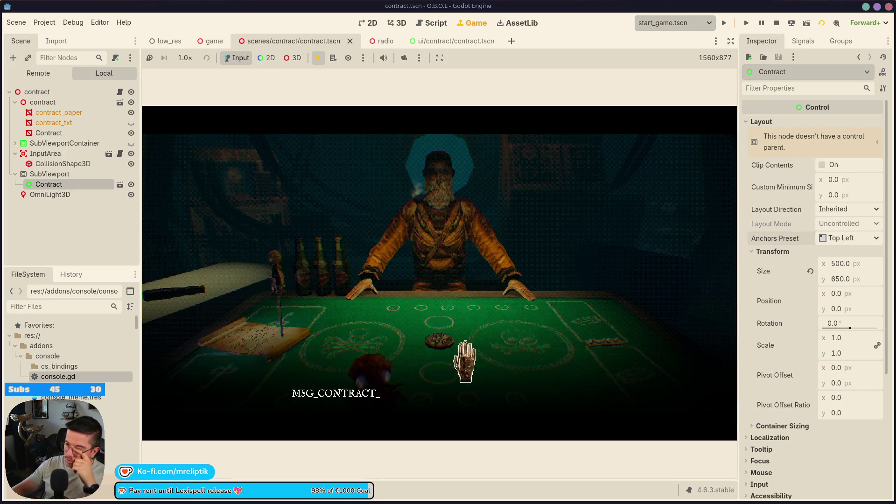
# Step: Lift the contract in-game, sign its signature line, set it down, and stop the game
pyautogui.click(470, 362)
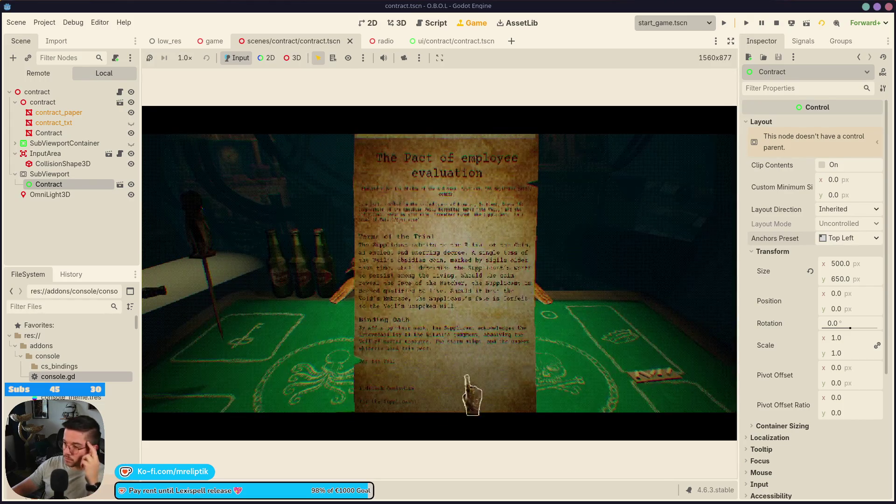
pyautogui.moveTo(393, 379)
pyautogui.mouseDown()
pyautogui.moveTo(465, 366)
pyautogui.moveTo(424, 379)
pyautogui.mouseUp()
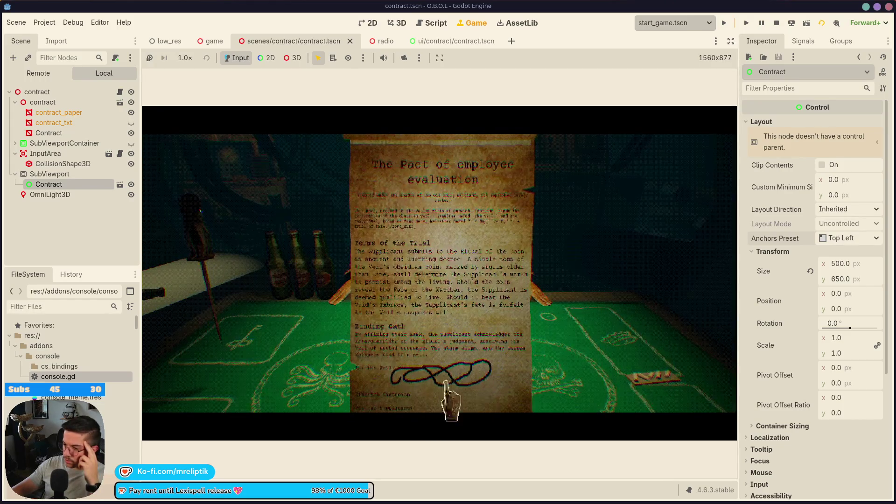
pyautogui.click(582, 348)
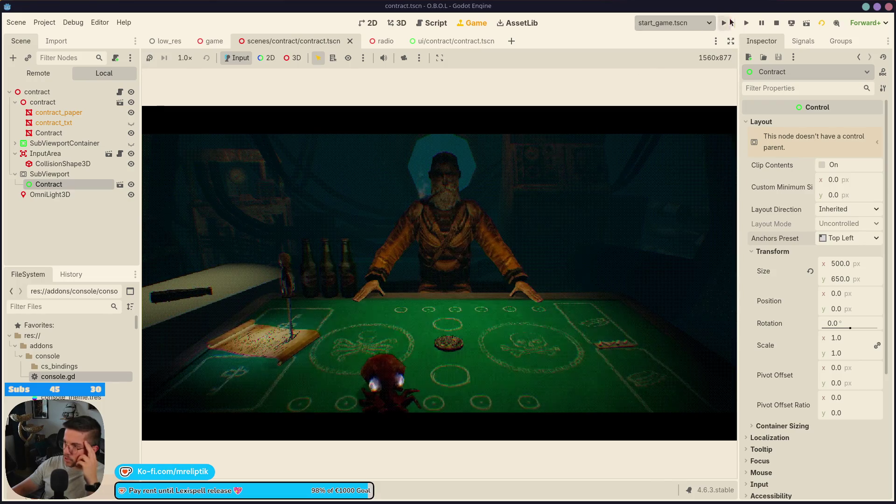
pyautogui.click(725, 23)
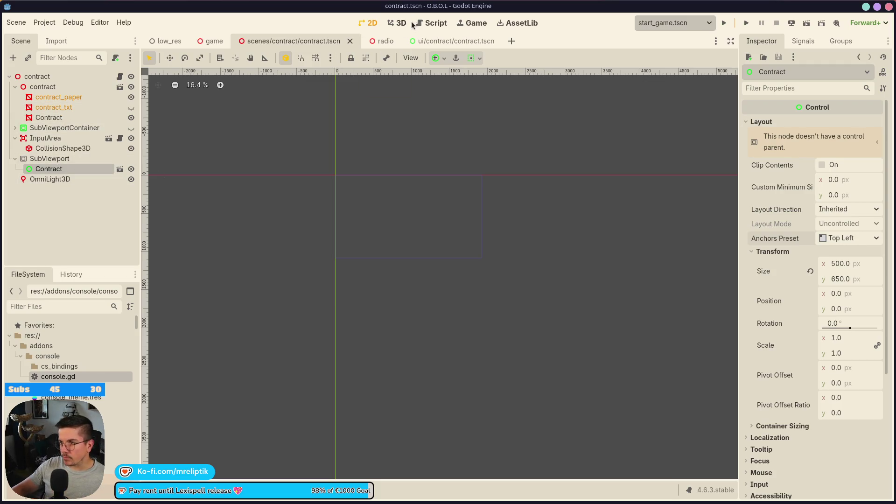
# Step: Inspect the contract scene's scroll model in the 2D and 3D views
pyautogui.click(400, 23)
pyautogui.click(368, 24)
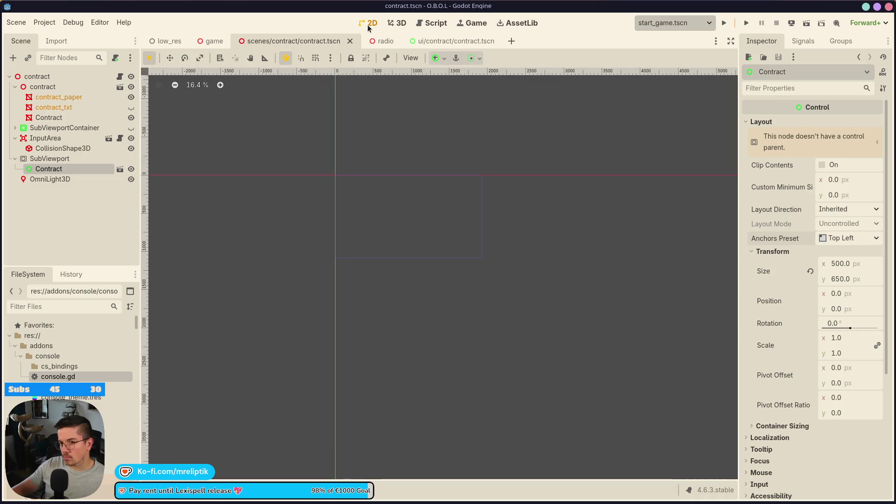
pyautogui.click(400, 23)
pyautogui.moveTo(488, 315)
pyautogui.mouseDown()
pyautogui.moveTo(384, 361)
pyautogui.moveTo(427, 265)
pyautogui.moveTo(438, 338)
pyautogui.moveTo(413, 360)
pyautogui.mouseUp()
pyautogui.scroll(-5, 386, 363)
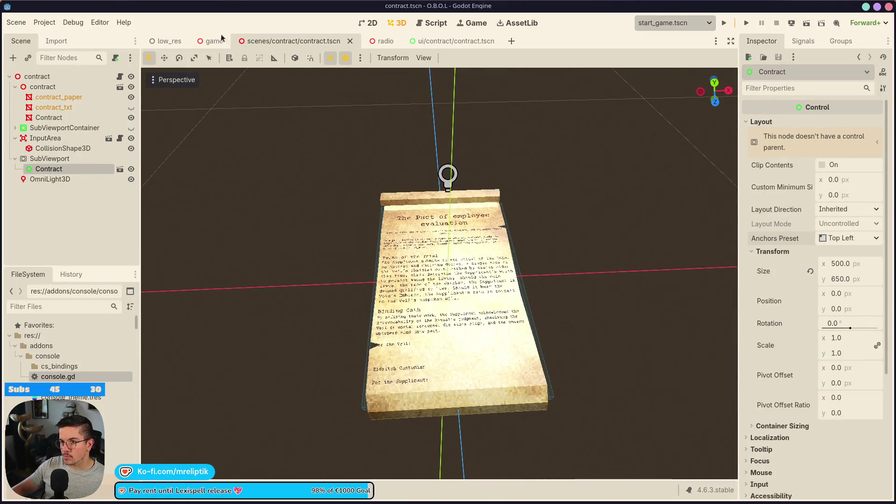
# Step: In the game scene, filter the tree by 'contract' to locate the contract node
pyautogui.click(222, 39)
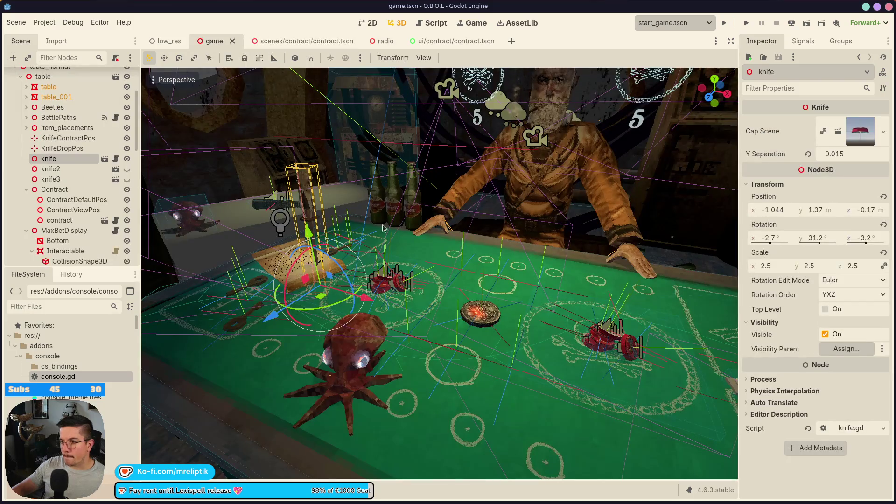
pyautogui.scroll(-3, 290, 296)
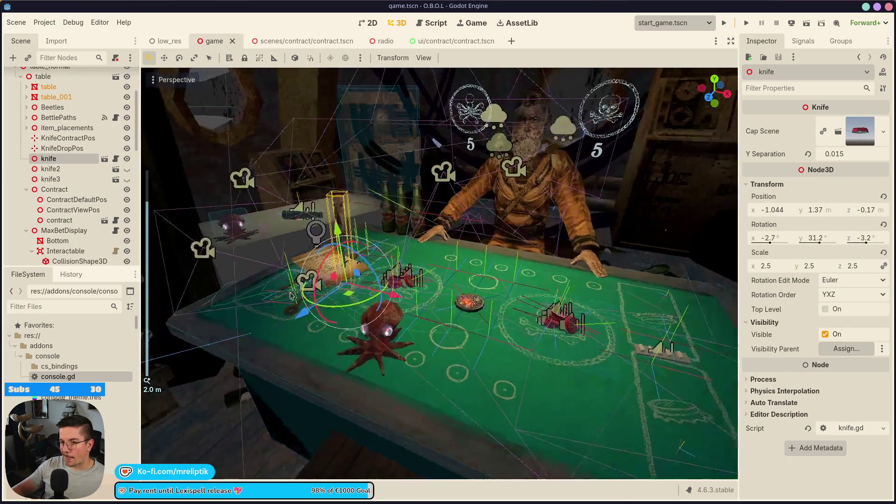
pyautogui.scroll(2, 290, 296)
pyautogui.scroll(-5, 90, 209)
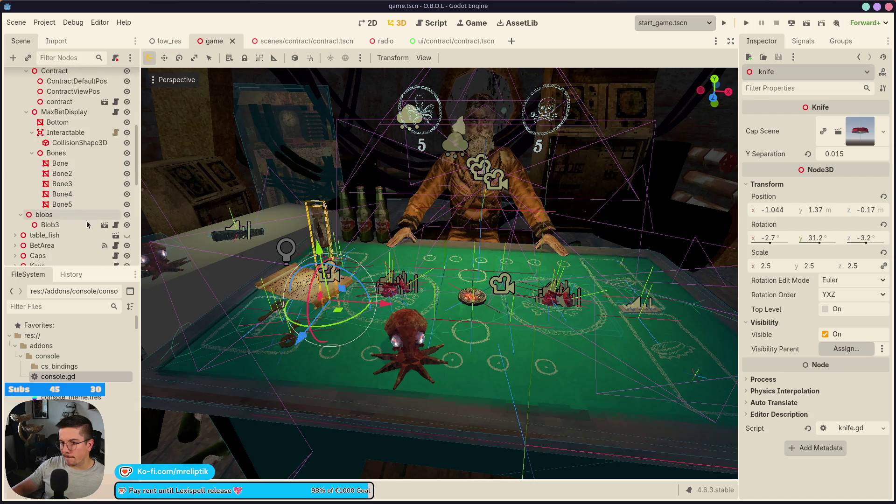
pyautogui.scroll(5, 78, 239)
pyautogui.scroll(3, 78, 240)
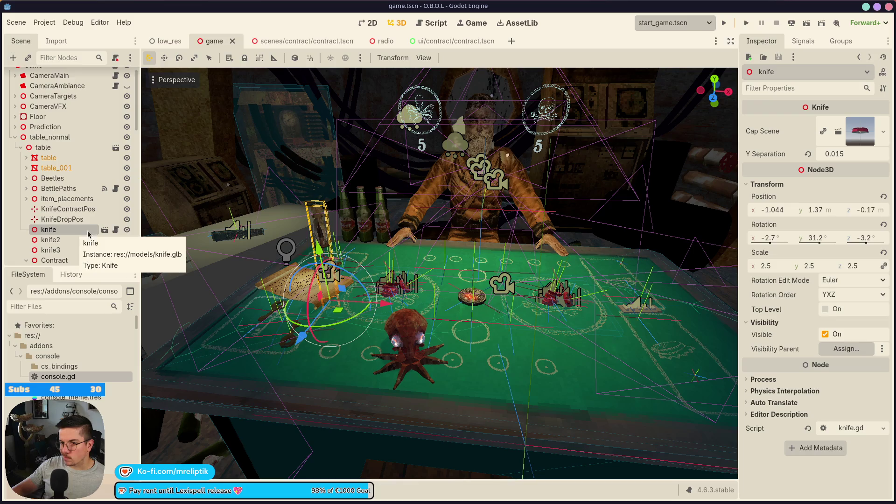
pyautogui.scroll(-12, 78, 243)
pyautogui.scroll(-10, 78, 245)
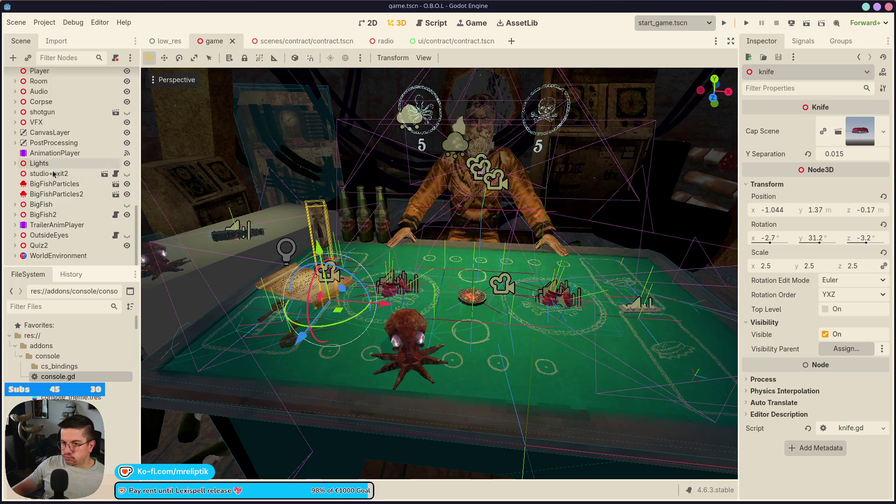
pyautogui.click(56, 57)
pyautogui.write('contract')
pyautogui.click(39, 118)
pyautogui.click(99, 57)
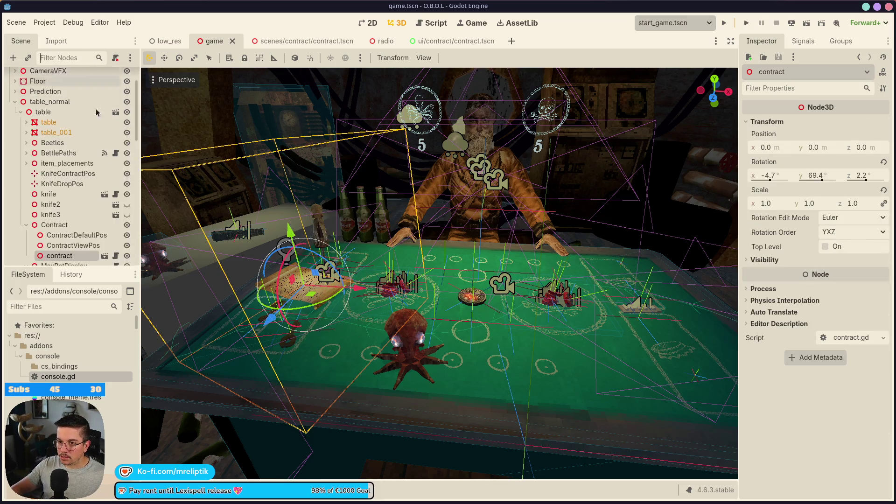
# Step: Instance contract.tscn as a child of ContractViewPos, save the game scene, and frame it
pyautogui.click(73, 245)
pyautogui.click(70, 235)
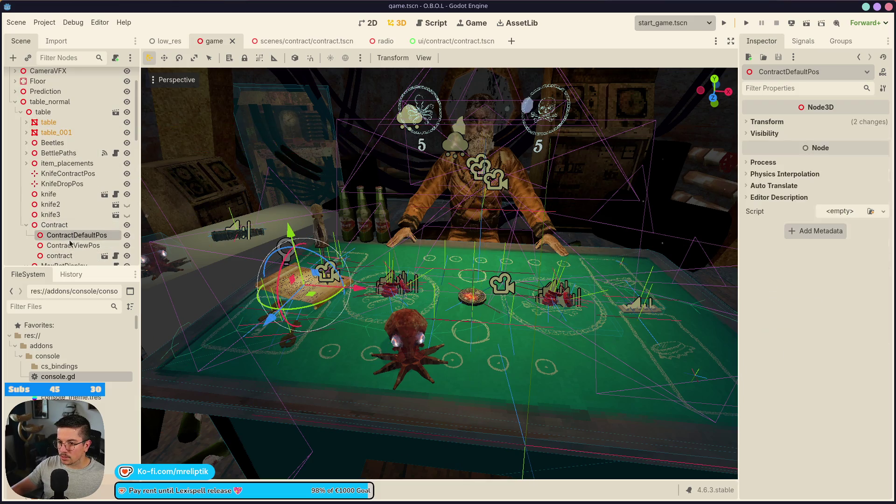
pyautogui.click(72, 246)
pyautogui.rightClick(68, 244)
pyautogui.click(109, 264)
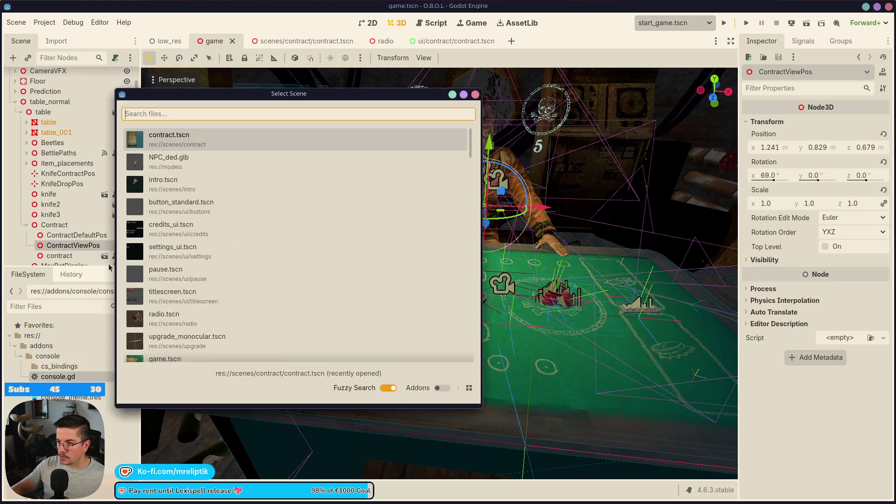
pyautogui.write('contract')
pyautogui.press('Return')
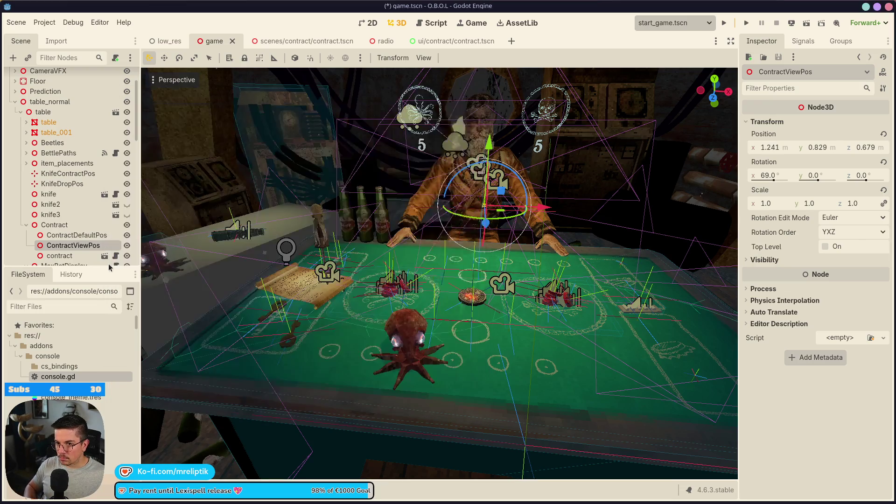
pyautogui.hotkey('ctrl', 's')
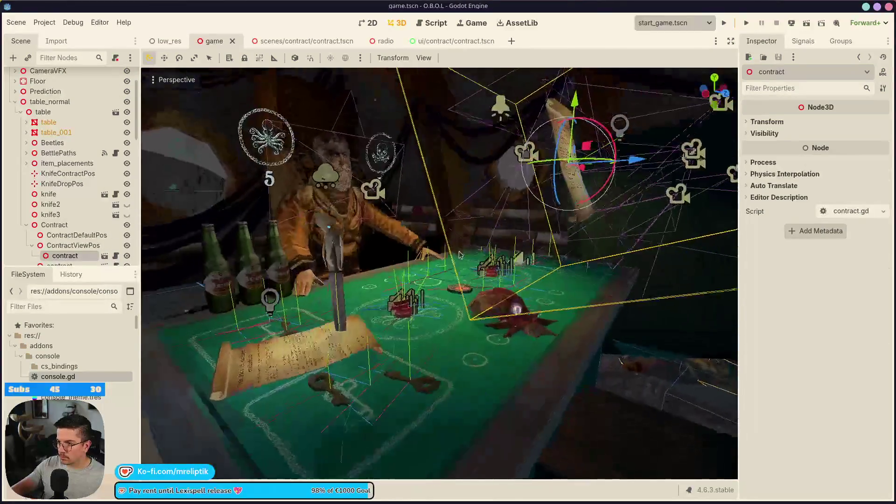
pyautogui.press('f')
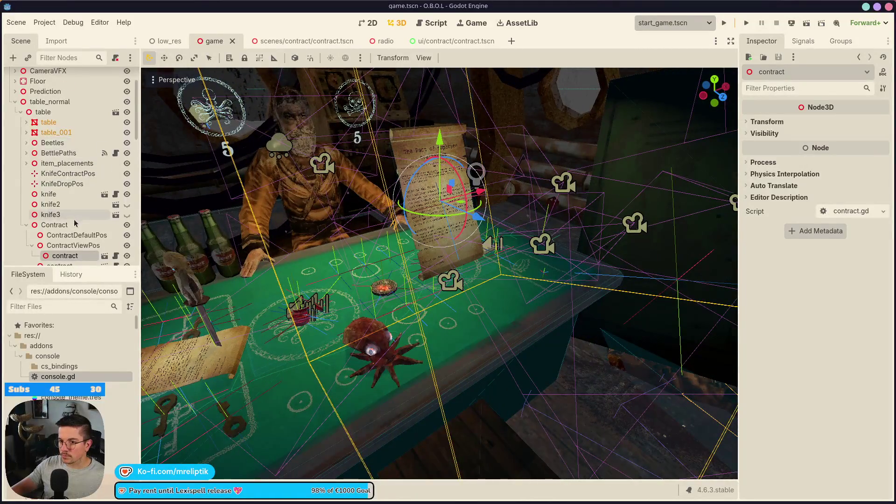
# Step: Select the CameraFocusQuiz camera under CameraTargets and turn on its preview
pyautogui.scroll(5, 75, 223)
pyautogui.click(16, 87)
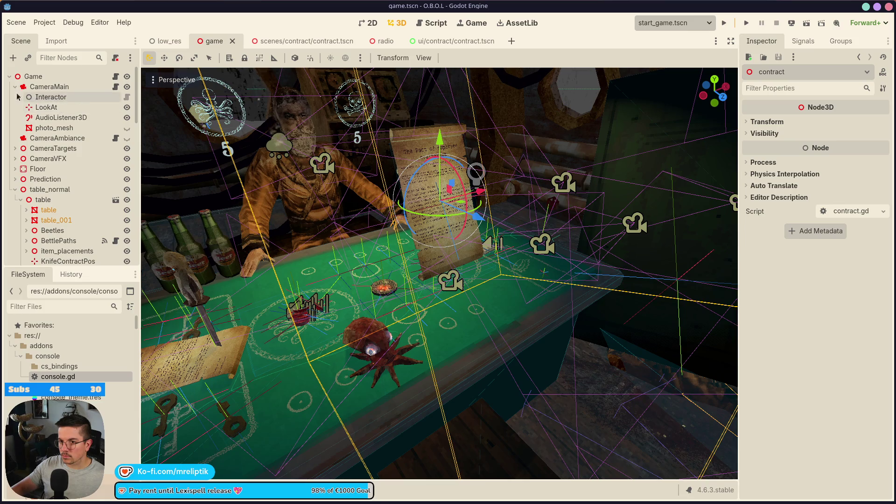
pyautogui.click(15, 87)
pyautogui.click(15, 86)
pyautogui.click(15, 87)
pyautogui.click(15, 107)
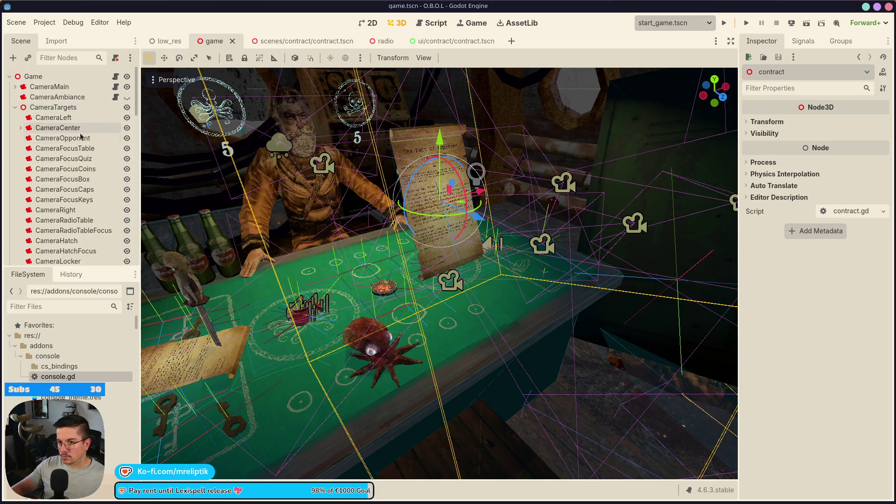
pyautogui.click(93, 159)
pyautogui.click(154, 98)
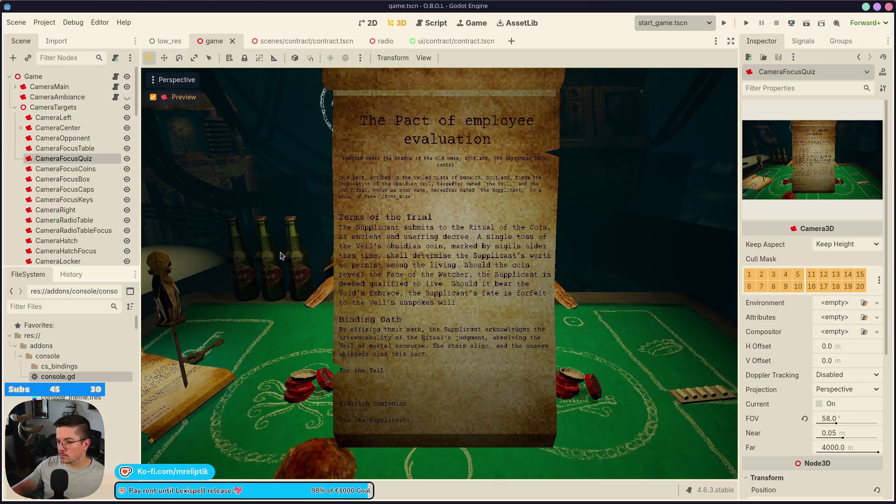
# Step: Select ContractViewPos, trial-adjust its position, and save the game scene
pyautogui.scroll(-15, 77, 220)
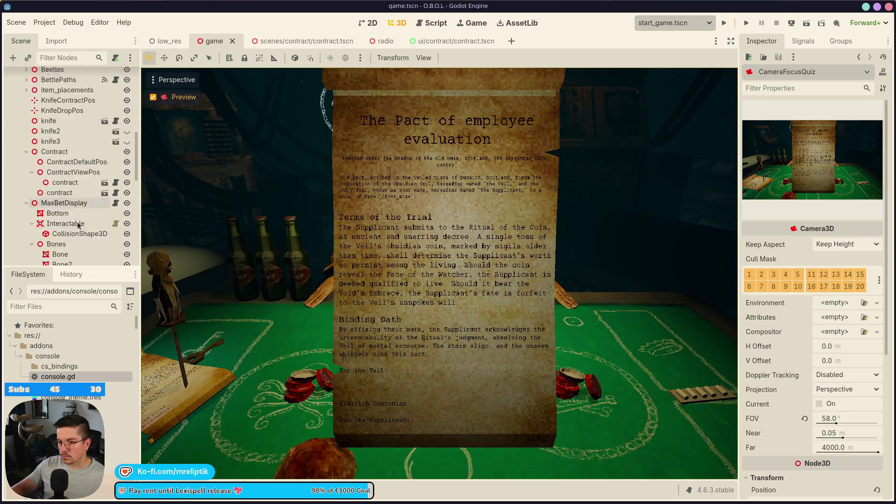
pyautogui.scroll(-5, 75, 200)
pyautogui.scroll(10, 70, 208)
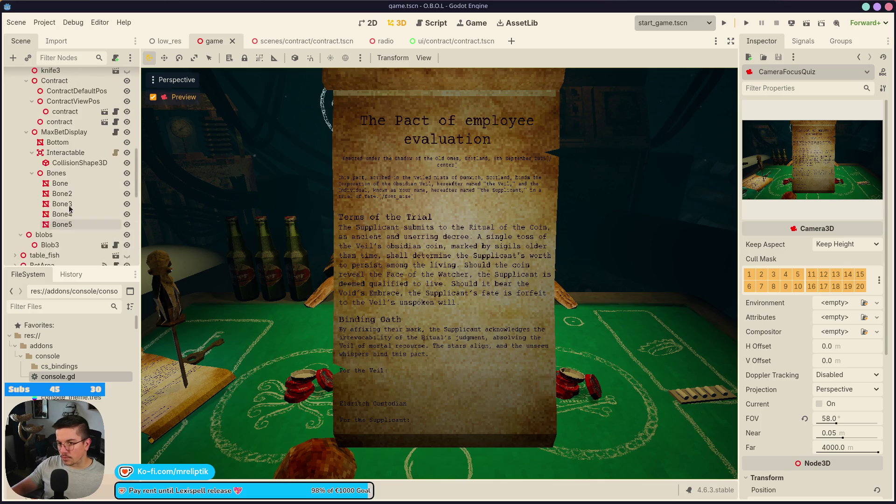
pyautogui.scroll(-5, 69, 211)
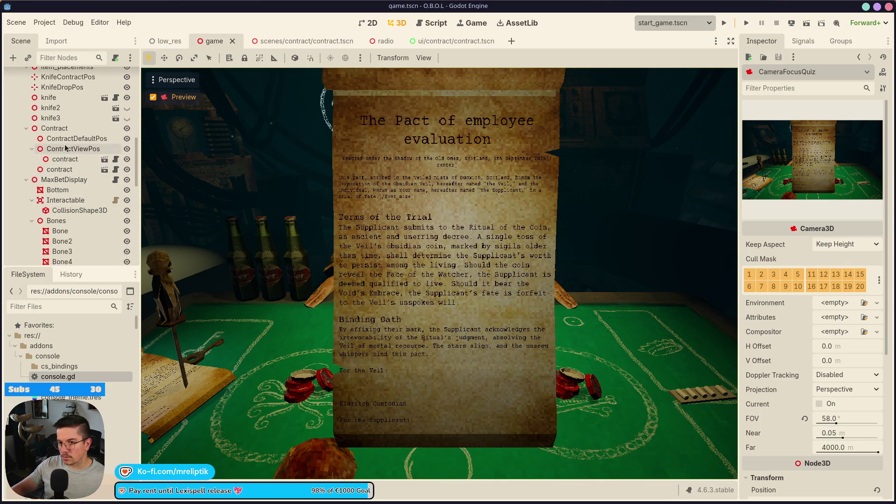
pyautogui.click(73, 148)
pyautogui.moveTo(865, 148)
pyautogui.mouseDown()
pyautogui.moveTo(829, 149)
pyautogui.moveTo(839, 148)
pyautogui.mouseUp()
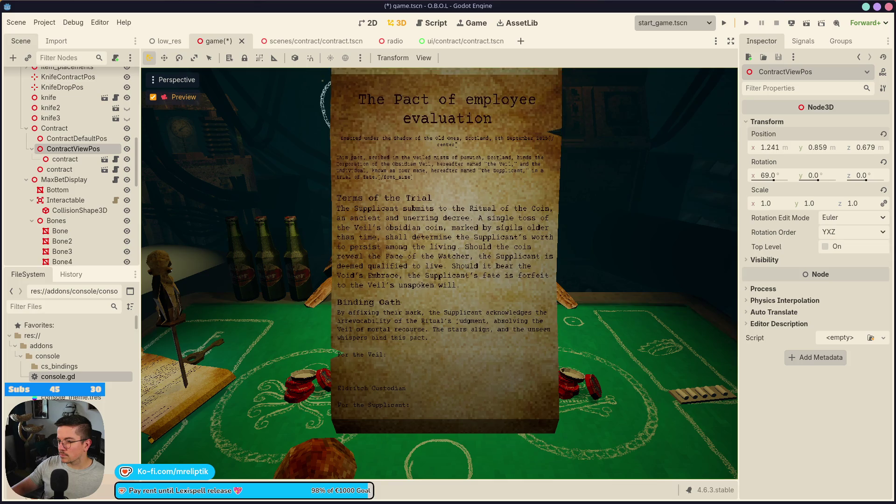
pyautogui.hotkey('ctrl', 's')
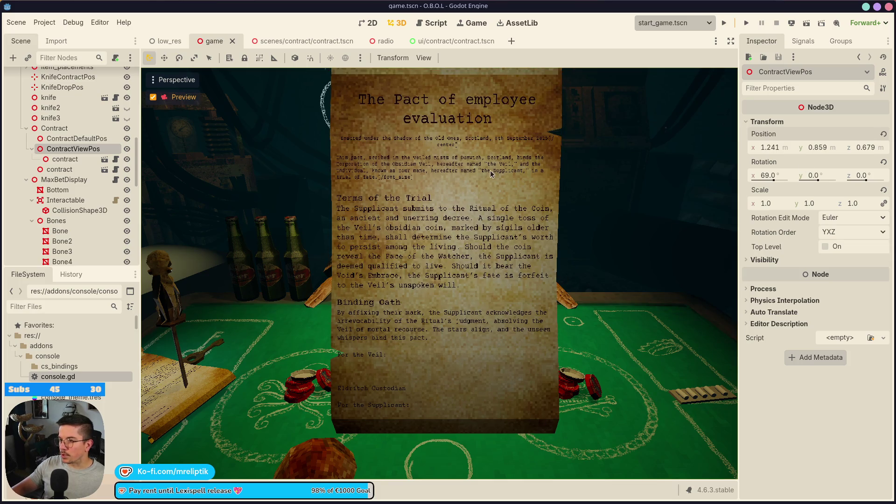
# Step: Set ContractViewPos to z 0.749 and y 0.874, save, and delete the test contract copy
pyautogui.moveTo(867, 149); pyautogui.dragTo(877, 149)
pyautogui.moveTo(815, 149); pyautogui.dragTo(818, 148)
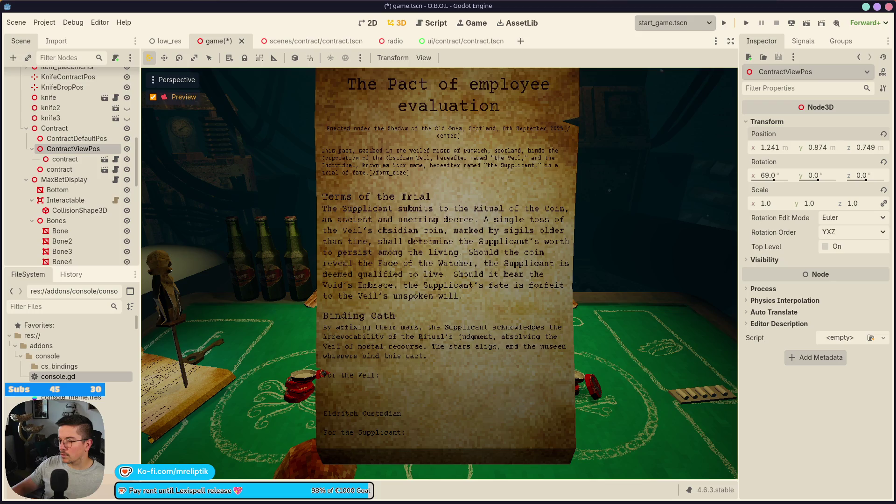
pyautogui.hotkey('ctrl', 's')
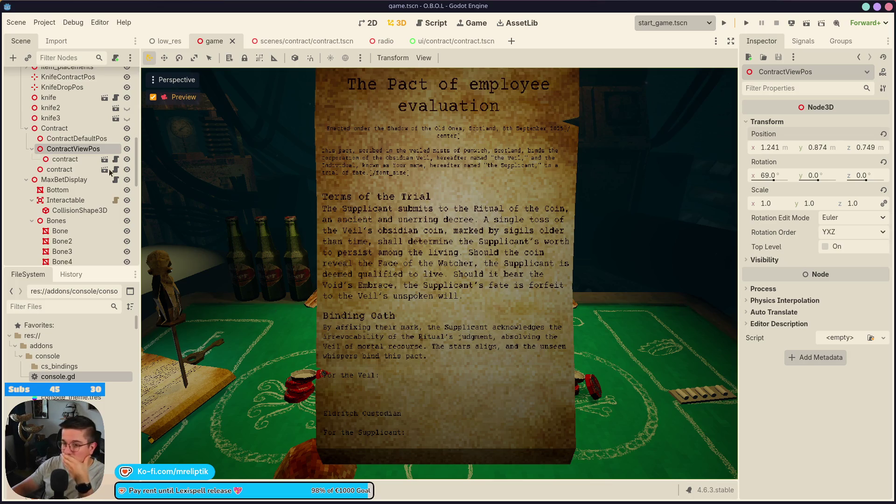
pyautogui.click(66, 159)
pyautogui.press('Delete')
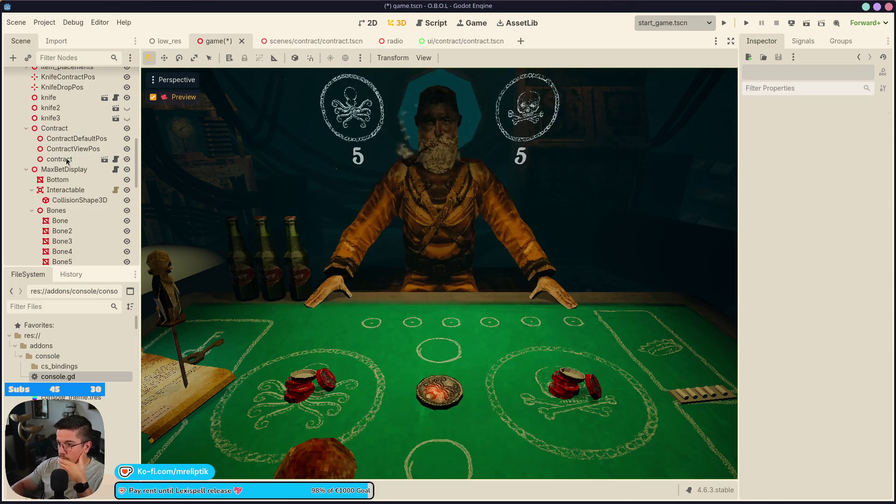
# Step: Run the game, sign the contract in-game, and stop the test run
pyautogui.click(724, 23)
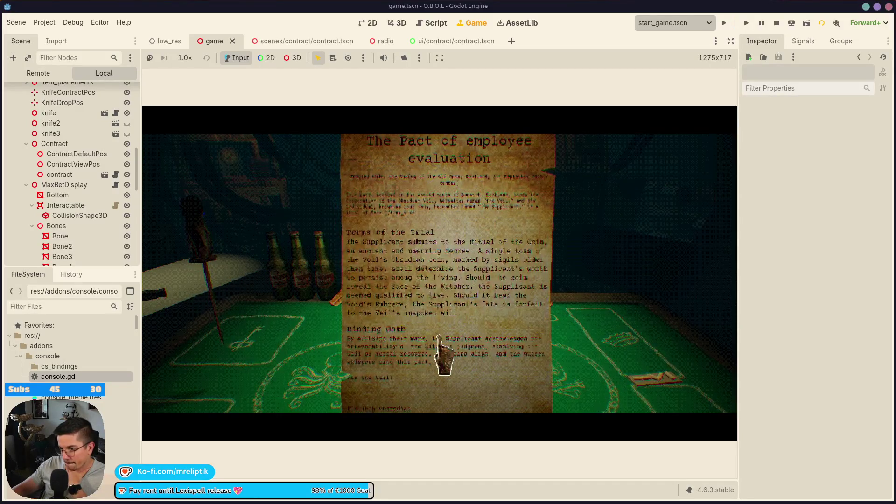
pyautogui.click(423, 414)
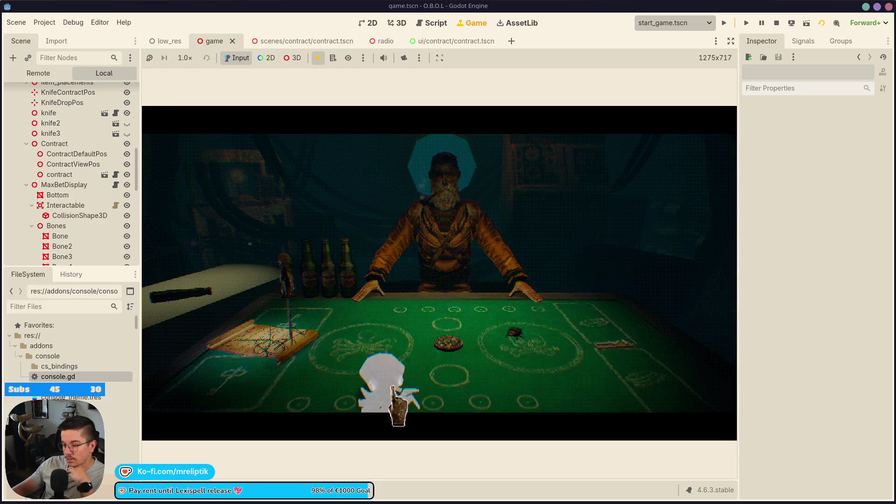
pyautogui.click(777, 24)
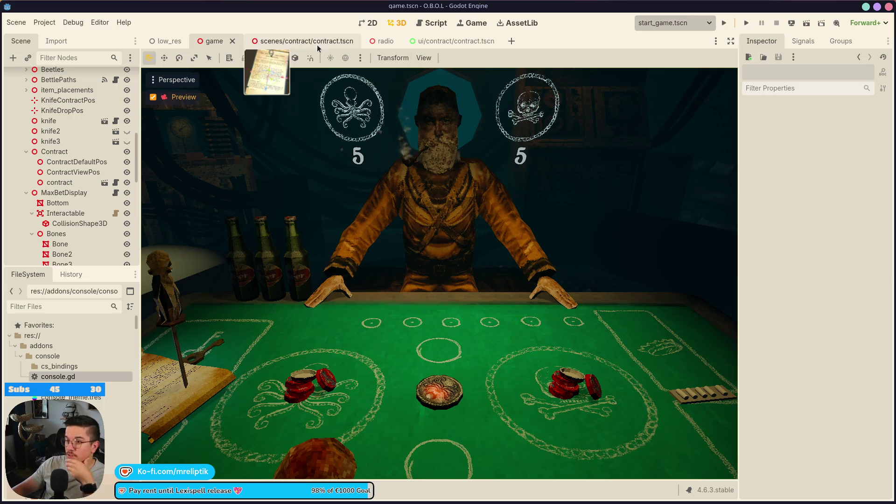
# Step: Turn off the CameraFocusQuiz preview, save the game scene, and open game.gd
pyautogui.click(293, 42)
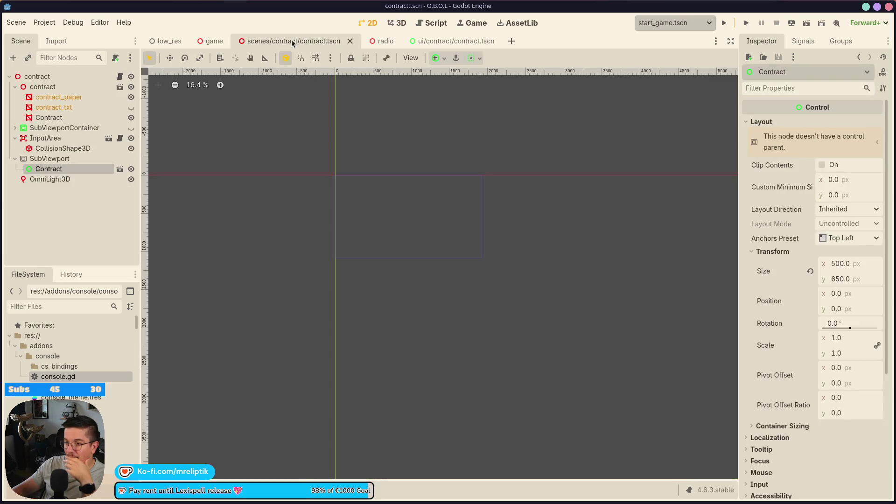
pyautogui.click(215, 43)
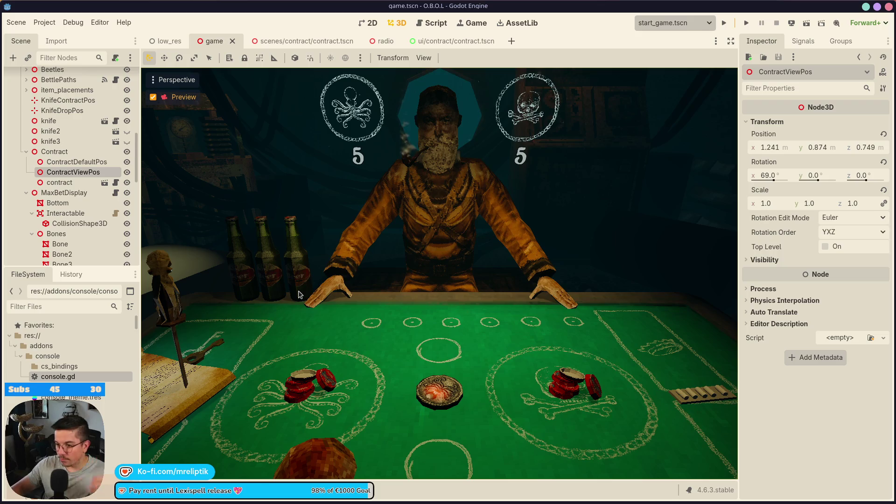
pyautogui.click(153, 97)
pyautogui.hotkey('ctrl', 's')
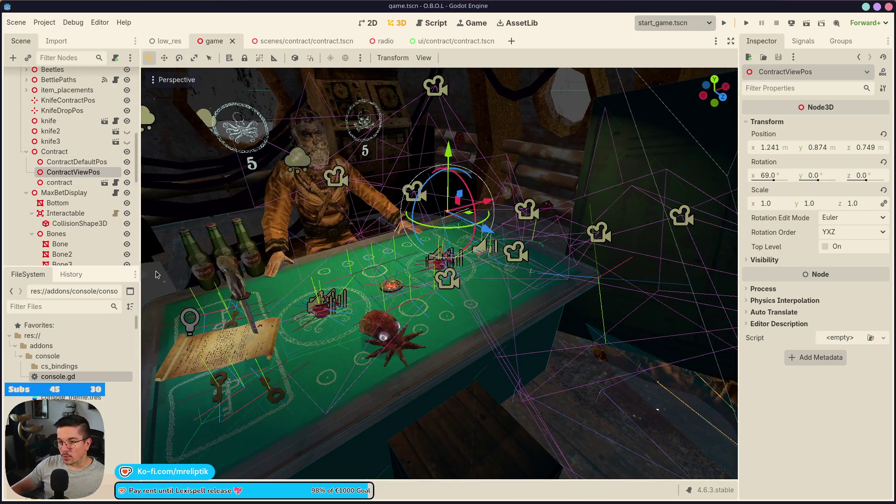
pyautogui.press('XF86AudioLowerVolume')
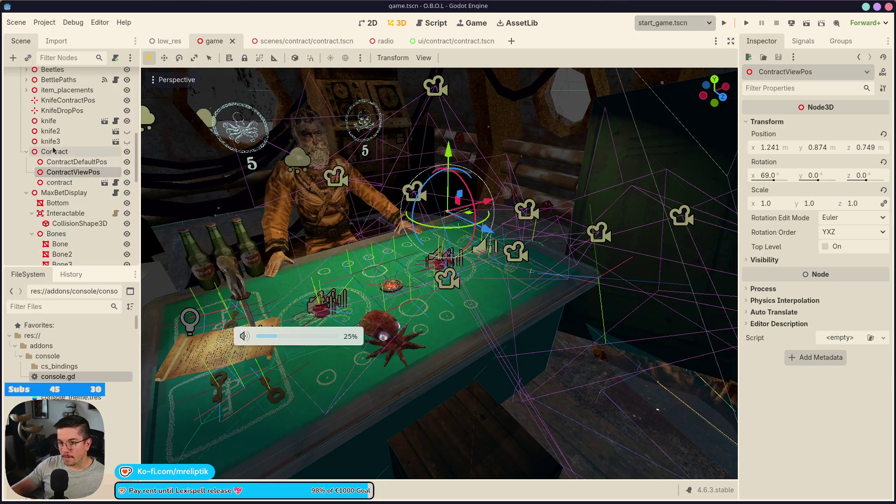
pyautogui.scroll(15, 73, 193)
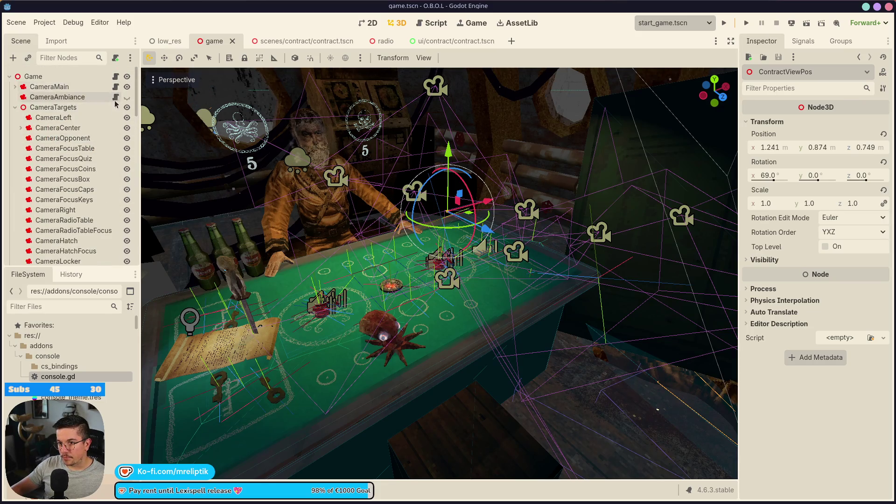
pyautogui.click(116, 76)
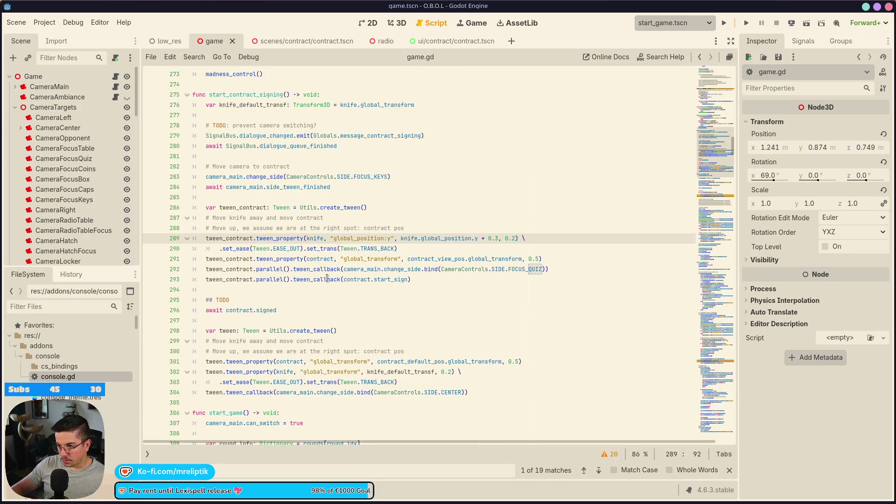
# Step: Duplicate the start_sign callback as tween.tween_callback(contract.stop_sign) after signing and save
pyautogui.click(307, 312)
pyautogui.scroll(-1, 302, 299)
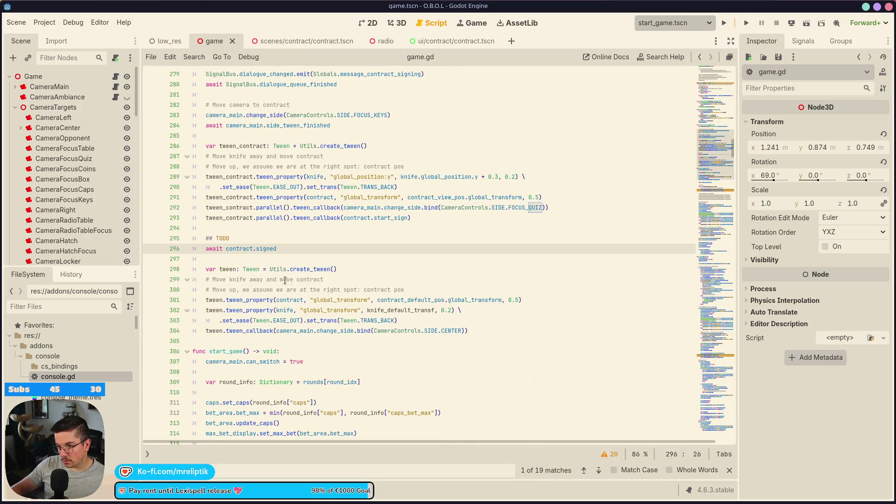
pyautogui.click(369, 249)
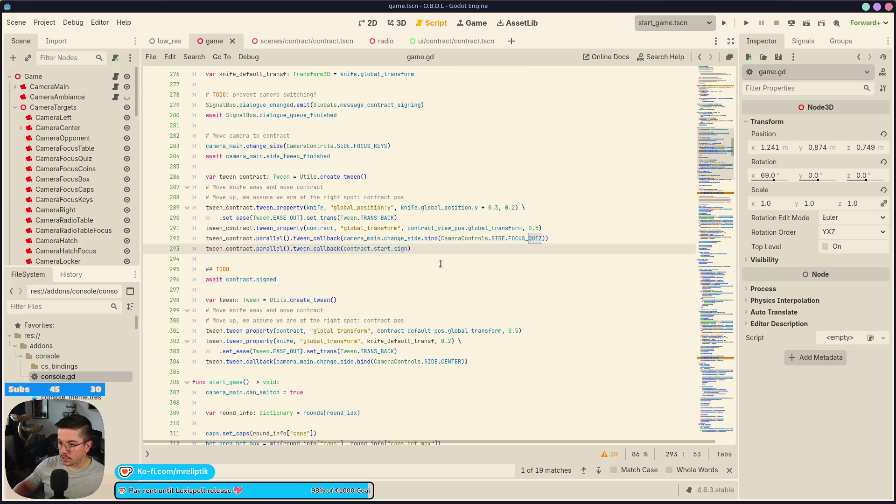
pyautogui.hotkey('ctrl', 'shift', 'd')
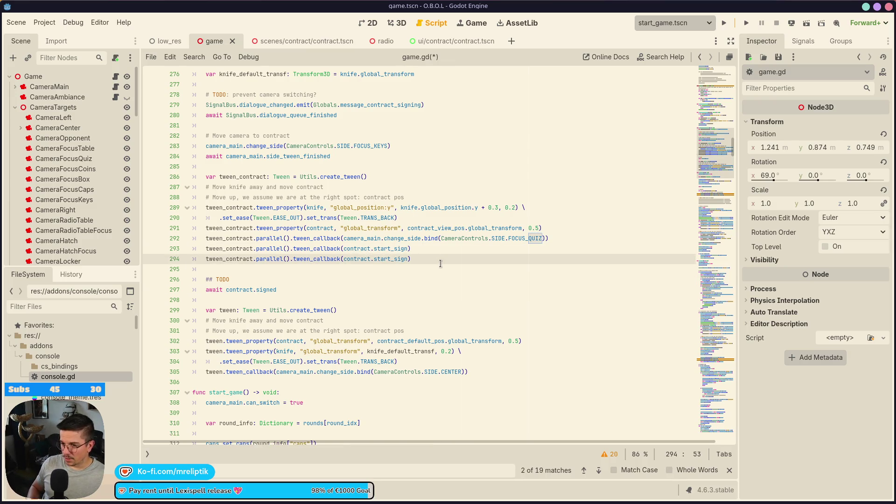
pyautogui.hotkey('alt', 'Down')
pyautogui.hotkey('alt', 'Down')
pyautogui.hotkey('alt', 'Down')
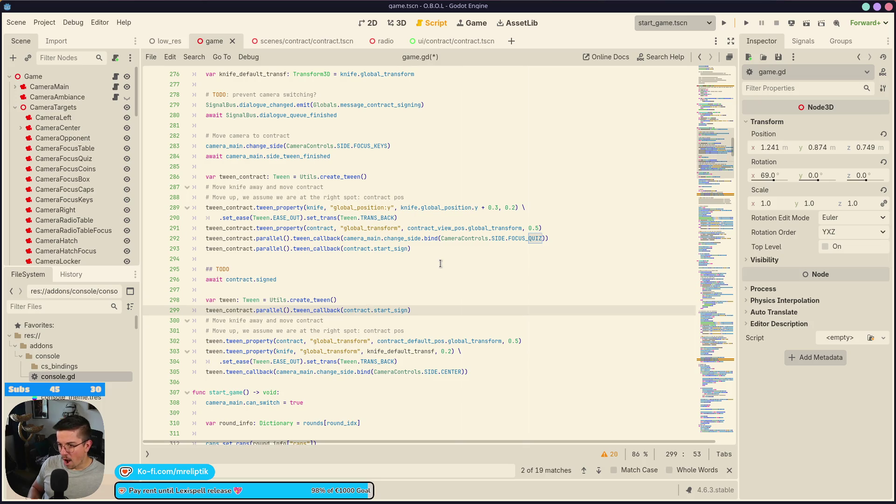
pyautogui.hotkey('ctrl', 'shift', 'Right')
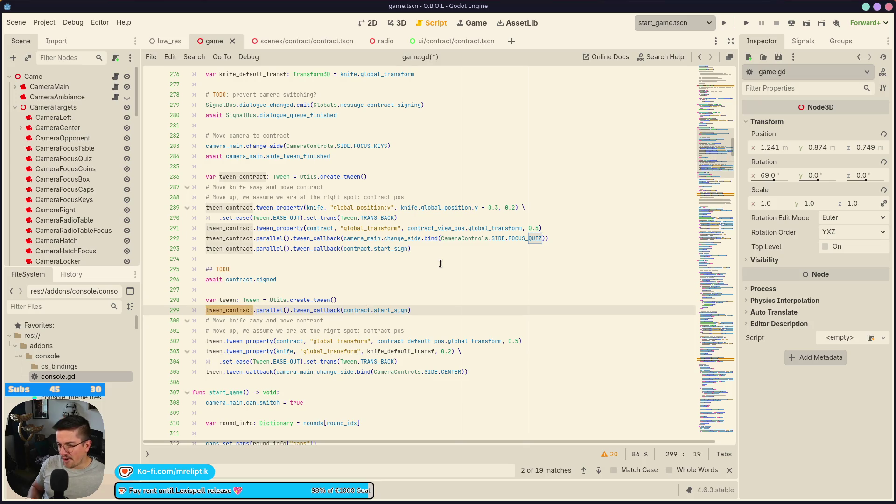
pyautogui.write('tween')
pyautogui.press('Escape')
pyautogui.hotkey('shift', 'Right')
pyautogui.hotkey('shift', 'Right')
pyautogui.hotkey('ctrl', 'shift', 'Left')
pyautogui.press('BackSpace')
pyautogui.hotkey('ctrl', 'shift', 'Left')
pyautogui.write('stop_sign')
pyautogui.hotkey('ctrl', 's')
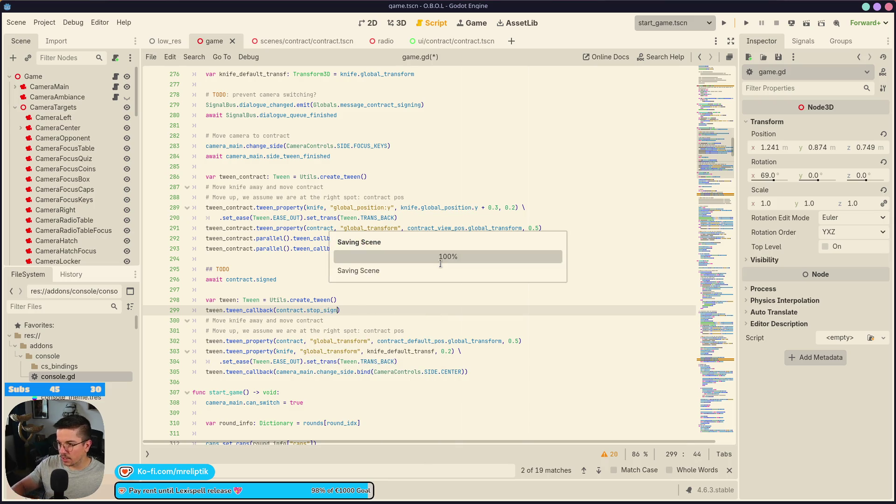
# Step: Add tween_contract.tween_interval(0.3) after the knife easing line and save game.gd
pyautogui.click(416, 219)
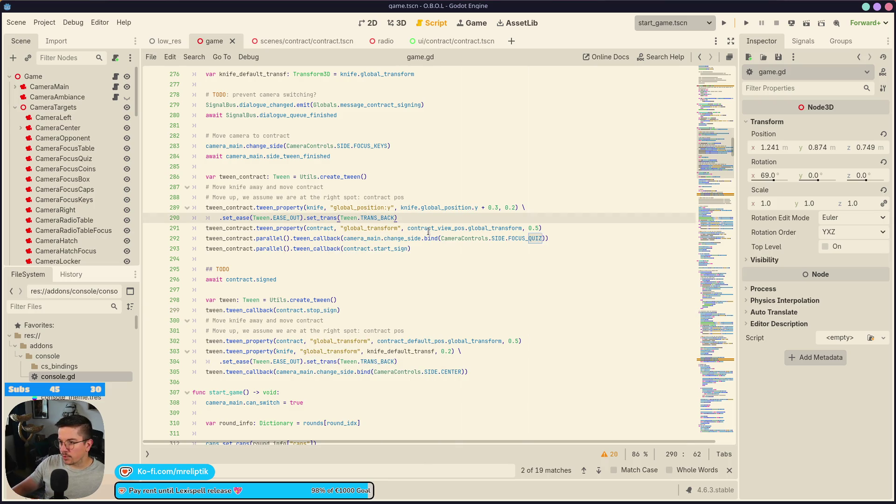
pyautogui.press('Return')
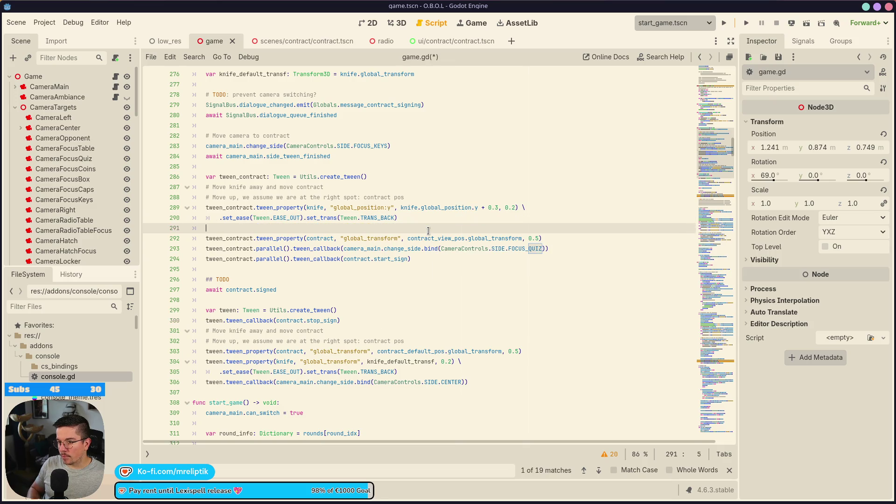
pyautogui.write('tween_contract.twe')
pyautogui.press('Down')
pyautogui.press('Return')
pyautogui.write('0.3')
pyautogui.hotkey('ctrl', 's')
# Step: Change the contract tween duration from 0.5 to 0.6 seconds and save
pyautogui.click(406, 259)
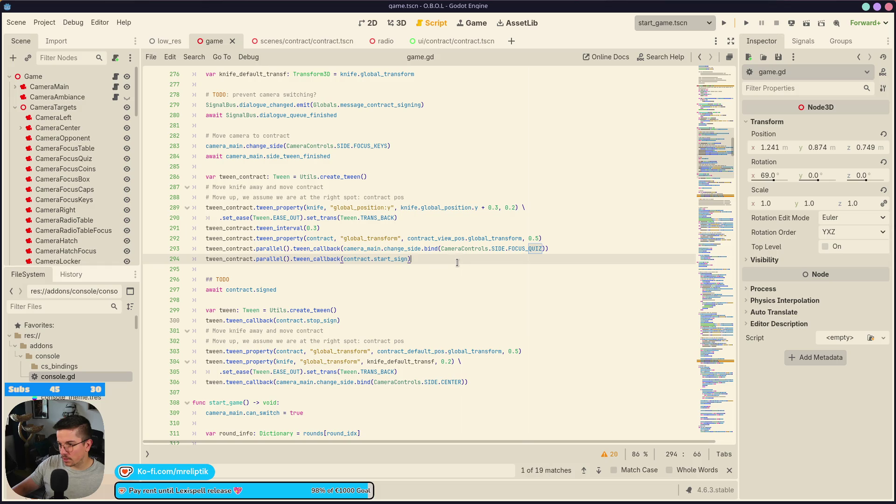
pyautogui.click(539, 237)
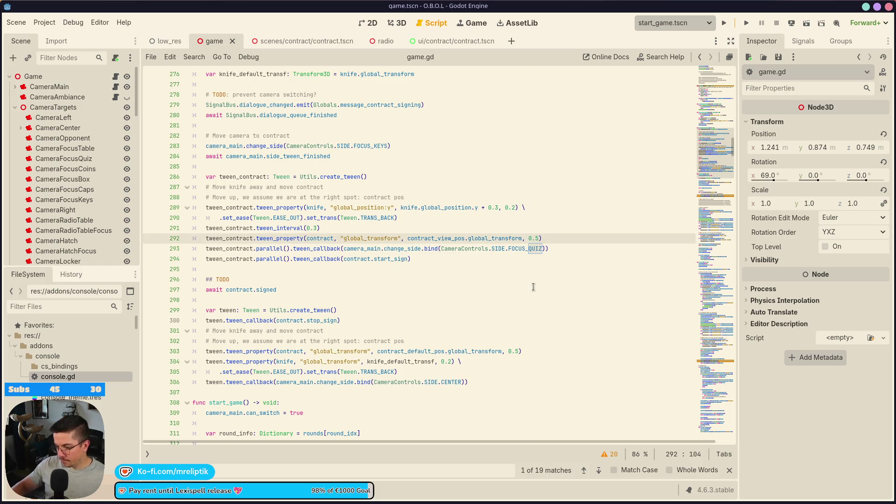
pyautogui.write('6')
pyautogui.hotkey('ctrl', 's')
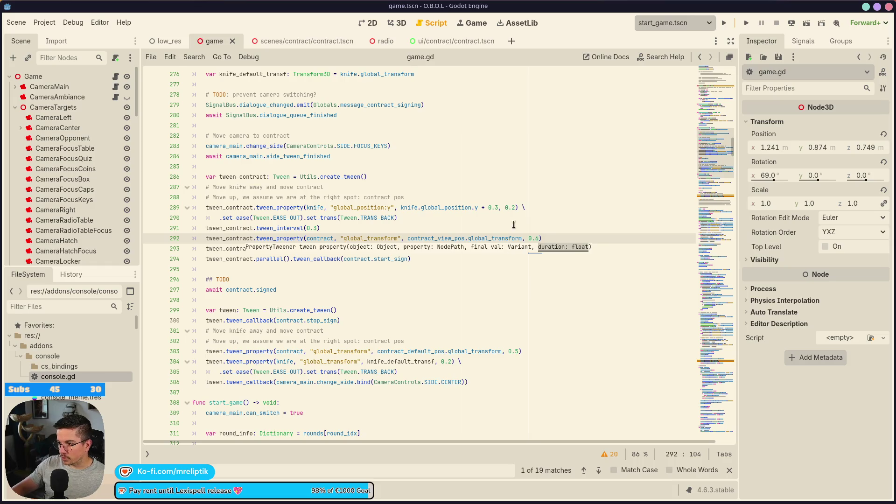
pyautogui.doubleClick(317, 320)
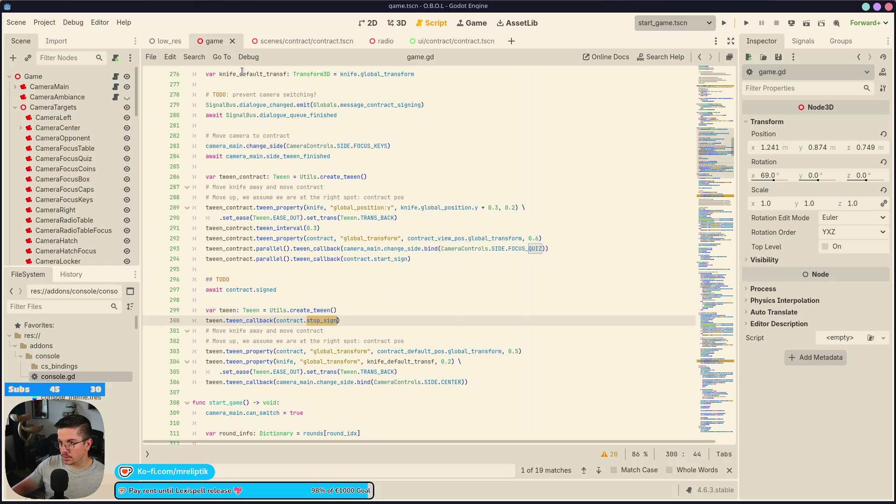
pyautogui.click(306, 39)
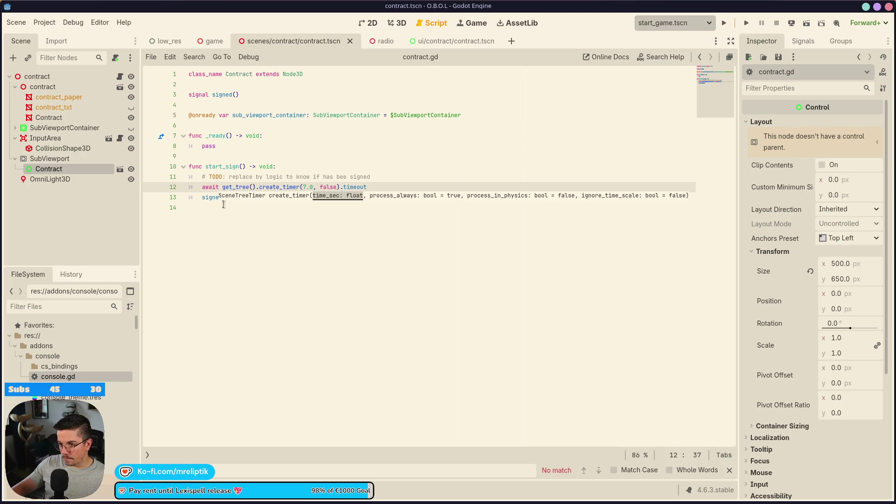
# Step: Add an empty func stop_sign() -> void: stub at the end of contract.gd and save
pyautogui.click(230, 205)
pyautogui.press('Return')
pyautogui.write('func stop_sign(')
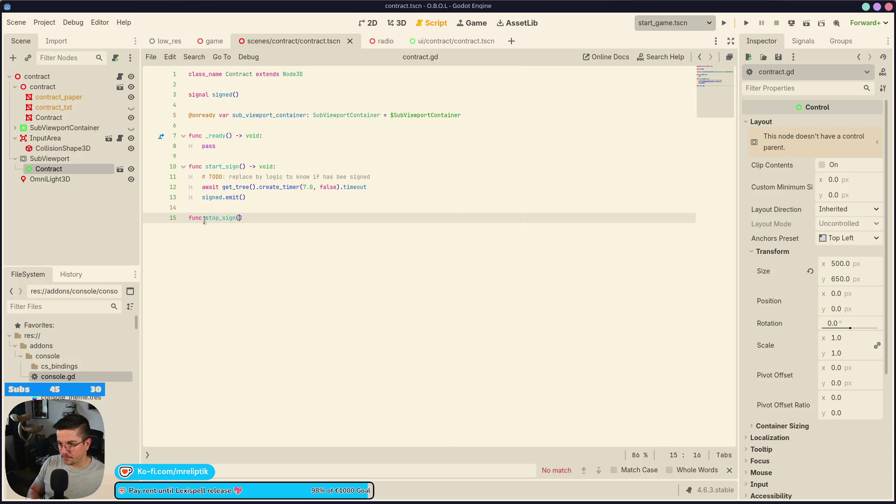
pyautogui.write(') -> void:')
pyautogui.press('Return')
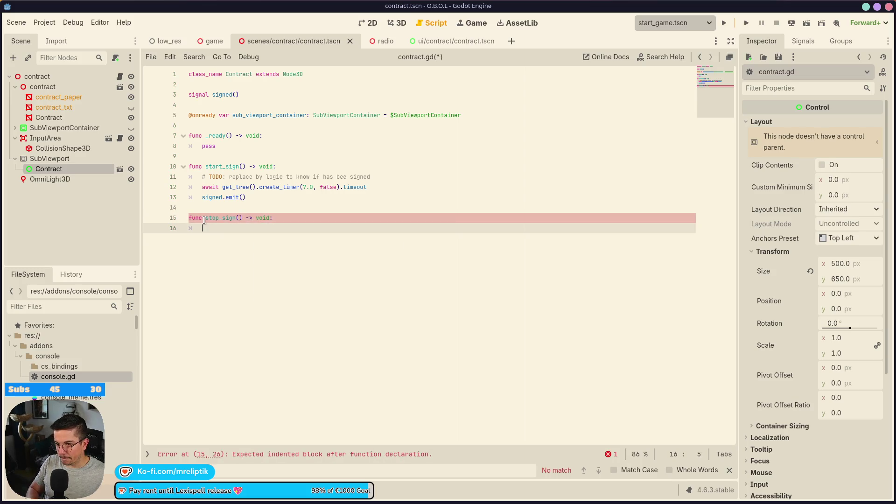
pyautogui.write('stop_sign')
pyautogui.hotkey('ctrl', 's')
pyautogui.hotkey('ctrl', 'shift', 'Left')
pyautogui.press('BackSpace')
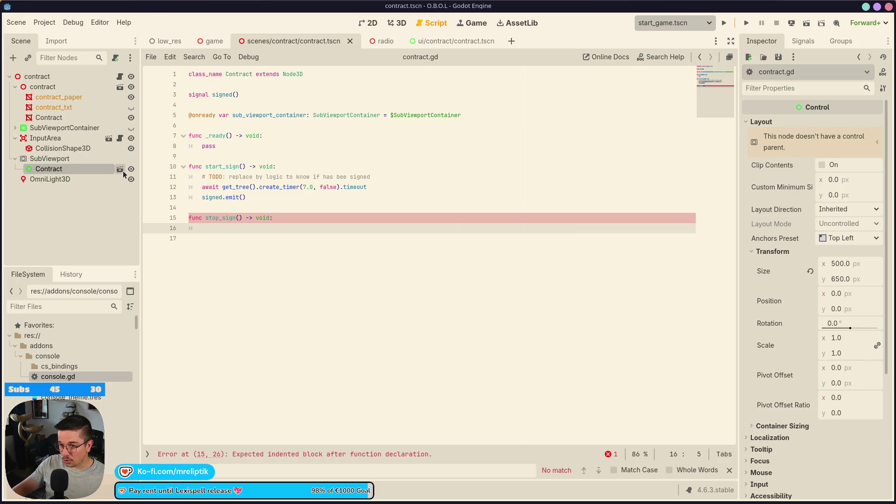
# Step: Switch to the UI contract scene and open its drawing.gd script
pyautogui.click(120, 168)
pyautogui.click(120, 108)
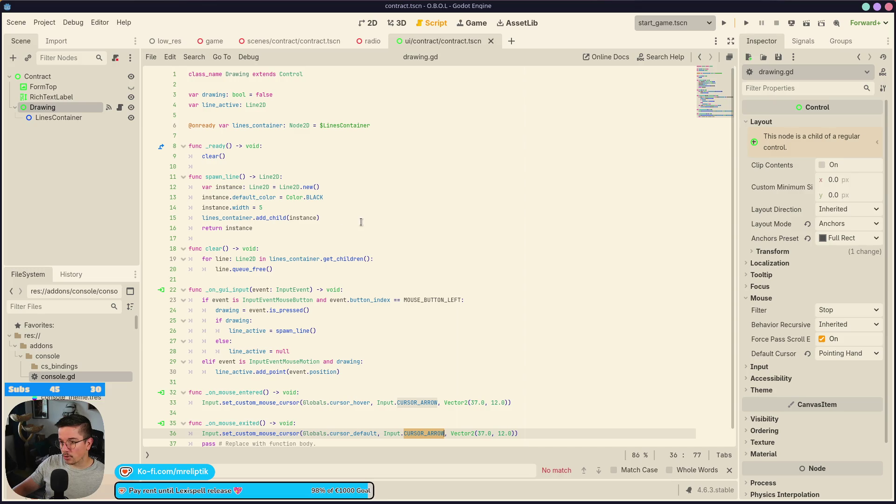
pyautogui.scroll(-1, 361, 222)
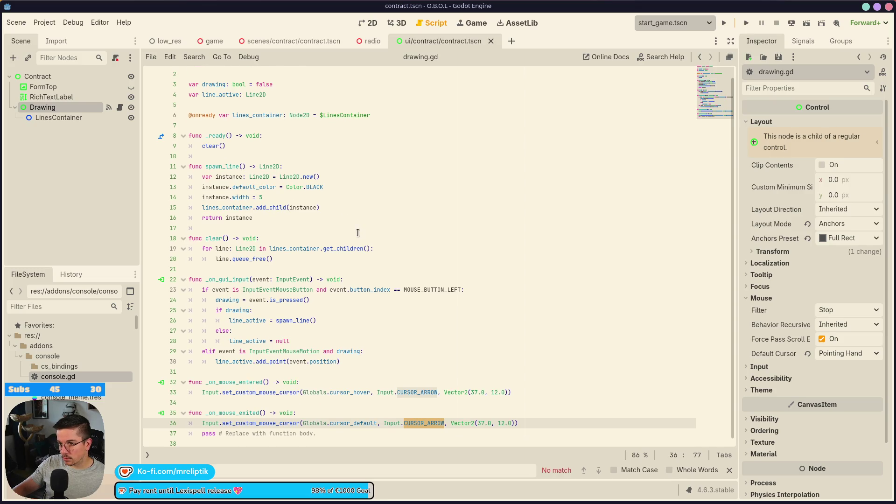
pyautogui.scroll(1, 359, 232)
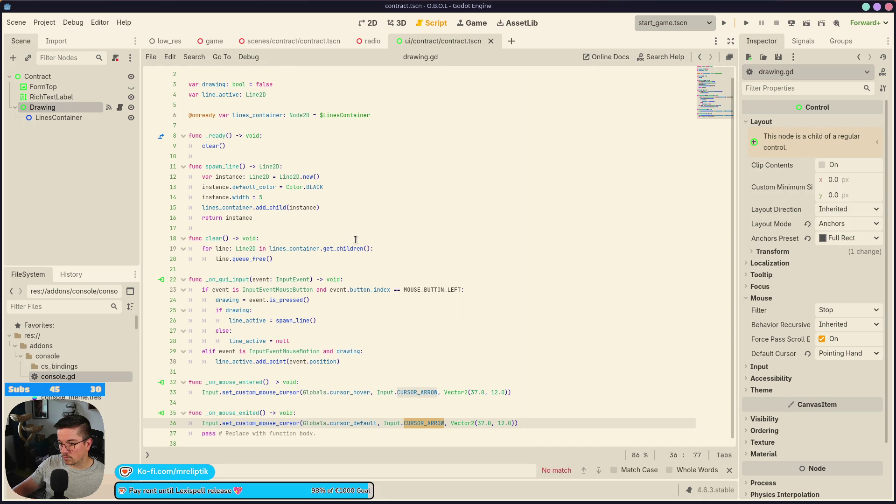
# Step: Attach a new script, contract.gd in the ui/contract scripts folder, to the Contract root node
pyautogui.click(69, 79)
pyautogui.rightClick(68, 78)
pyautogui.click(122, 149)
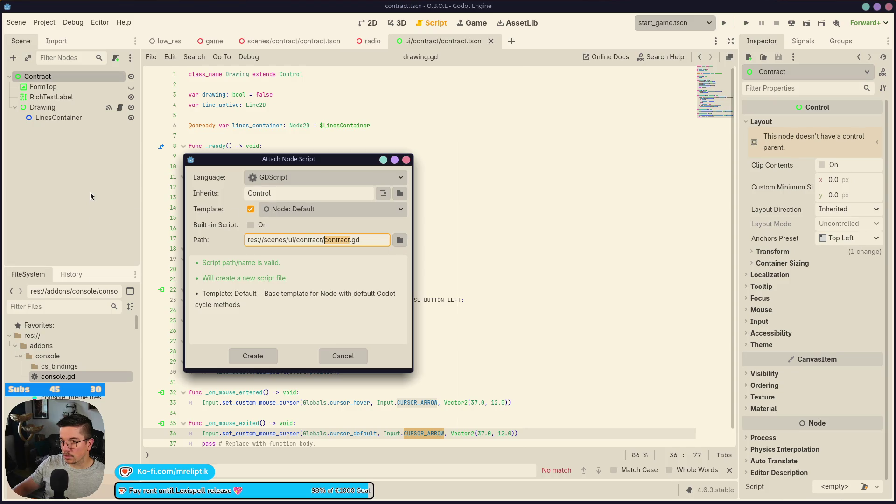
pyautogui.click(400, 240)
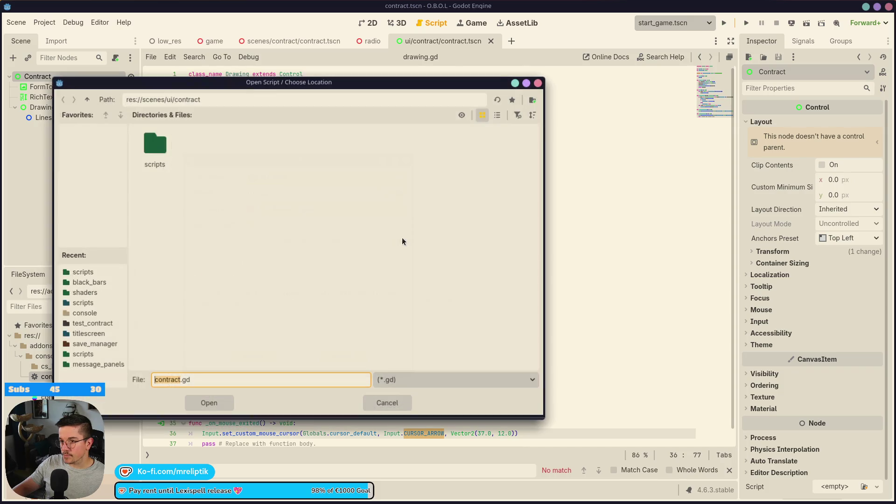
pyautogui.doubleClick(155, 147)
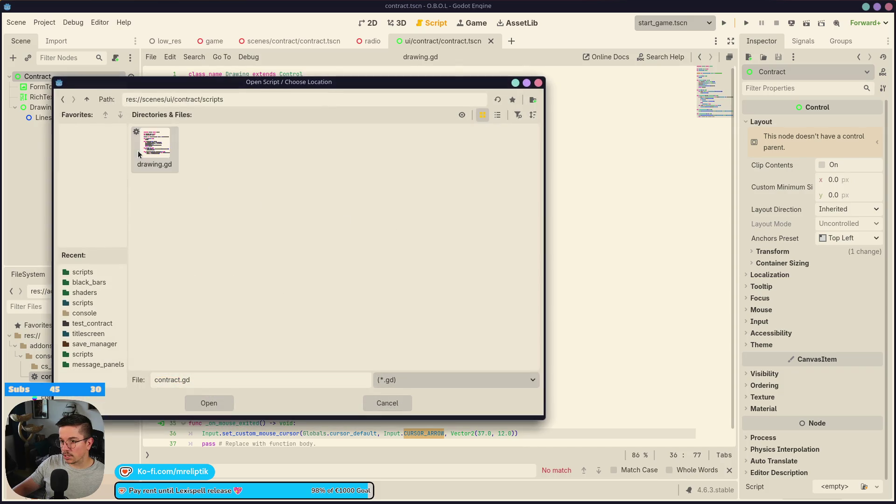
pyautogui.click(206, 403)
pyautogui.click(251, 355)
# Step: Give the script class_name ContractUI, save, and strip the template comments and _process function
pyautogui.write('class_')
pyautogui.press('Return')
pyautogui.write('ContractUI')
pyautogui.hotkey('ctrl', 's')
pyautogui.press('Down')
pyautogui.press('Delete')
pyautogui.hotkey('ctrl', 'shift', 'k')
pyautogui.hotkey('ctrl', 'shift', 'k')
pyautogui.press('Return')
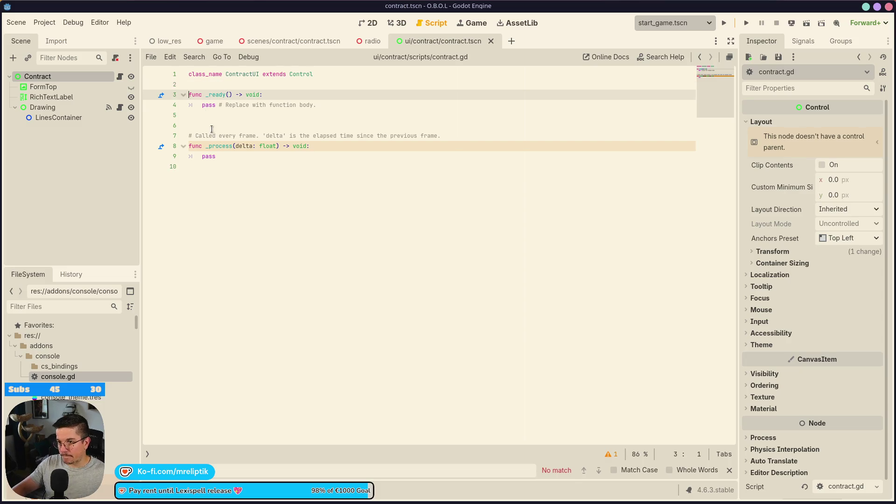
pyautogui.click(212, 130)
pyautogui.hotkey('ctrl', 'shift', 'k')
pyautogui.hotkey('ctrl', 'shift', 'k')
pyautogui.hotkey('ctrl', 'shift', 'k')
pyautogui.hotkey('ctrl', 'shift', 'k')
pyautogui.hotkey('ctrl', 's')
pyautogui.press('BackSpace')
# Step: Declare func toggle_signing_enable(state: bool) -> void: in contract.gd
pyautogui.press('Return')
pyautogui.write('func start_sign(')
pyautogui.press('BackSpace')
pyautogui.press('BackSpace')
pyautogui.press('BackSpace')
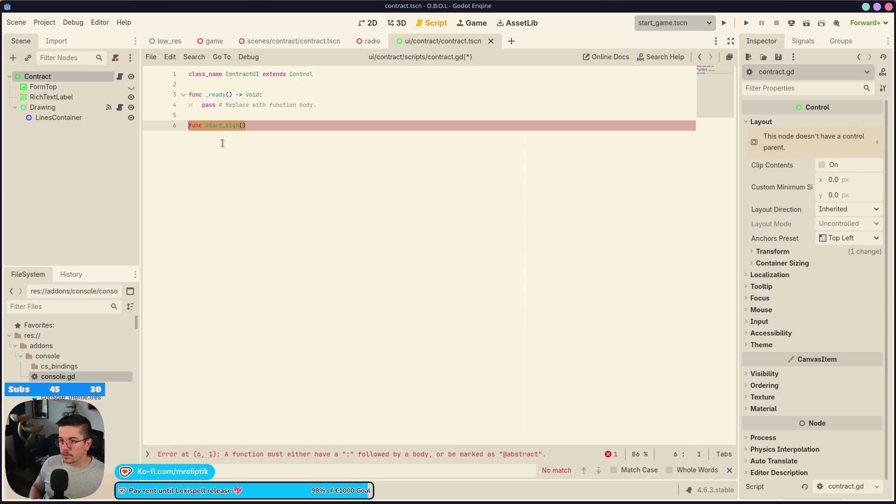
pyautogui.write('fun')
pyautogui.press('BackSpace')
pyautogui.press('BackSpace')
pyautogui.press('BackSpace')
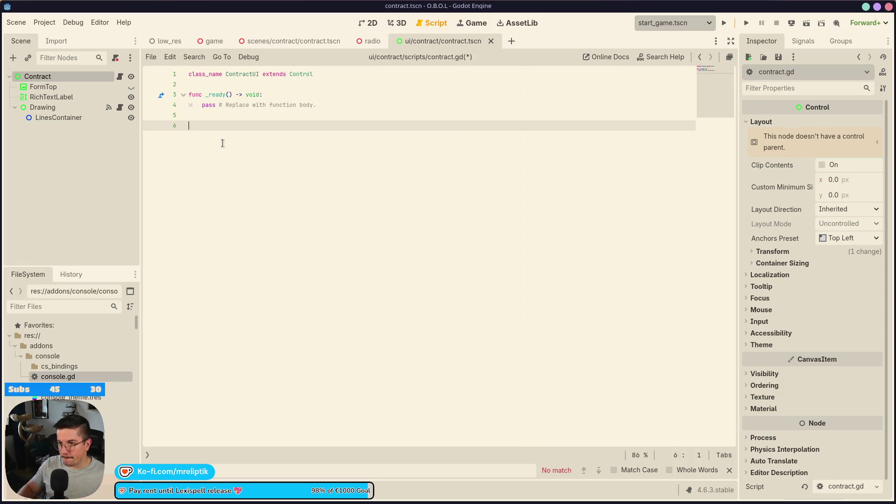
pyautogui.write('func ')
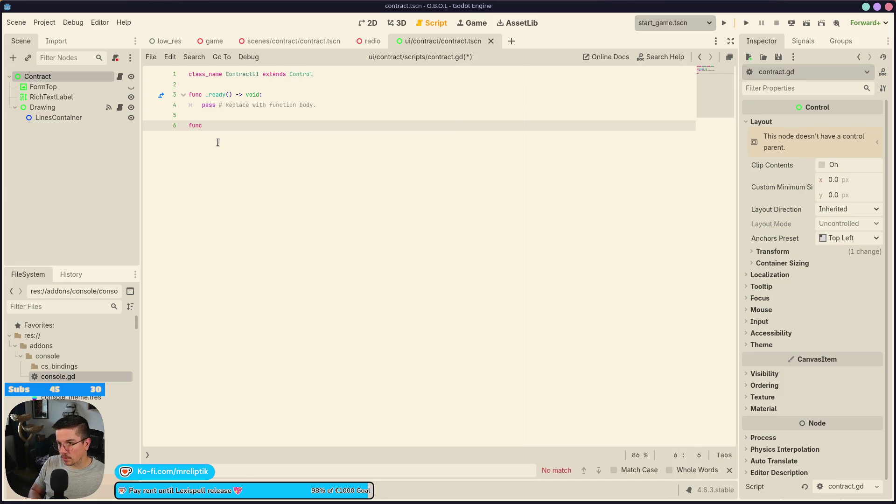
pyautogui.write('toggle_si')
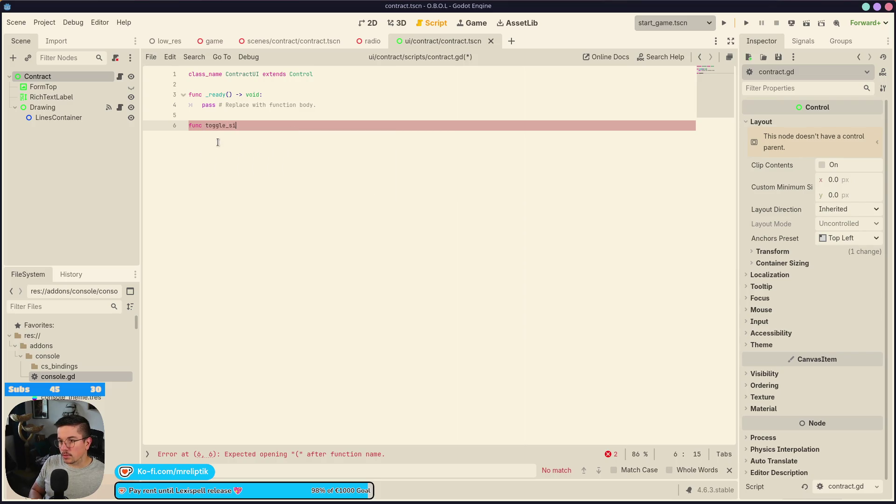
pyautogui.write('gning_ena')
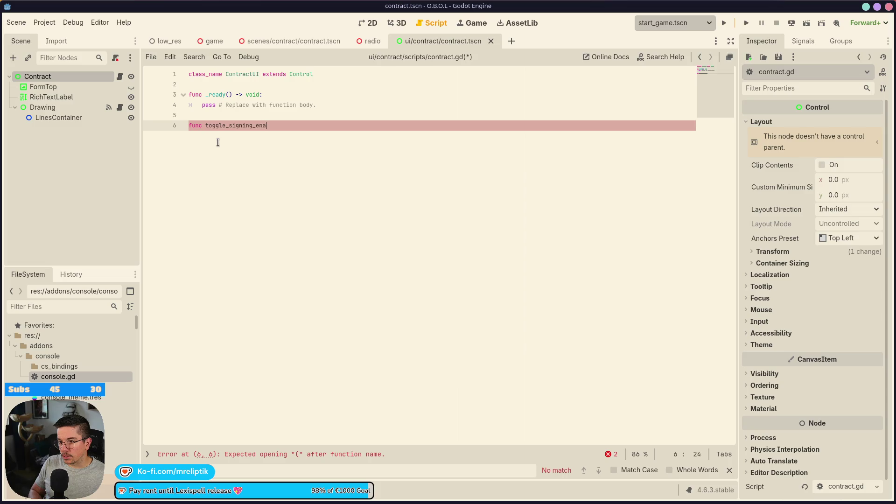
pyautogui.write('ble(state: bool) ')
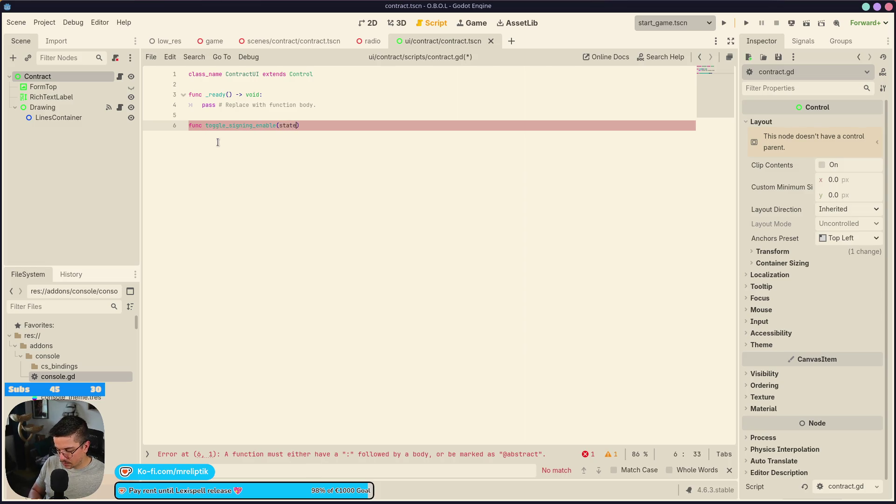
pyautogui.write('-> void:')
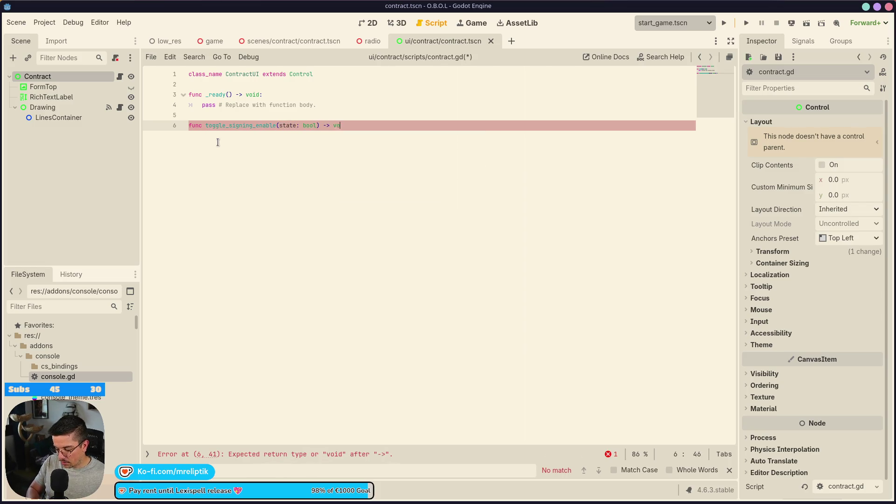
pyautogui.press('Return')
pyautogui.click(193, 81)
pyautogui.press('Return')
pyautogui.press('Return')
pyautogui.press('Up')
pyautogui.moveTo(46, 108); pyautogui.dragTo(243, 109)
pyautogui.press('BackSpace')
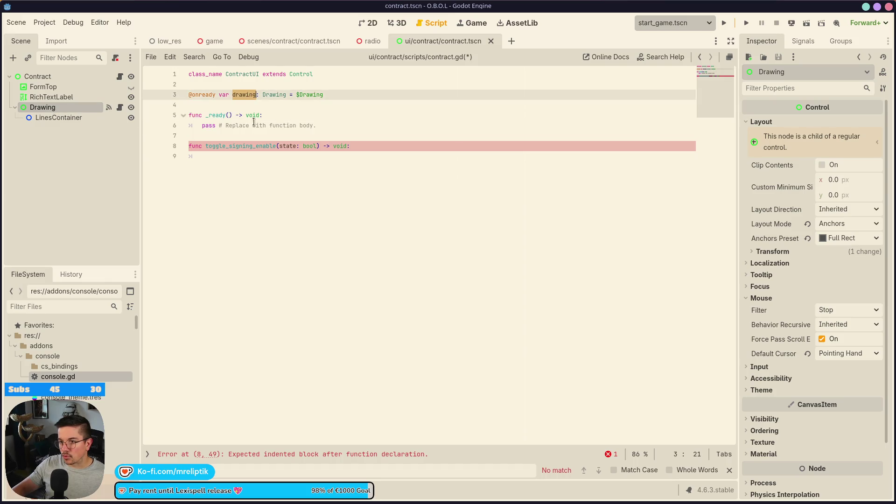
pyautogui.click(244, 177)
pyautogui.write('drawing.')
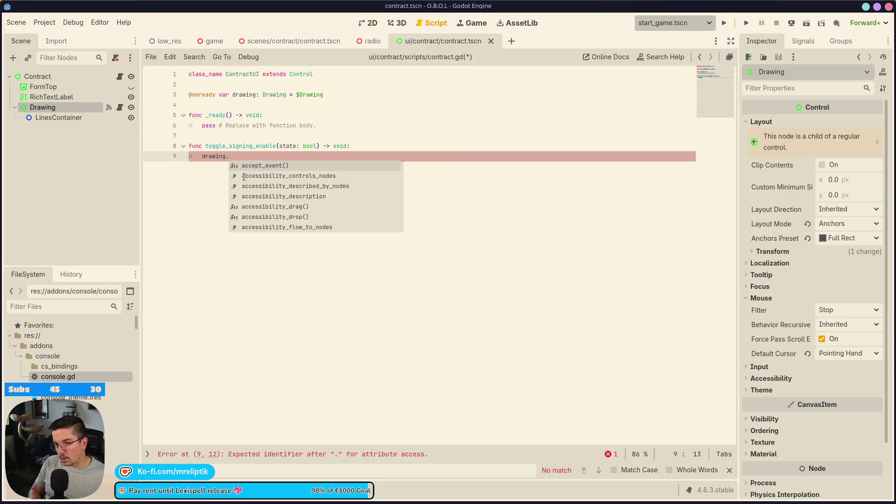
pyautogui.write('enabled')
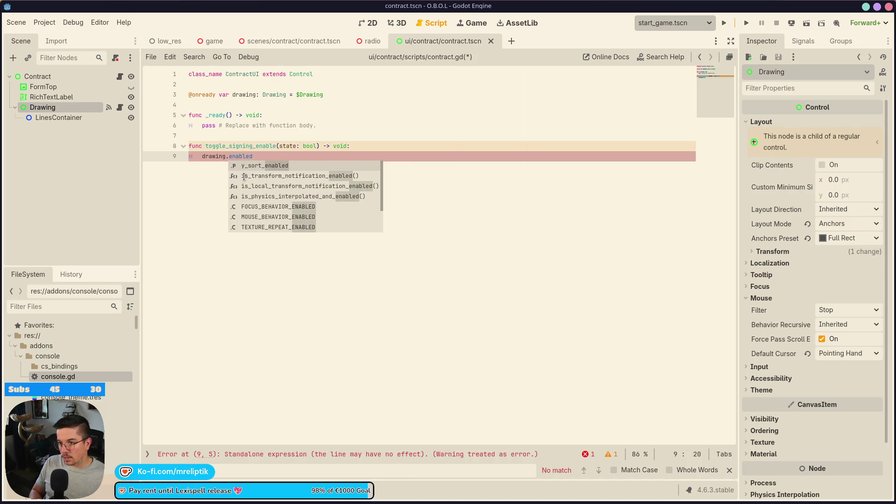
pyautogui.write(' = state')
pyautogui.hotkey('ctrl', 's')
# Step: In drawing.gd, declare var enabled: bool = false near the top
pyautogui.click(120, 107)
pyautogui.click(224, 83)
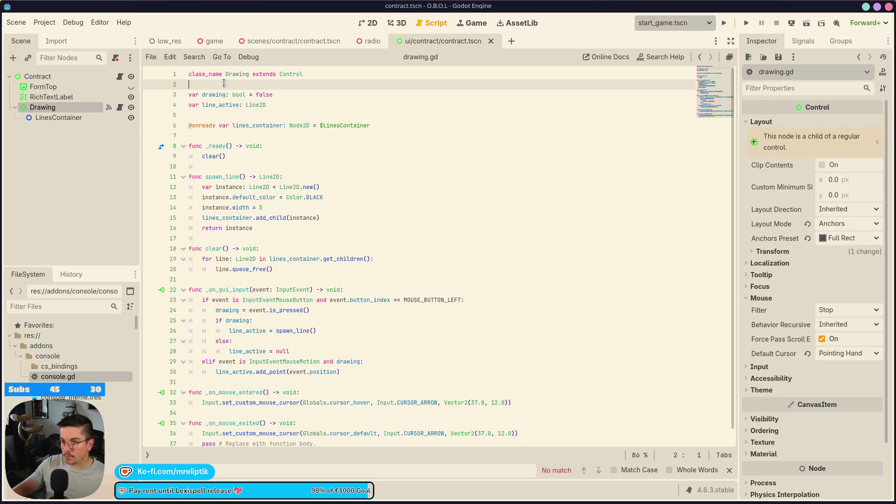
pyautogui.press('Return')
pyautogui.press('Return')
pyautogui.press('Up')
pyautogui.write('var enba')
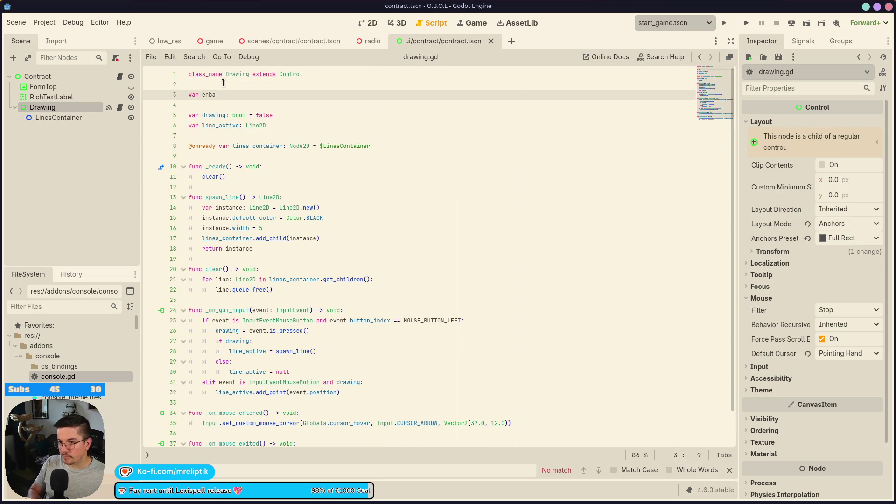
pyautogui.press('BackSpace')
pyautogui.write('abled: false = false')
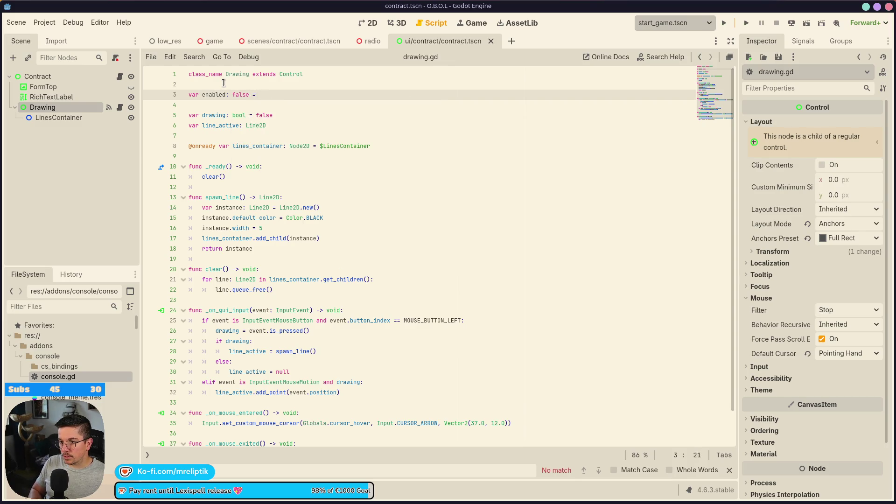
pyautogui.press('BackSpace')
pyautogui.write('bo')
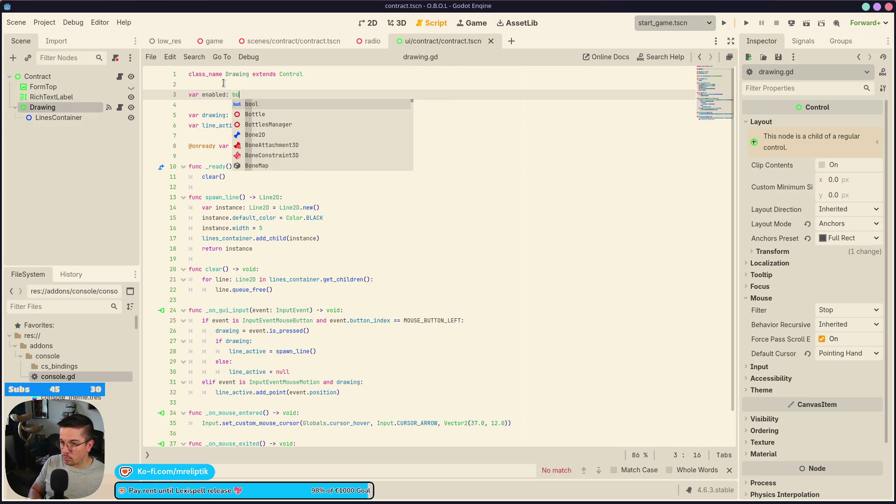
pyautogui.write('ol = false')
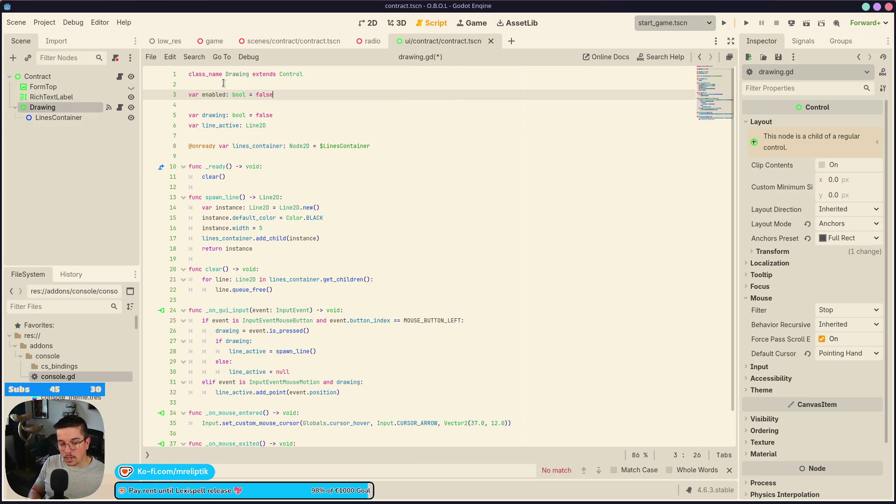
# Step: Put 'if not enabled: return' at the start of _on_gui_input and _on_mouse_entered, and save
pyautogui.doubleClick(214, 94)
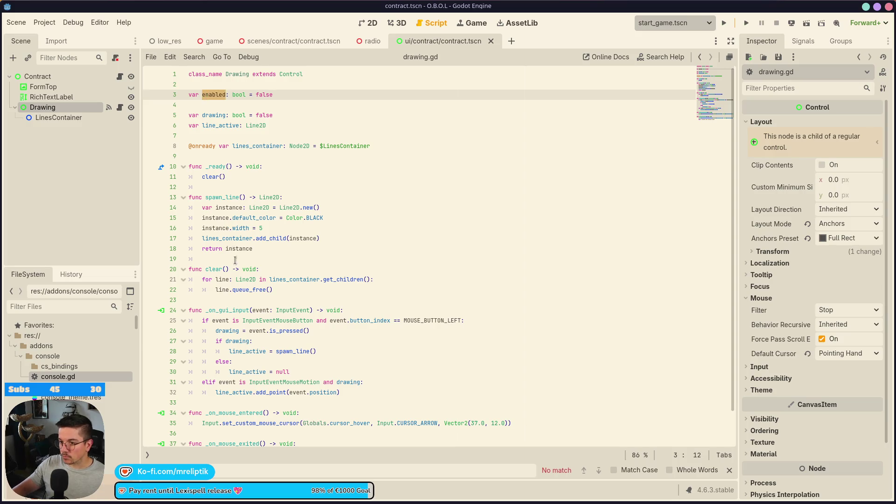
pyautogui.scroll(-1, 238, 287)
pyautogui.click(221, 280)
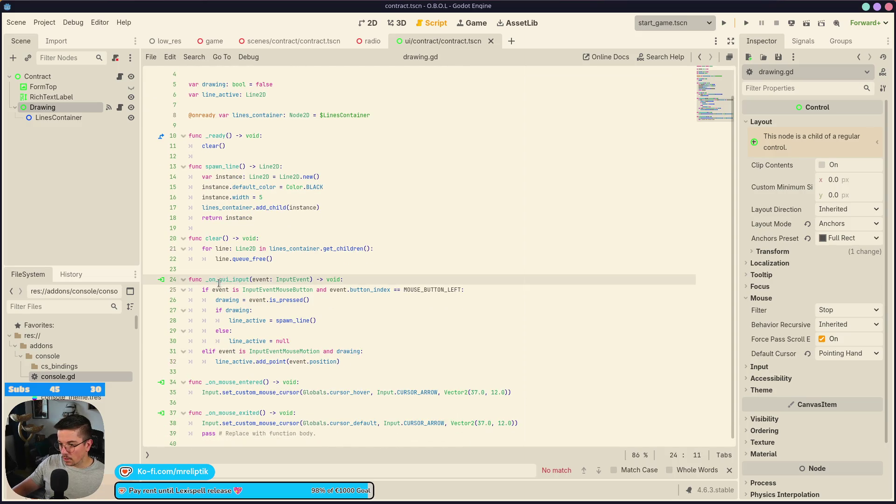
pyautogui.doubleClick(219, 281)
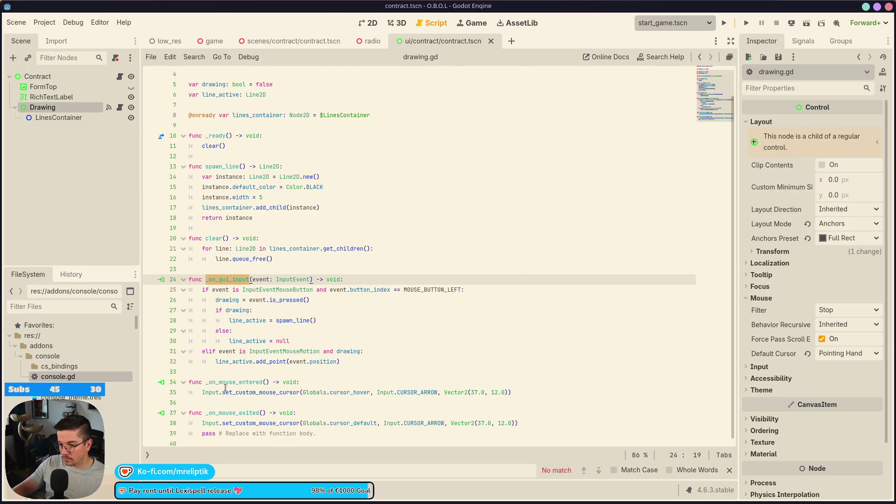
pyautogui.click(354, 280)
pyautogui.press('Return')
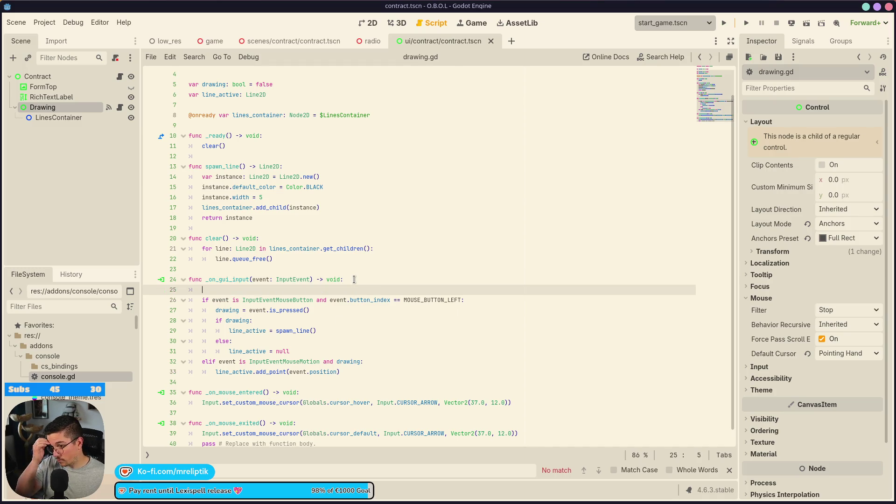
pyautogui.write('if not enabled')
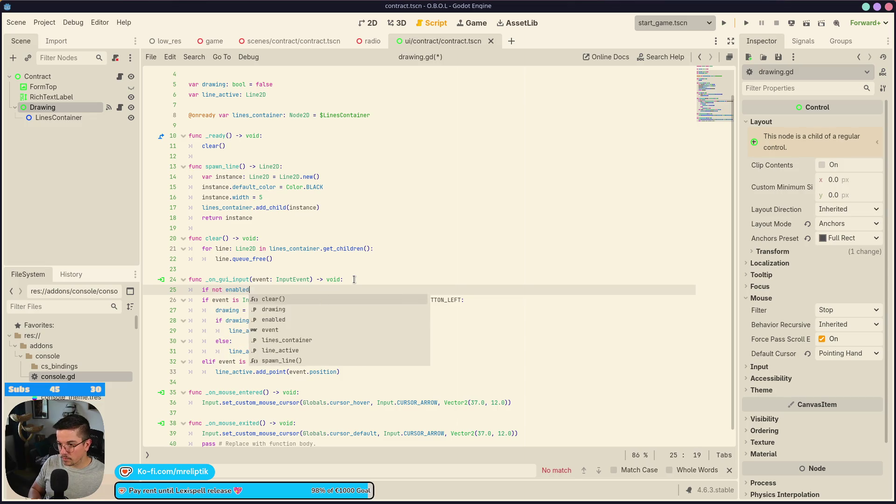
pyautogui.write(': return')
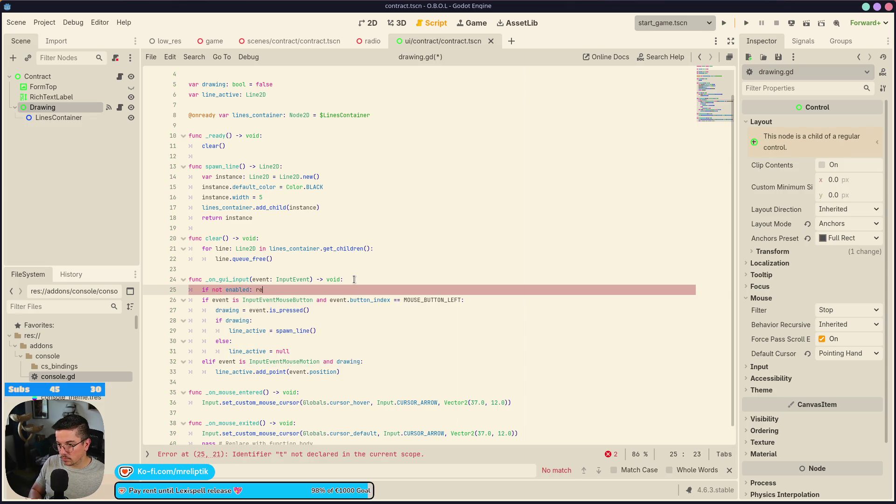
pyautogui.hotkey('ctrl', 'c')
pyautogui.press('Down')
pyautogui.press('Down')
pyautogui.press('Down')
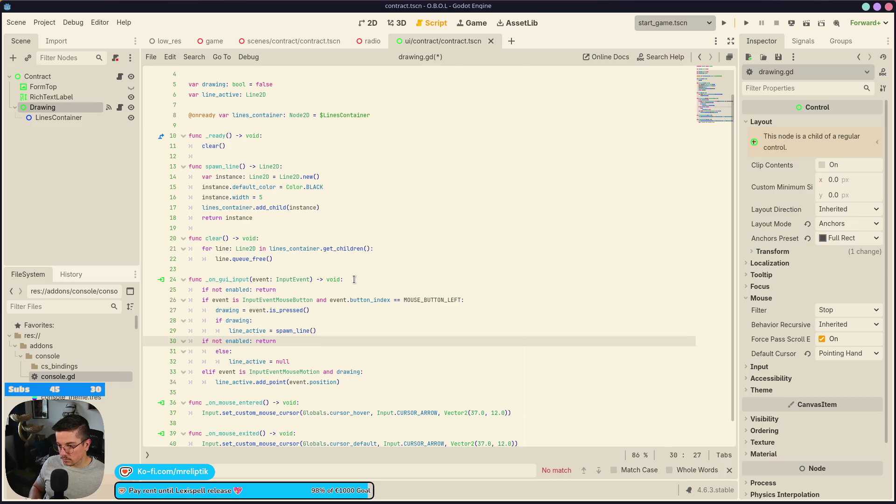
pyautogui.hotkey('ctrl', 'v')
pyautogui.hotkey('ctrl', 's')
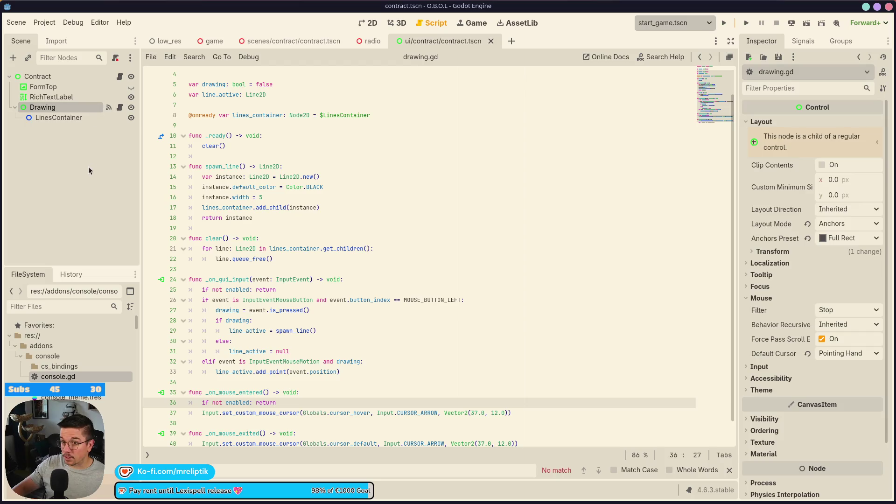
pyautogui.click(312, 42)
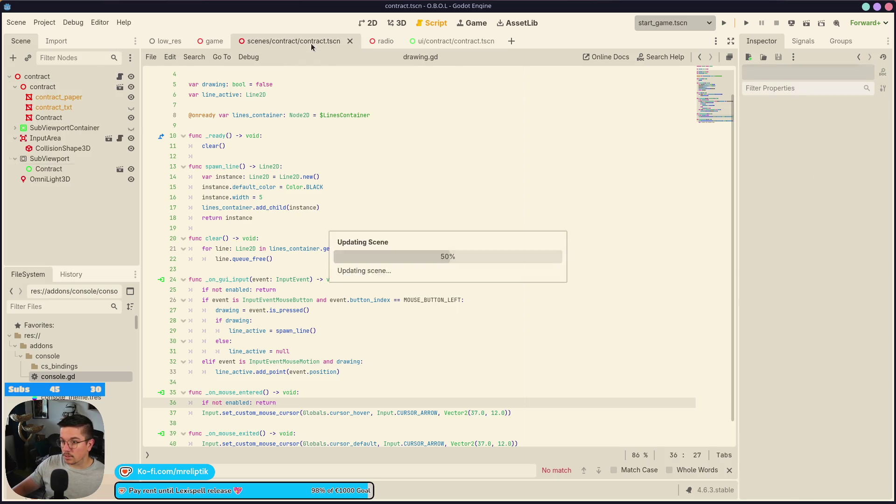
pyautogui.click(120, 170)
pyautogui.click(239, 146)
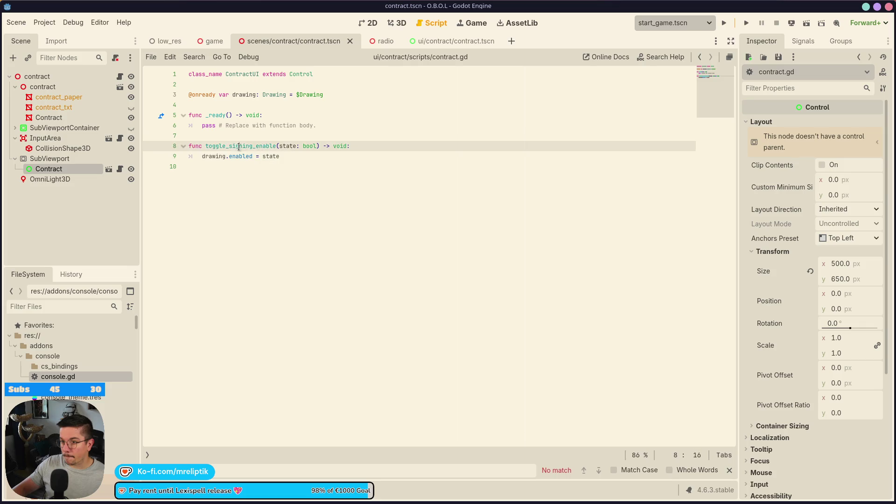
pyautogui.click(120, 76)
pyautogui.click(241, 206)
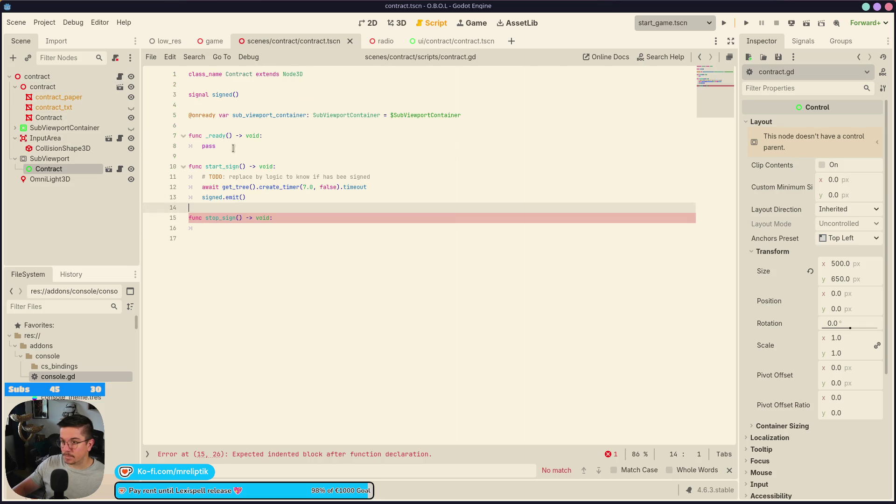
pyautogui.click(202, 129)
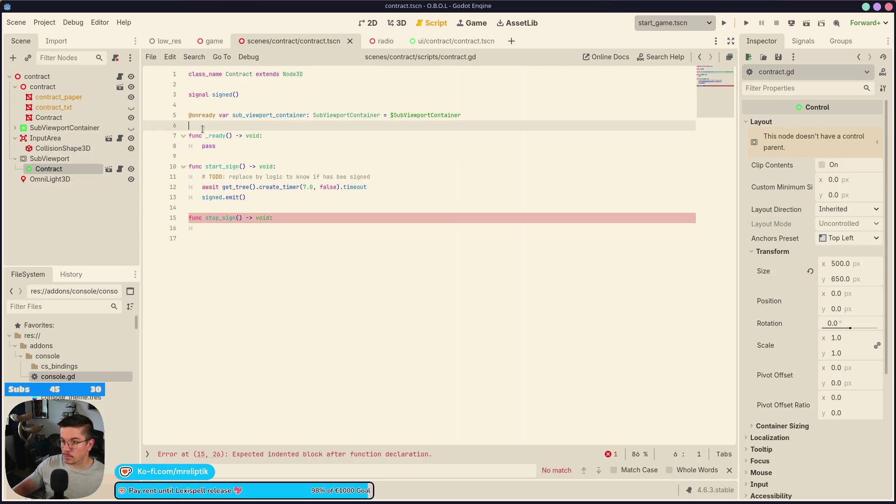
pyautogui.press('Return')
pyautogui.moveTo(61, 169); pyautogui.dragTo(192, 126)
pyautogui.hotkey('ctrl', 's')
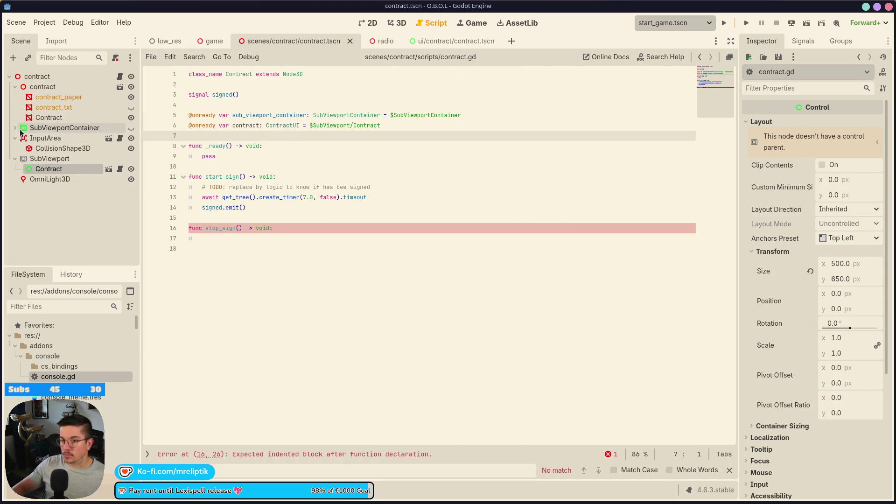
pyautogui.click(20, 130)
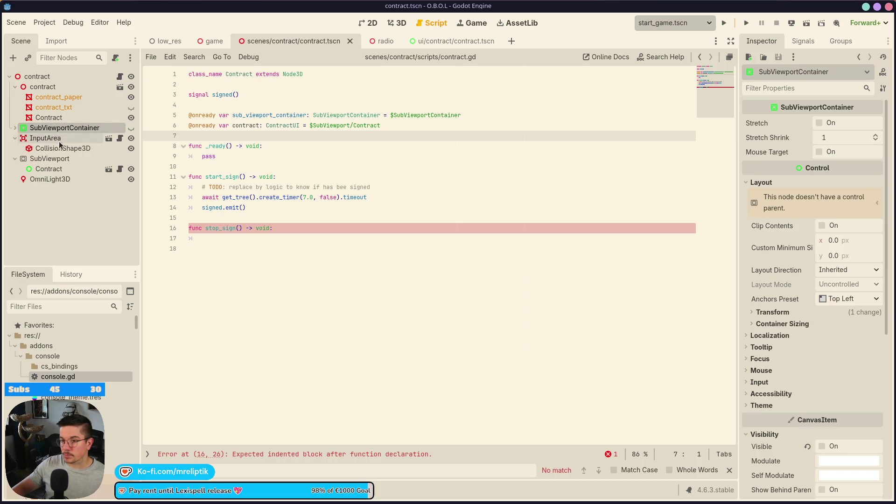
# Step: Call contract.toggle_signing_enable(false) inside stop_sign
pyautogui.click(226, 240)
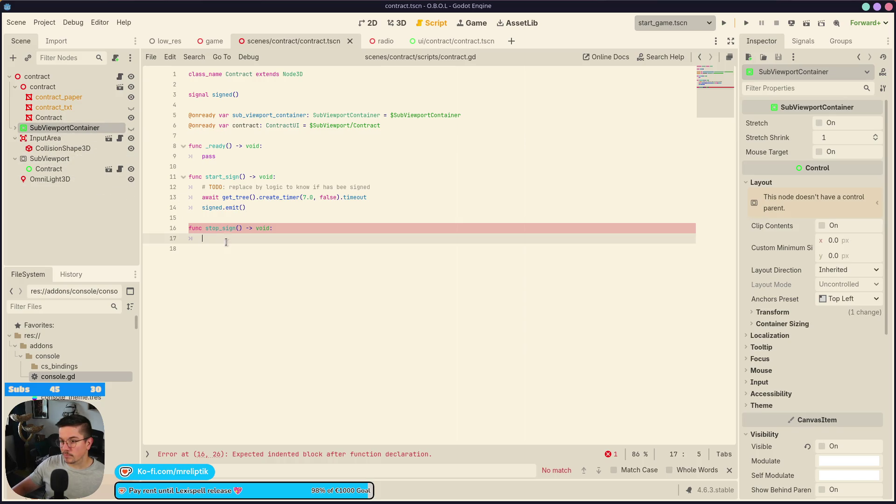
pyautogui.doubleClick(246, 125)
pyautogui.hotkey('ctrl', 'c')
pyautogui.click(227, 239)
pyautogui.hotkey('ctrl', 'v')
pyautogui.write('.to')
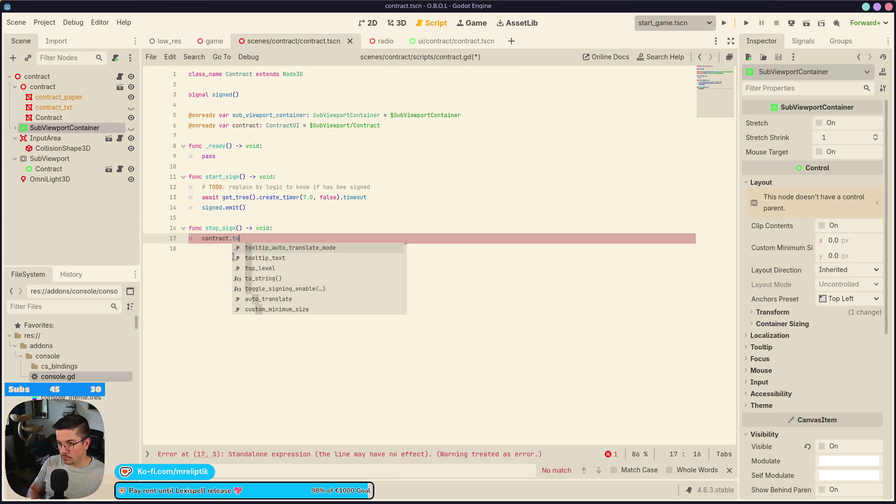
pyautogui.write('g')
pyautogui.press('Return')
pyautogui.write('false')
# Step: Add contract.toggle_signing_enable(true) at the top of start_sign, save, and run the current scene
pyautogui.hotkey('ctrl', 'alt', 'Down')
pyautogui.hotkey('alt', 'Up')
pyautogui.hotkey('alt', 'Up')
pyautogui.hotkey('alt', 'Up')
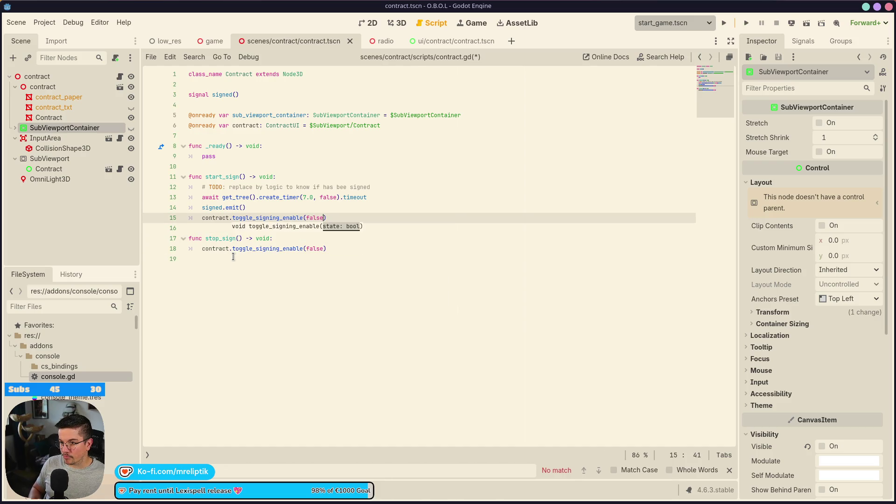
pyautogui.hotkey('alt', 'Up')
pyautogui.hotkey('alt', 'Up')
pyautogui.hotkey('alt', 'Up')
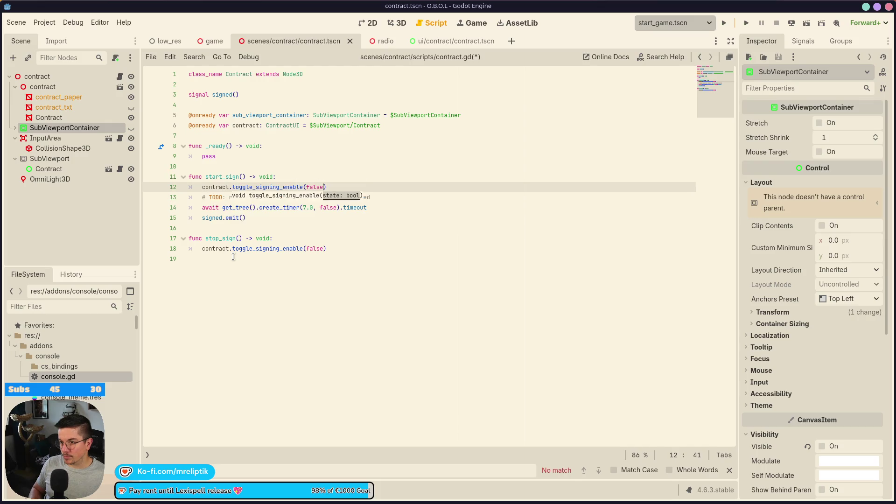
pyautogui.hotkey('ctrl', 'shift', 'Left')
pyautogui.write('true')
pyautogui.hotkey('ctrl', 's')
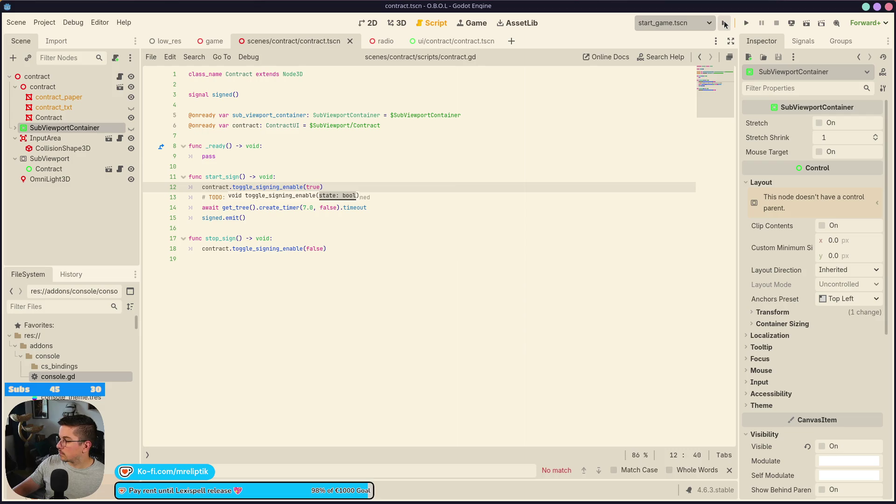
pyautogui.click(724, 22)
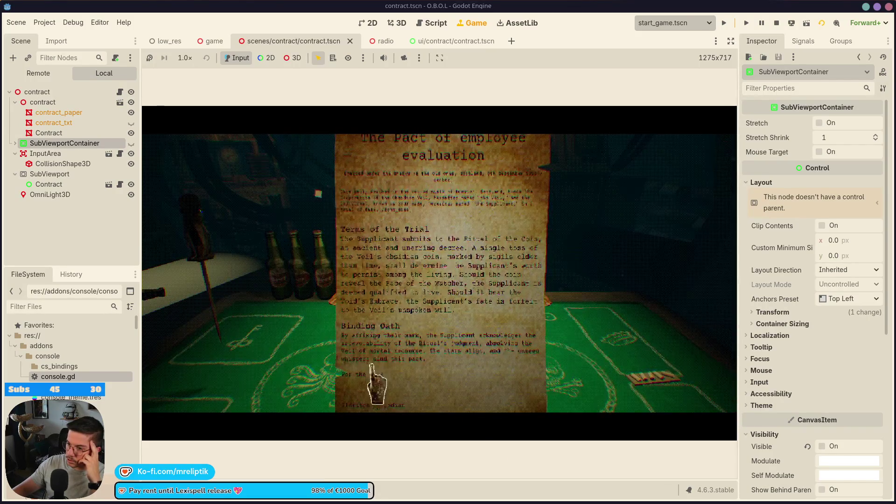
# Step: Drag a signature across the signing line at the bottom of the in-game contract
pyautogui.moveTo(398, 386)
pyautogui.mouseDown()
pyautogui.moveTo(420, 401)
pyautogui.moveTo(500, 388)
pyautogui.mouseUp()
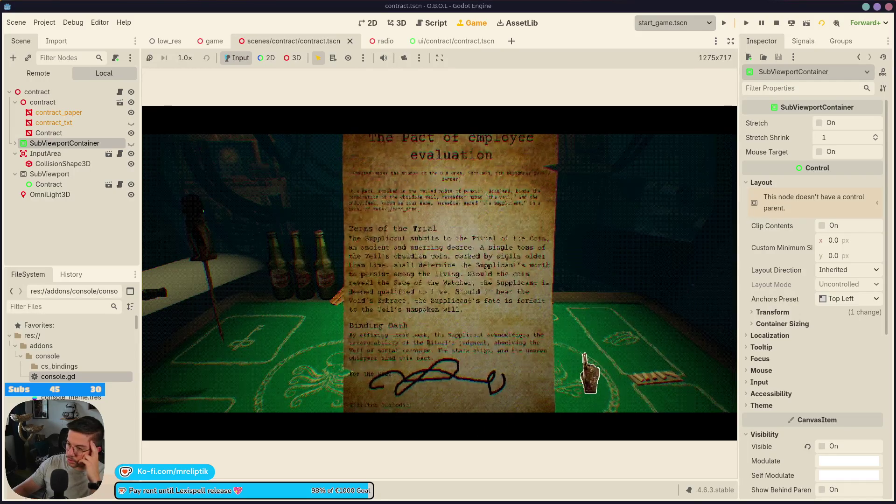
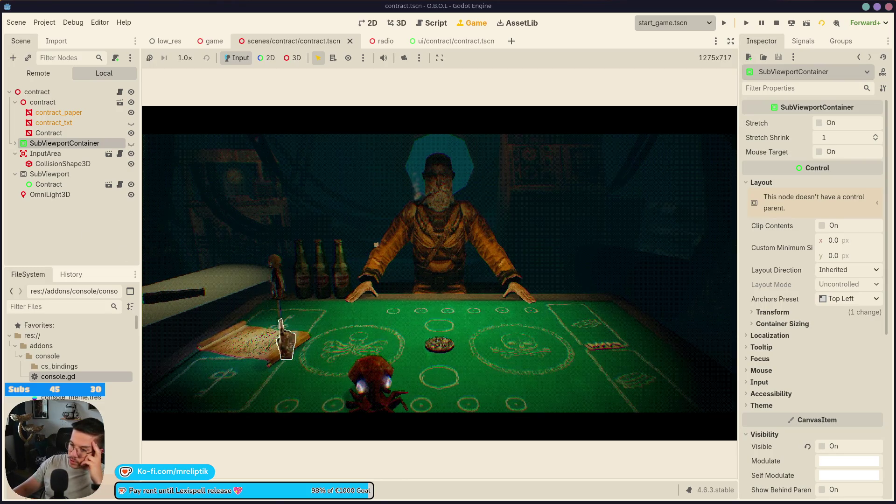
# Step: Finish checking the contract and dagger in-game, then stop the test and return to contract.gd
pyautogui.click(288, 362)
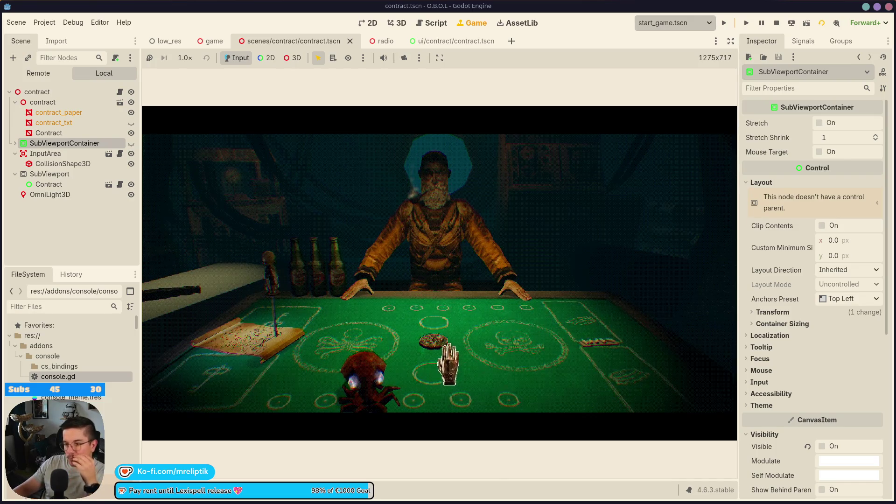
pyautogui.click(777, 23)
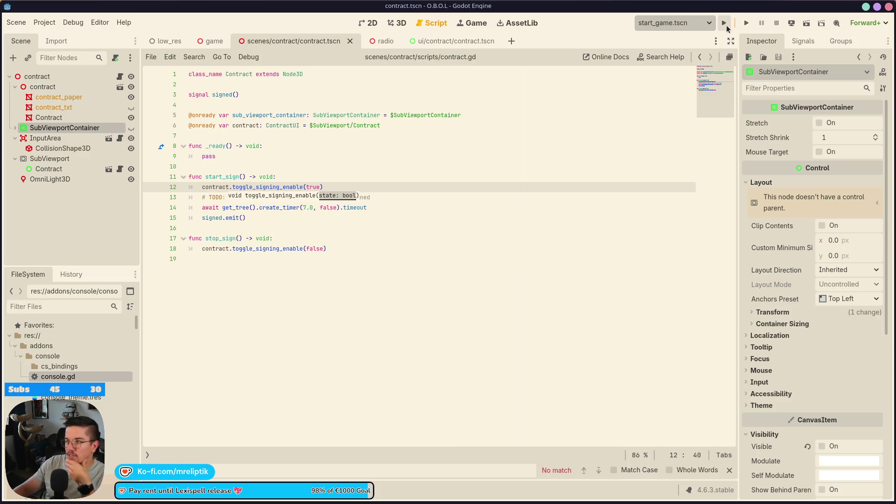
# Step: Play-test the contract signing, then switch to the ui/contract/contract.tscn scene in 2D
pyautogui.click(725, 24)
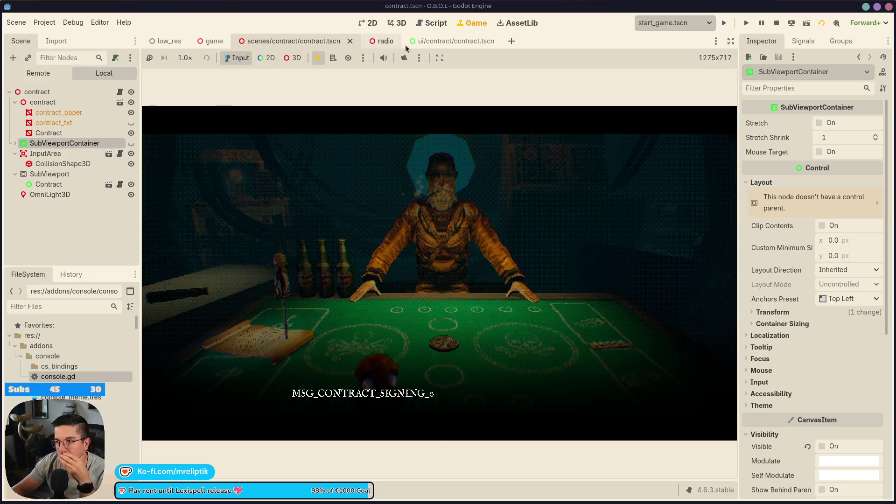
pyautogui.hotkey('ctrl', 'F1')
pyautogui.click(444, 40)
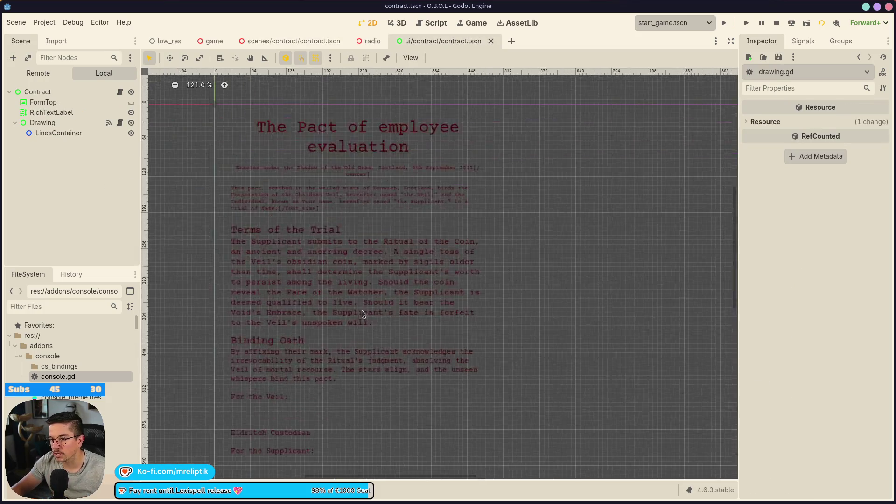
# Step: Add a centre-anchored TextureRect child under the Contract node and enlarge it
pyautogui.scroll(1, 329, 340)
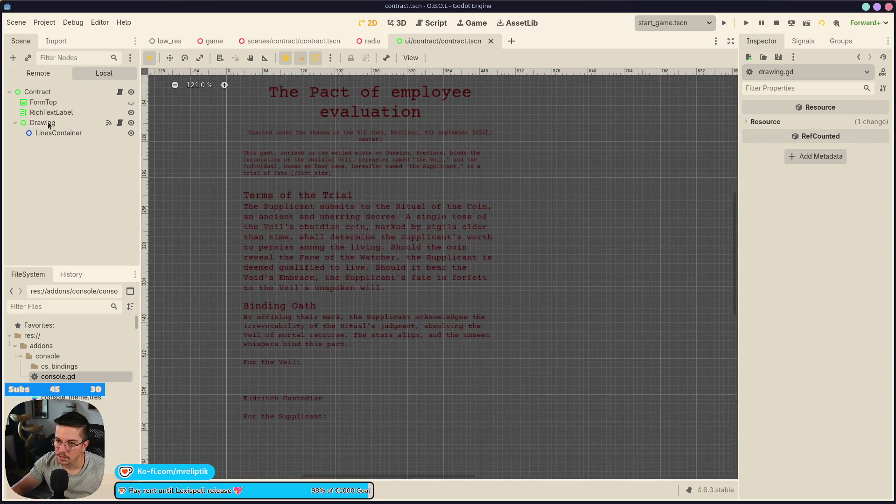
pyautogui.rightClick(55, 91)
pyautogui.click(65, 112)
pyautogui.write('textur')
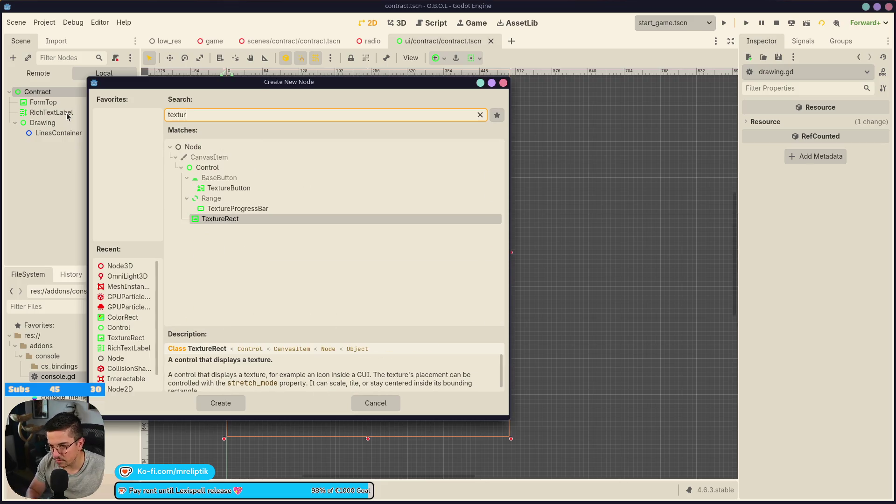
pyautogui.write('e')
pyautogui.press('Return')
pyautogui.scroll(-4, 308, 139)
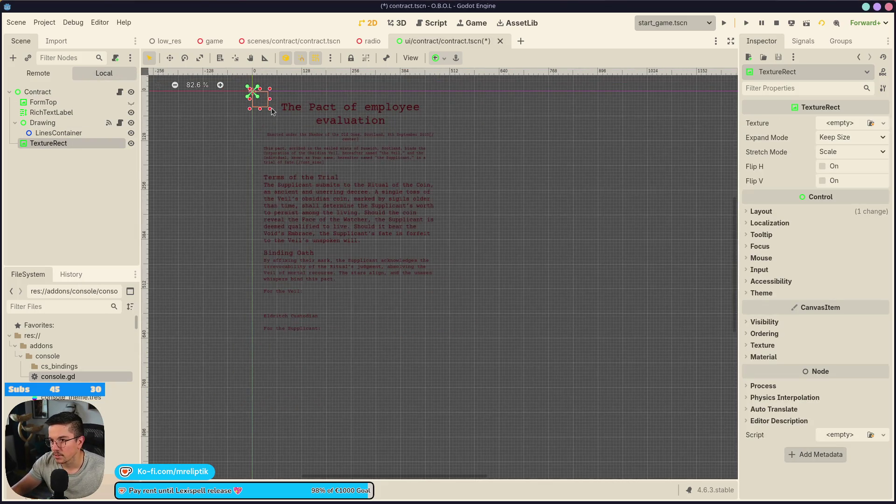
pyautogui.click(439, 57)
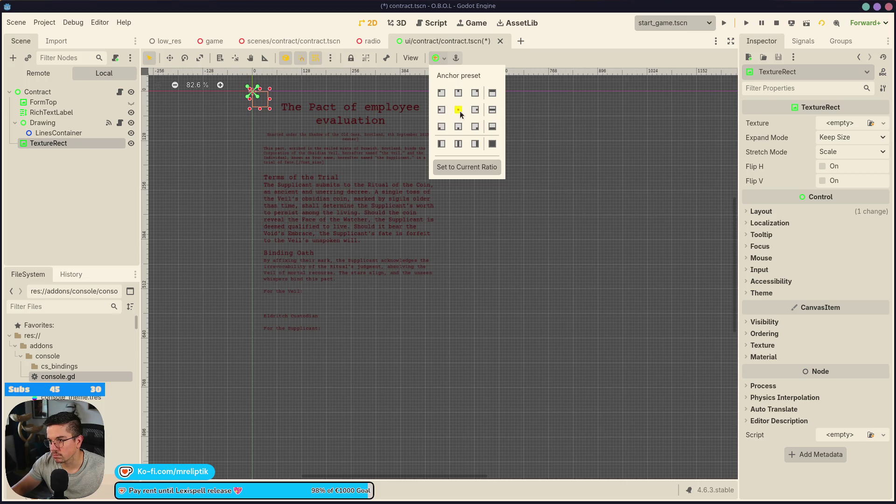
pyautogui.click(459, 110)
pyautogui.click(419, 259)
pyautogui.moveTo(360, 229)
pyautogui.mouseDown()
pyautogui.moveTo(437, 256)
pyautogui.moveTo(415, 251)
pyautogui.mouseUp()
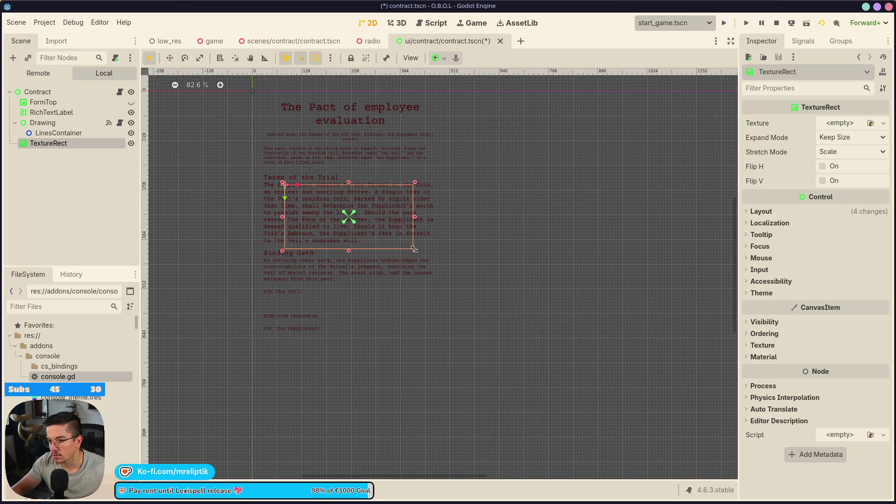
# Step: Give the TextureRect Ignore Size expand mode, Scale stretch mode and the blood2.png texture
pyautogui.click(857, 139)
pyautogui.click(839, 167)
pyautogui.click(831, 154)
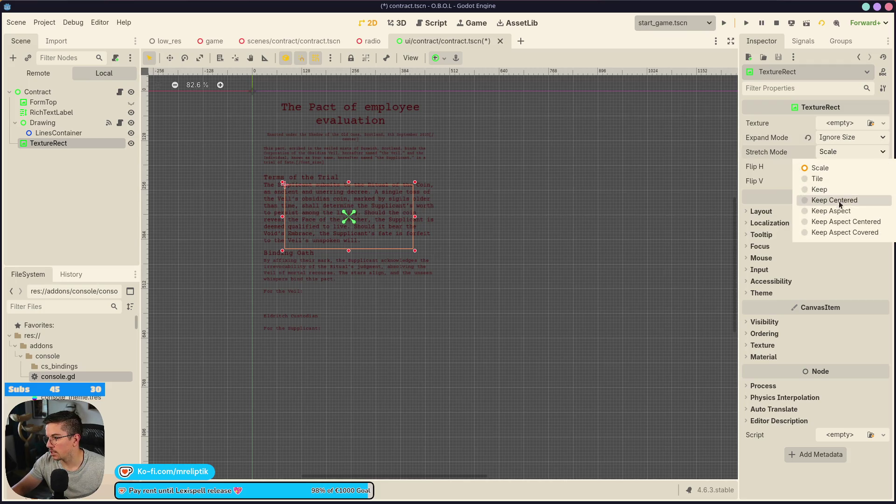
pyautogui.click(833, 131)
pyautogui.click(883, 123)
pyautogui.click(789, 352)
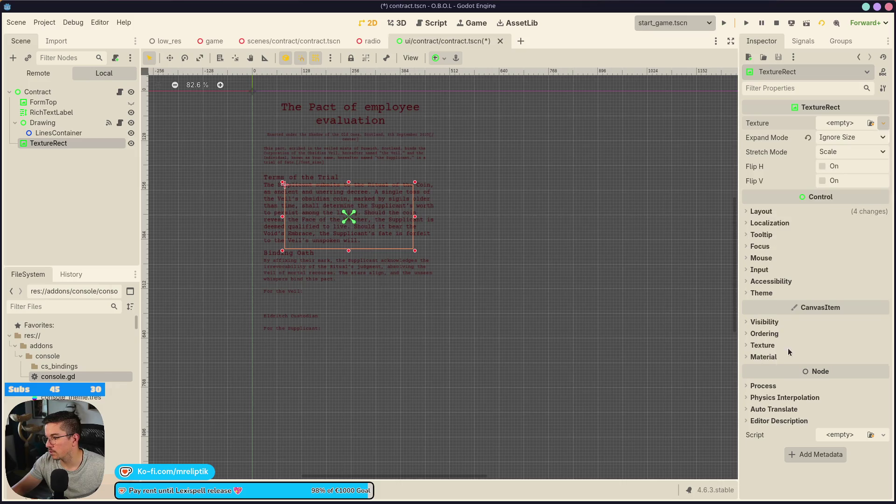
pyautogui.write('blood')
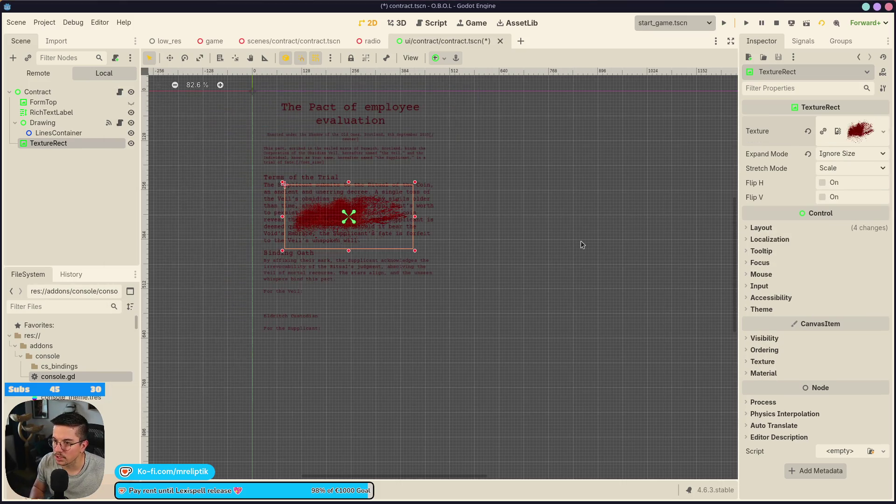
pyautogui.press('Return')
# Step: Move and resize the blood splatter over the Binding Oath signature lines
pyautogui.scroll(-1, 402, 221)
pyautogui.scroll(4, 344, 219)
pyautogui.moveTo(338, 215)
pyautogui.mouseDown()
pyautogui.moveTo(350, 317)
pyautogui.moveTo(317, 320)
pyautogui.mouseUp()
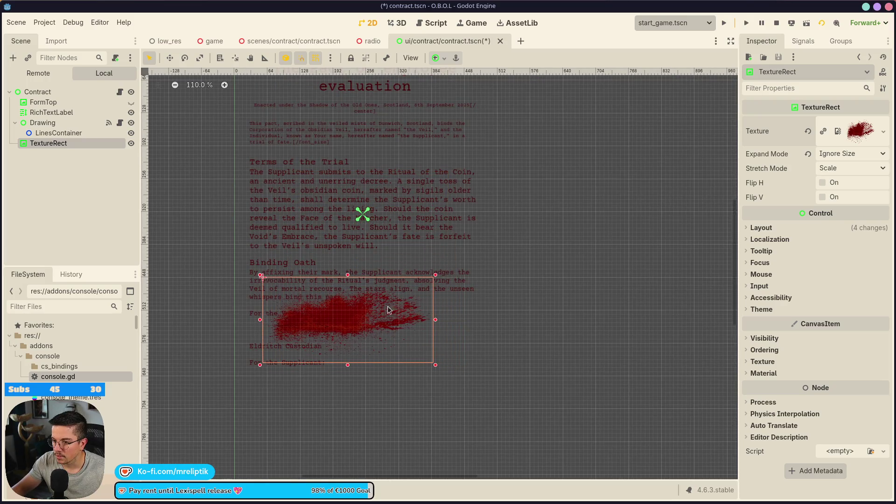
pyautogui.moveTo(433, 277)
pyautogui.mouseDown()
pyautogui.moveTo(495, 261)
pyautogui.moveTo(475, 304)
pyautogui.moveTo(467, 287)
pyautogui.mouseUp()
pyautogui.moveTo(376, 326)
pyautogui.mouseDown()
pyautogui.moveTo(388, 314)
pyautogui.moveTo(388, 322)
pyautogui.mouseUp()
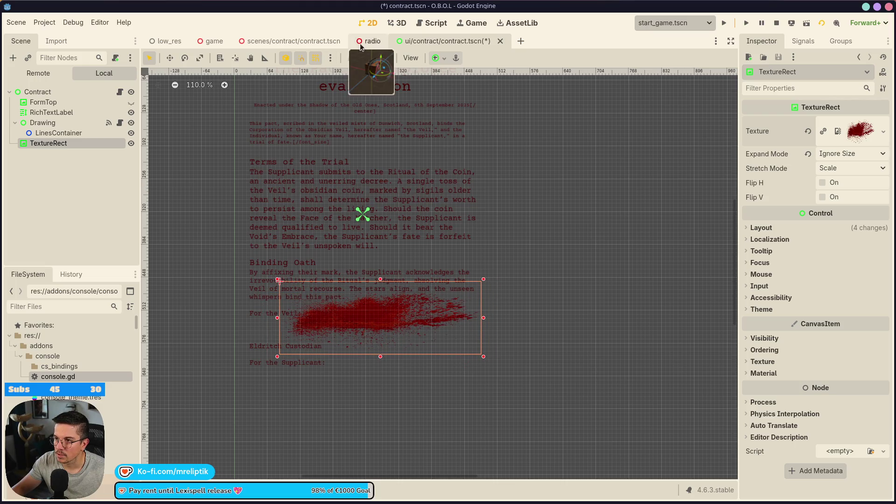
# Step: Save the scene and check the blood splatter on the 3D contract paper
pyautogui.click(367, 42)
pyautogui.click(293, 44)
pyautogui.click(397, 23)
pyautogui.scroll(-2, 444, 234)
pyautogui.hotkey('ctrl', 's')
pyautogui.hotkey('ctrl', 's')
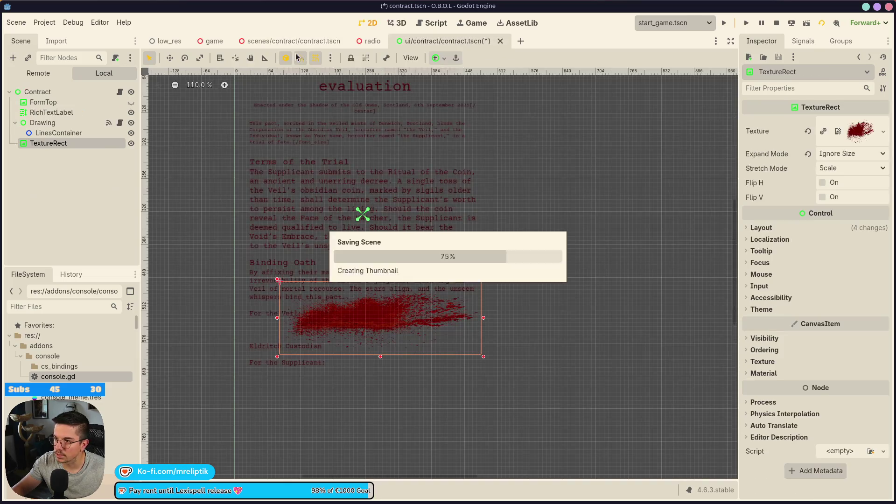
pyautogui.click(407, 21)
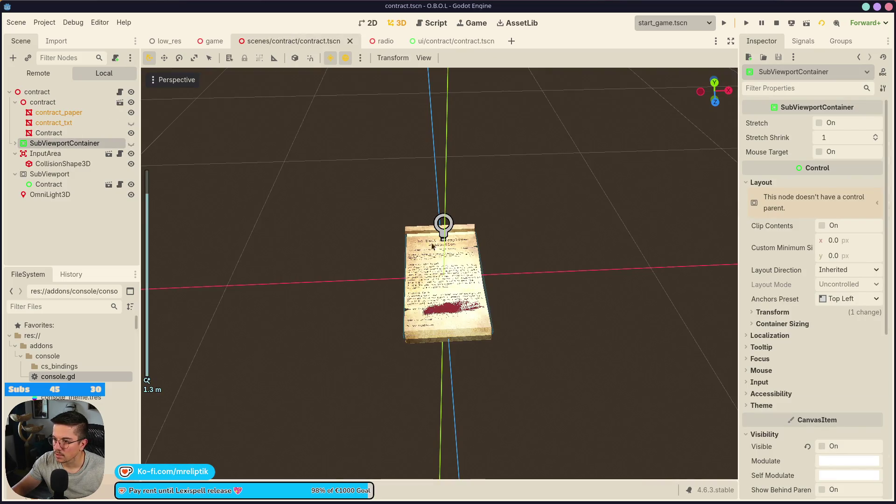
# Step: Inspect the contract in the 3D and 2D views and the UI contract scene, then launch the game
pyautogui.scroll(3, 459, 326)
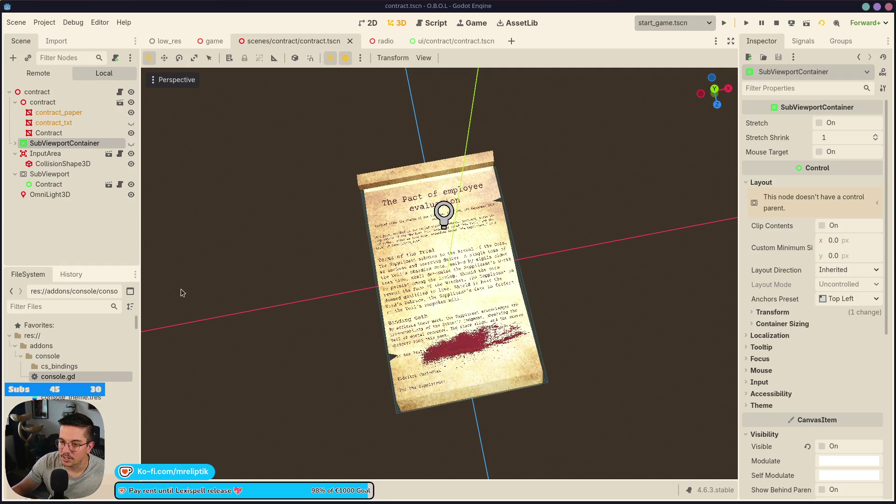
pyautogui.click(85, 239)
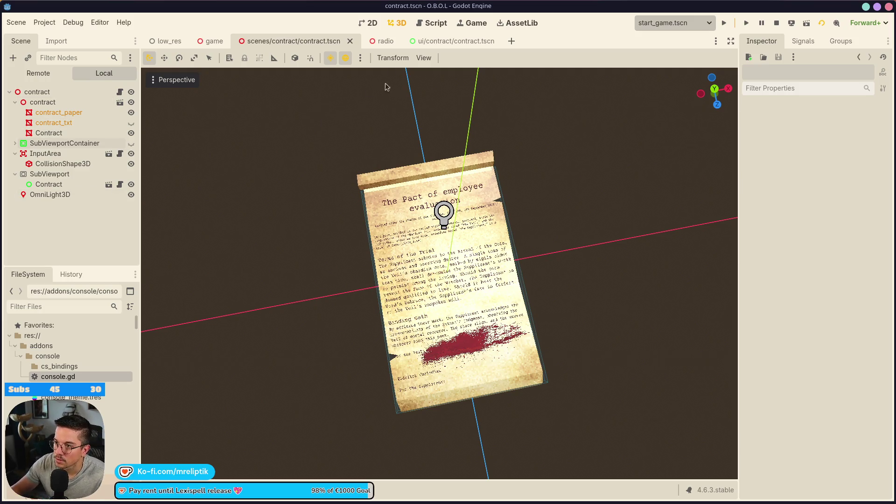
pyautogui.click(370, 23)
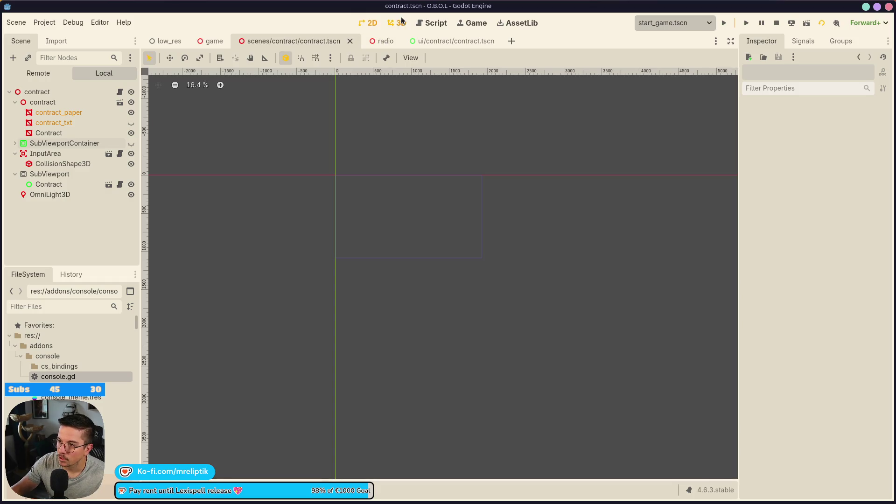
pyautogui.click(400, 21)
pyautogui.scroll(3, 482, 355)
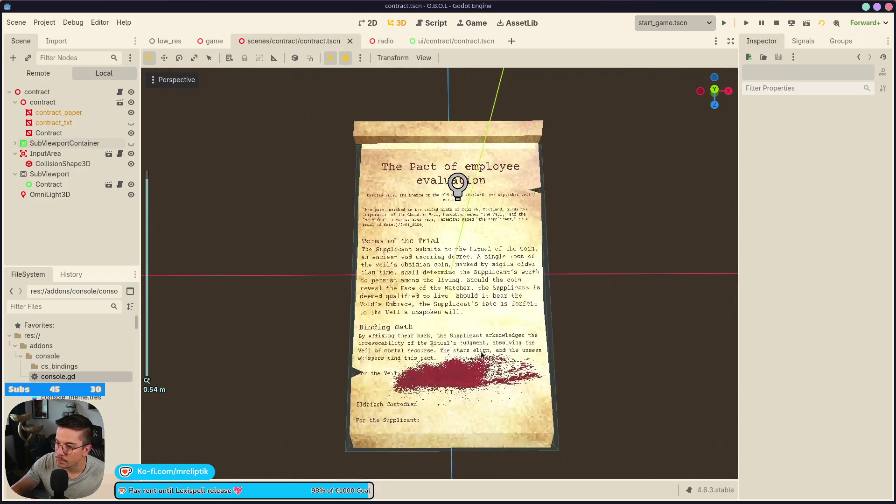
pyautogui.scroll(1, 470, 406)
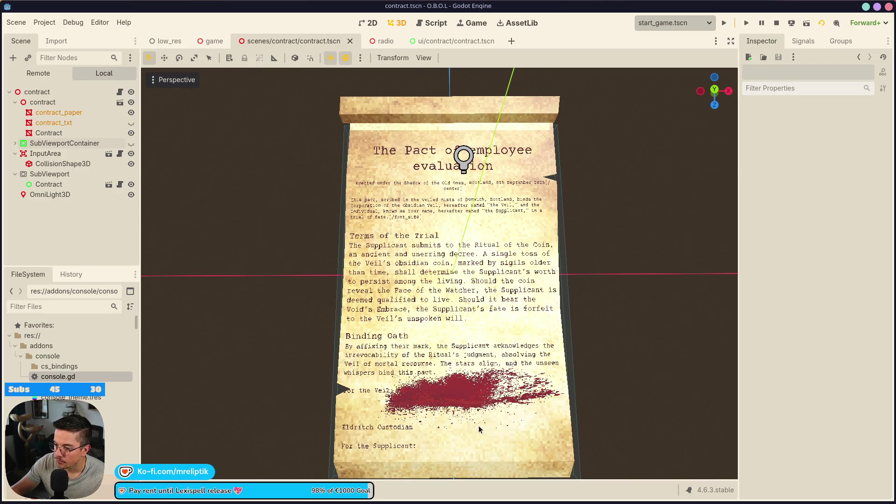
pyautogui.click(451, 41)
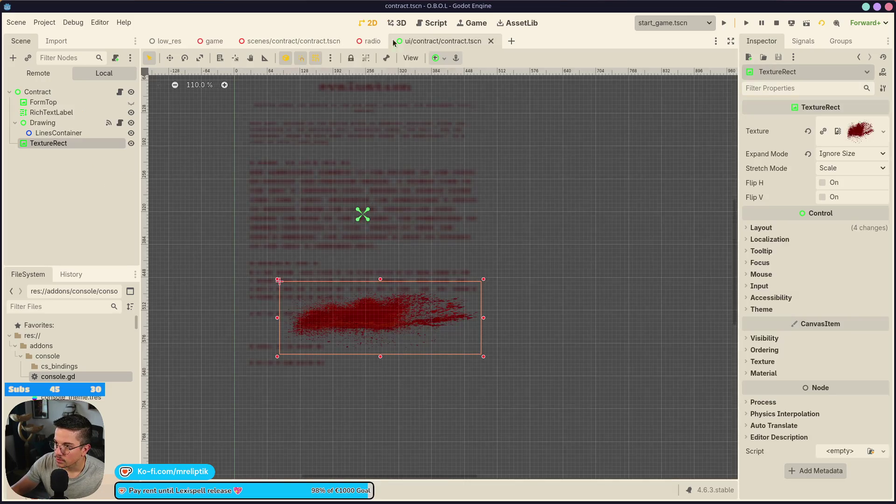
pyautogui.click(307, 43)
pyautogui.click(376, 24)
pyautogui.click(398, 23)
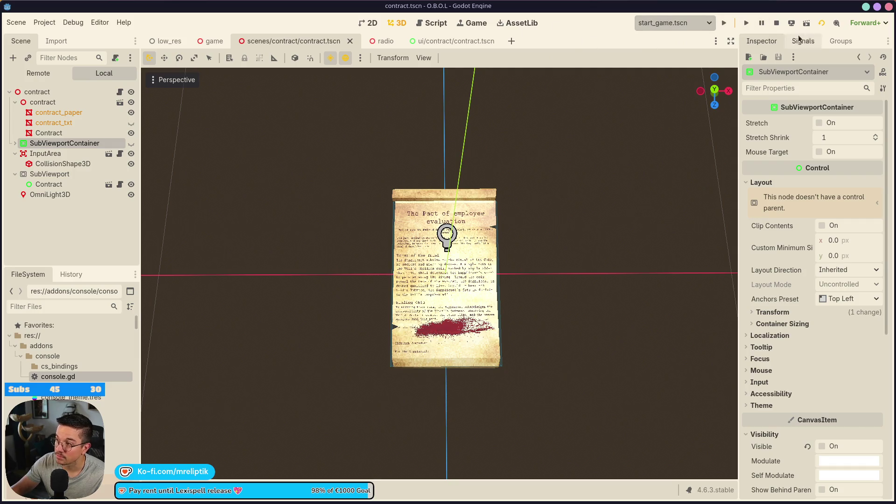
pyautogui.click(746, 23)
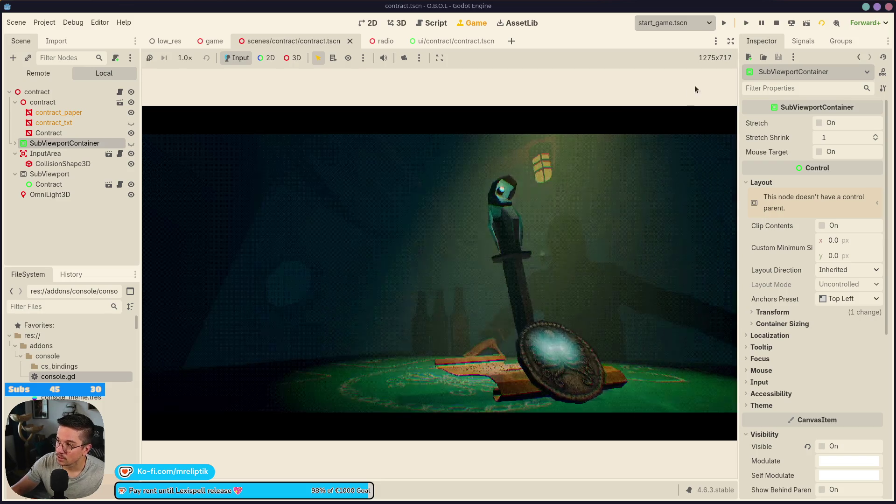
# Step: Hide the docks for a larger game view, play to the contract, then stop the game
pyautogui.click(731, 43)
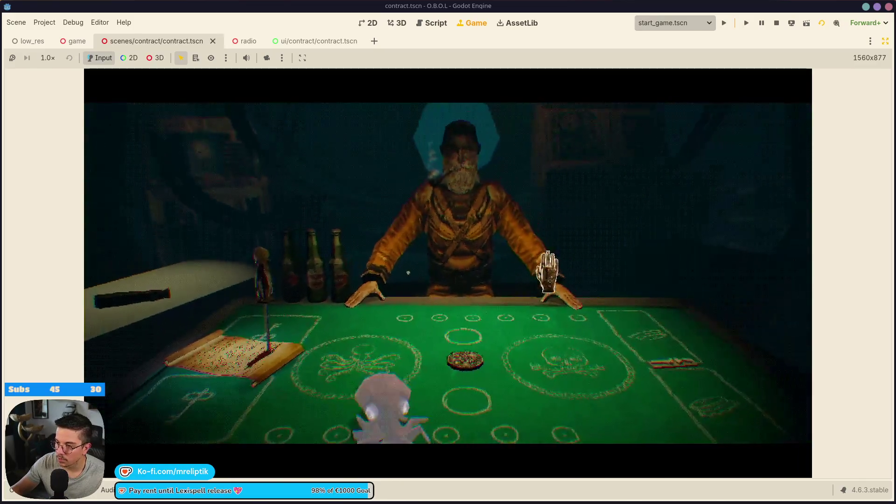
pyautogui.click(776, 23)
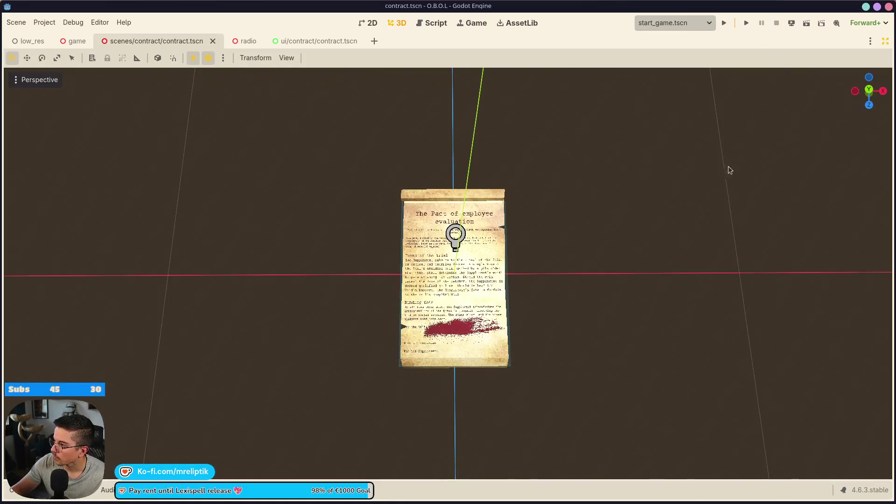
# Step: Select the contract panel in the UI contract scene, zoom out, then switch to the low_res scene
pyautogui.click(313, 42)
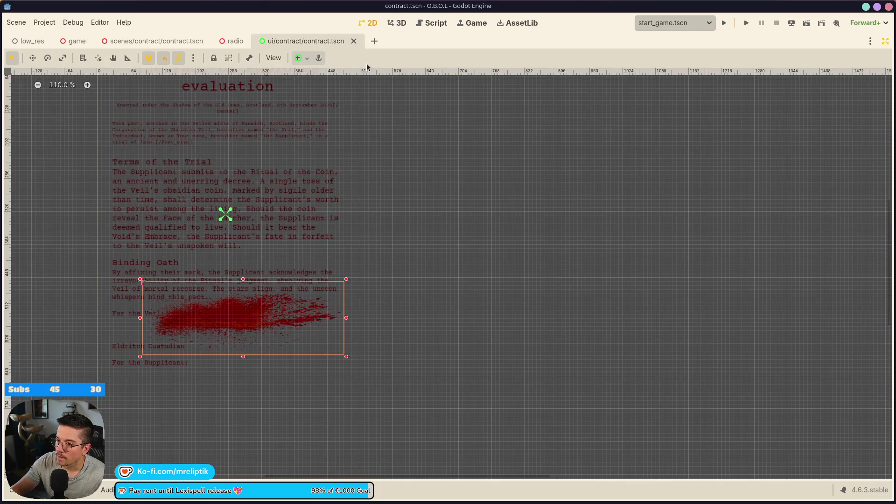
pyautogui.click(224, 146)
pyautogui.scroll(-1, 386, 223)
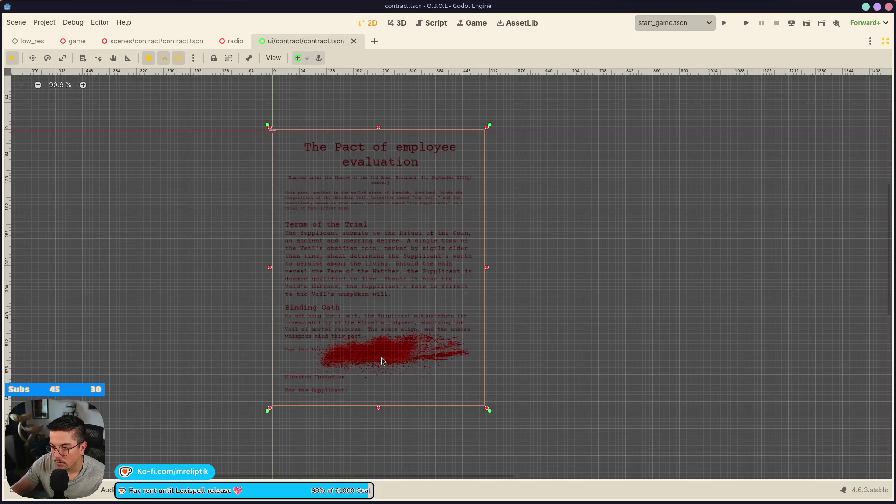
pyautogui.scroll(-1, 443, 347)
pyautogui.click(27, 41)
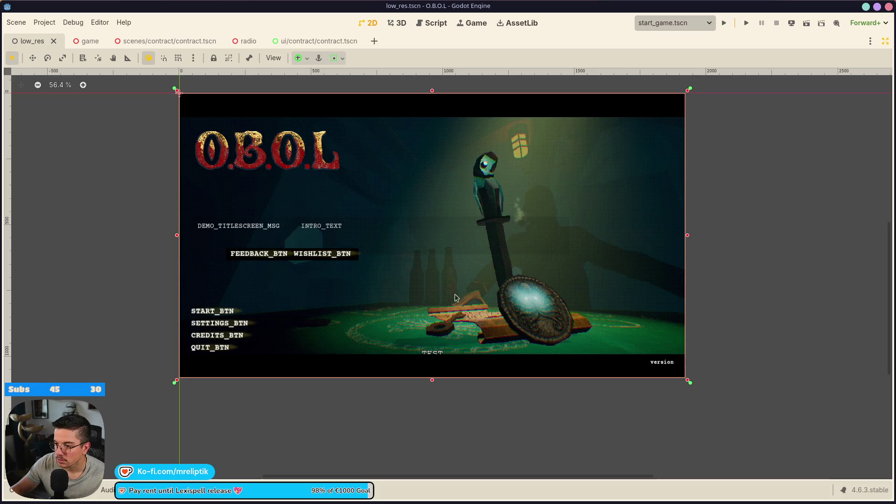
# Step: Restore the side docks, glance at the Game view, and return to low_res's 2D canvas
pyautogui.click(886, 41)
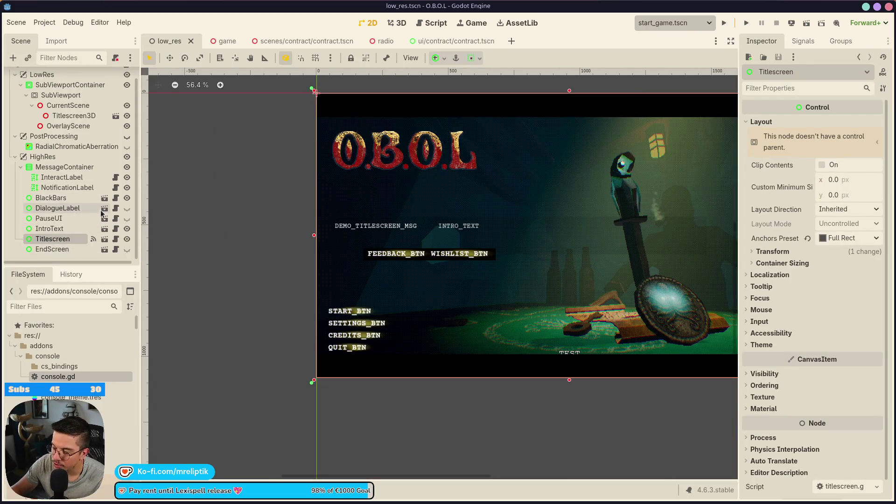
pyautogui.click(477, 23)
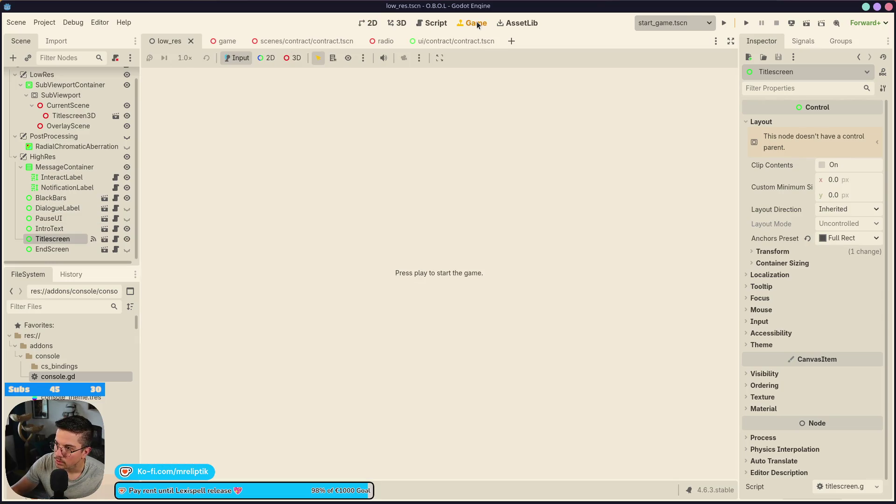
pyautogui.click(428, 25)
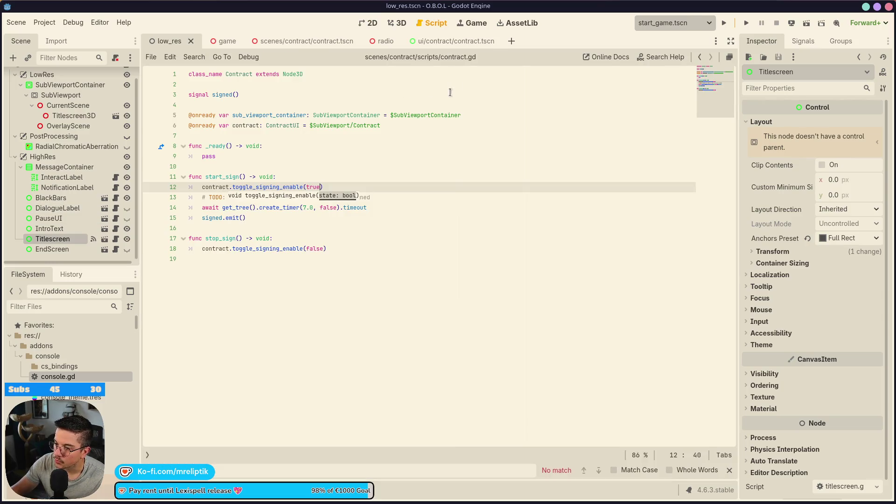
pyautogui.click(373, 24)
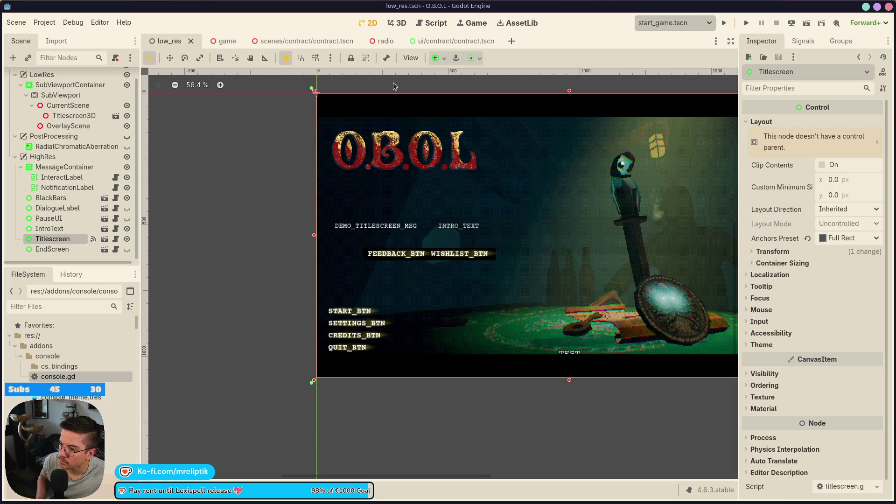
pyautogui.click(473, 23)
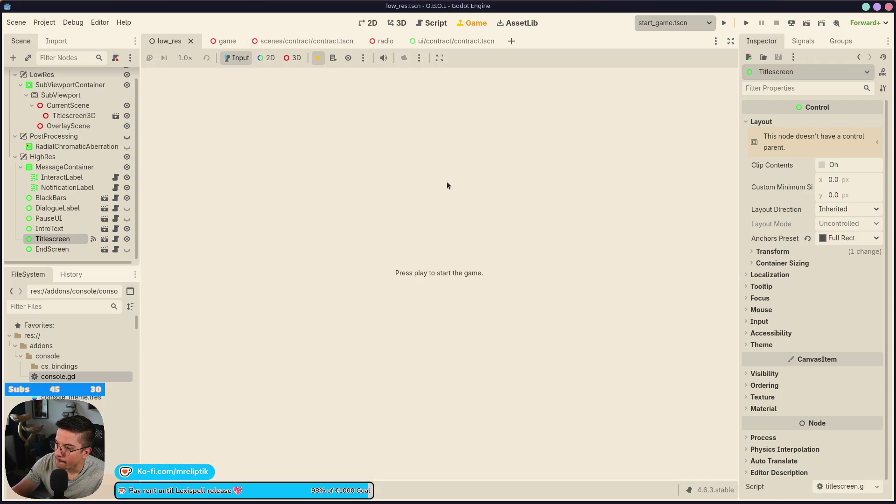
pyautogui.click(376, 27)
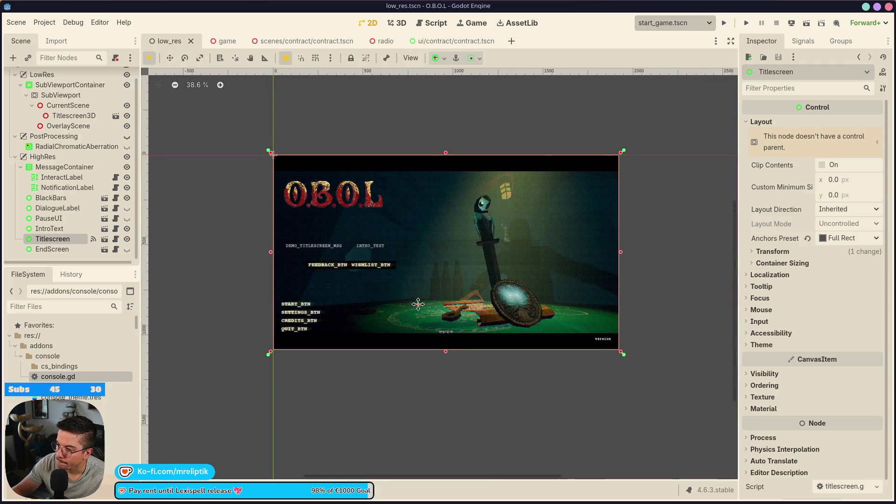
pyautogui.rightClick(51, 158)
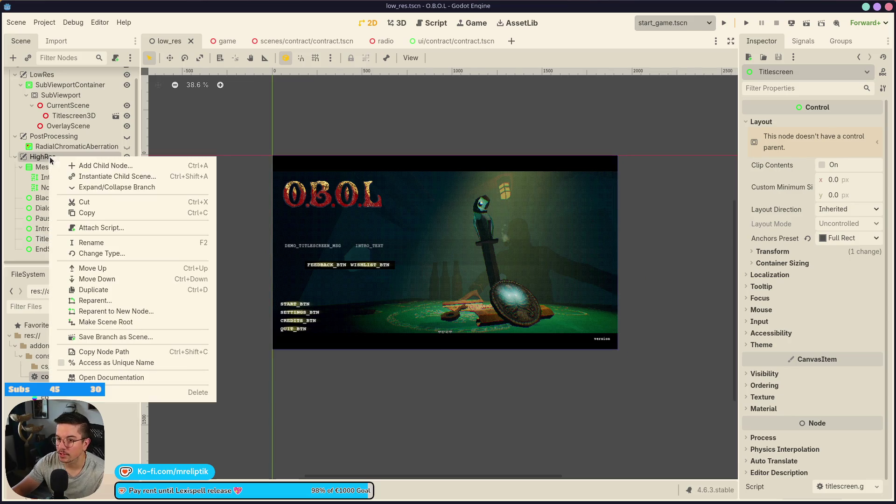
# Step: Instance button_standard.tscn as a child scene of HighRes
pyautogui.click(104, 177)
pyautogui.write('button')
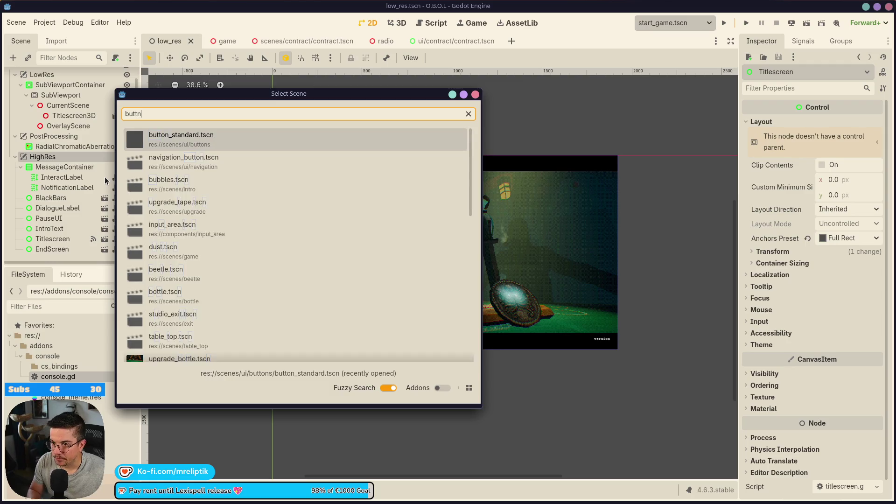
pyautogui.press('Return')
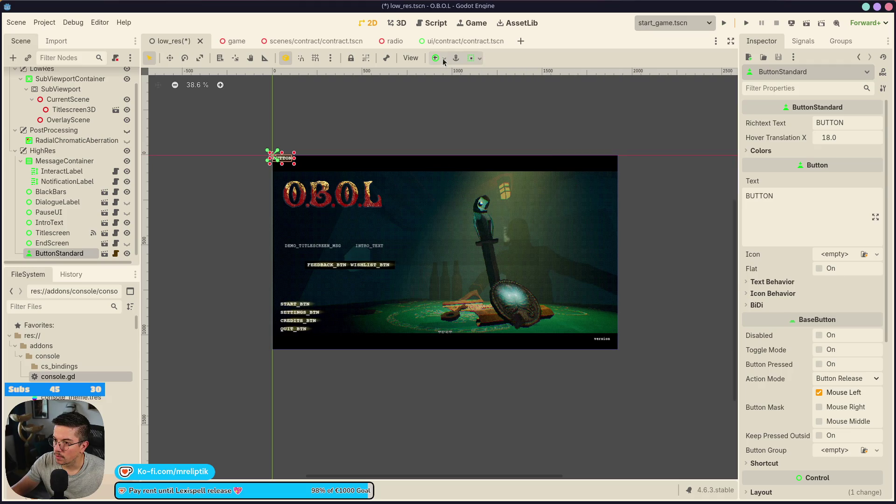
# Step: Reset the canvas zoom to 100% and anchor the button with the Center Bottom preset
pyautogui.scroll(2, 388, 257)
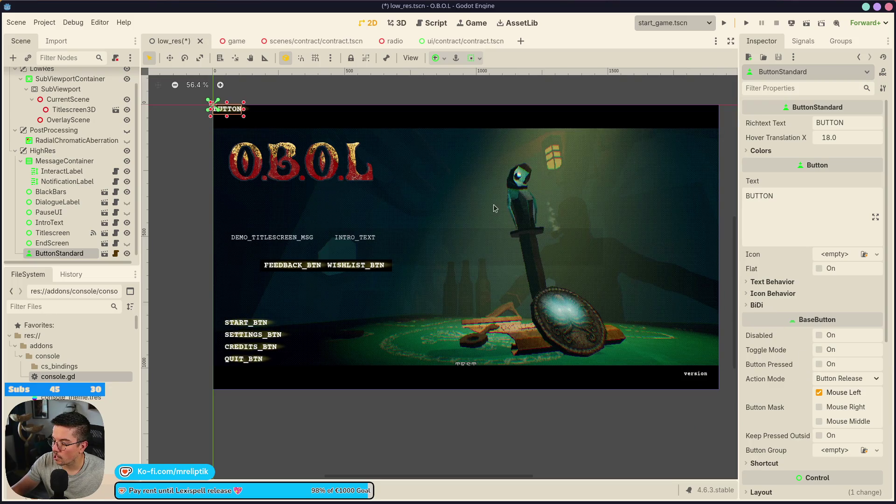
pyautogui.scroll(5, 221, 111)
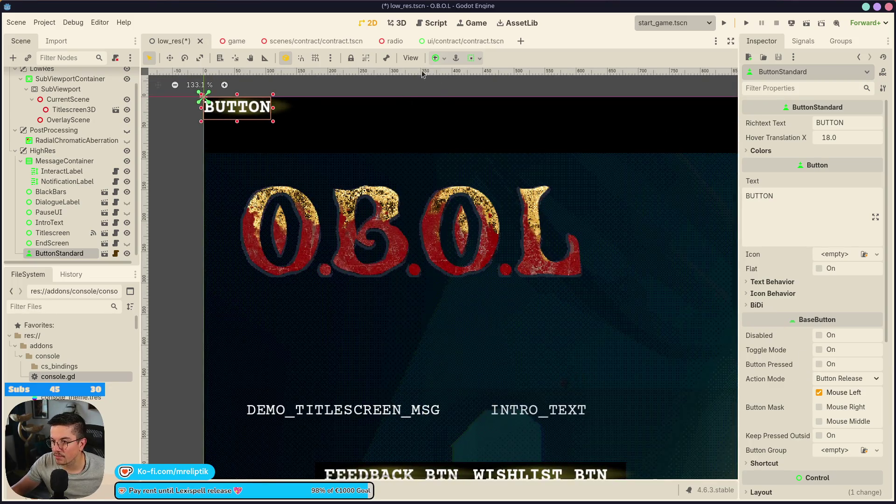
pyautogui.hotkey('ctrl', '0')
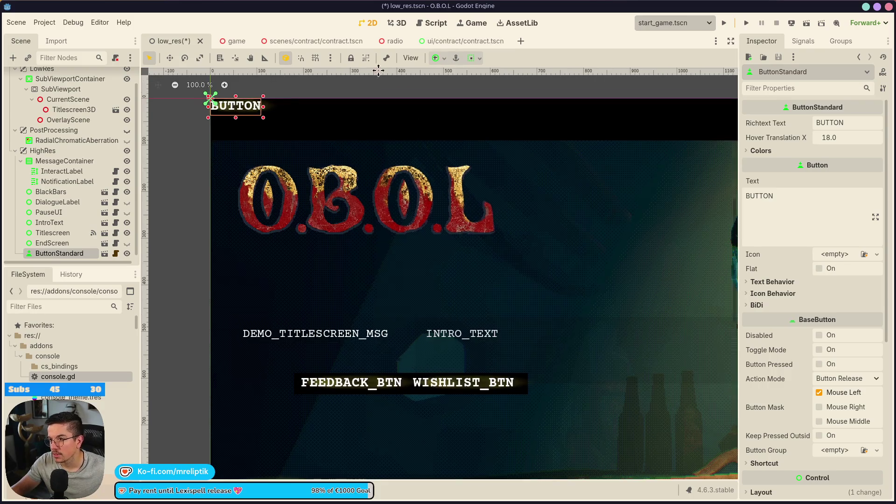
pyautogui.scroll(-1, 385, 140)
pyautogui.click(441, 57)
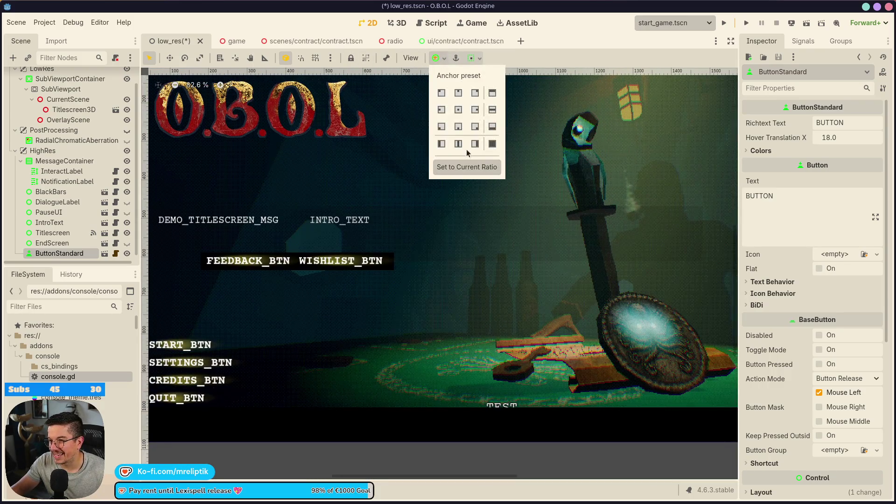
pyautogui.click(458, 127)
pyautogui.moveTo(452, 424); pyautogui.dragTo(341, 376)
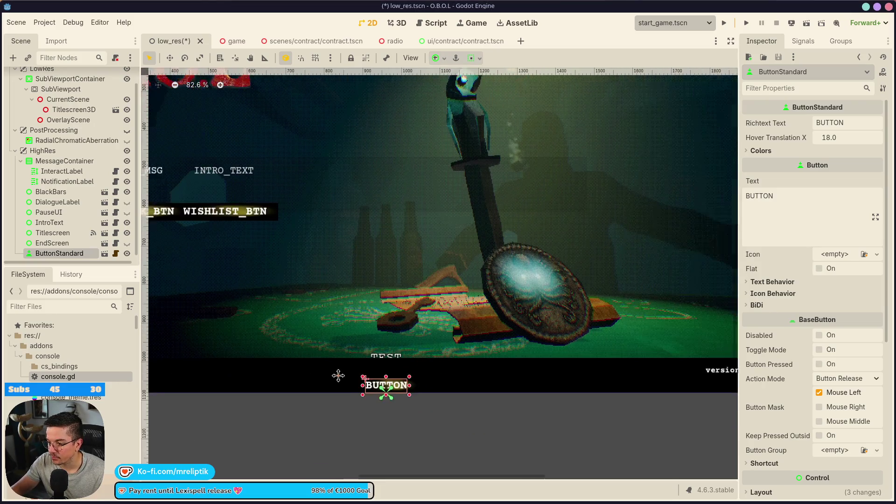
# Step: Nudge the button up slightly and save the low_res scene
pyautogui.scroll(2, 374, 410)
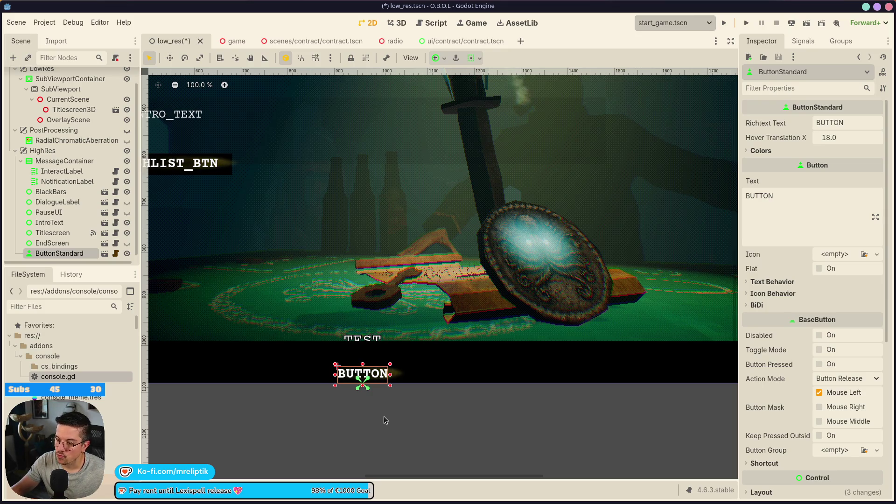
pyautogui.scroll(-4, 380, 408)
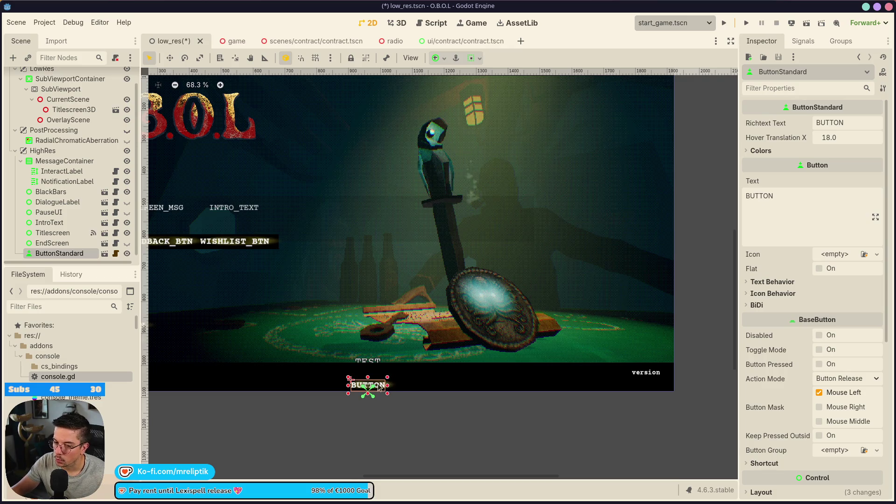
pyautogui.scroll(2, 396, 385)
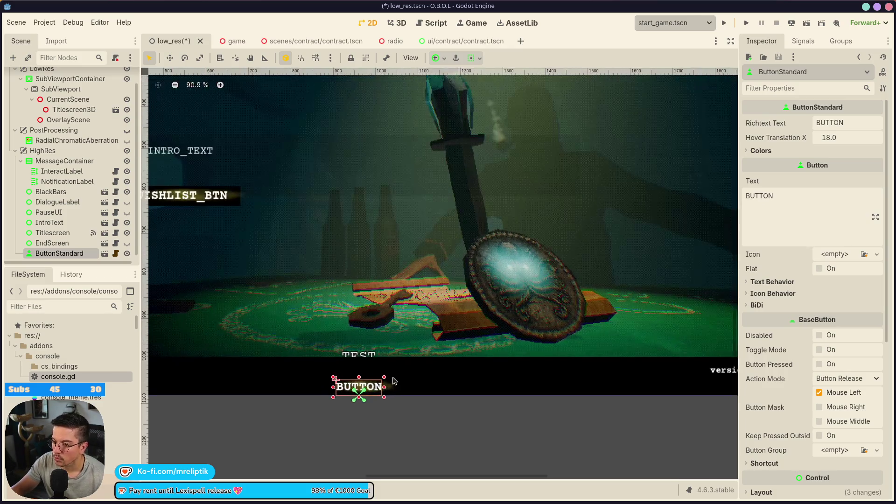
pyautogui.press('Up')
pyautogui.press('Up')
pyautogui.press('Up')
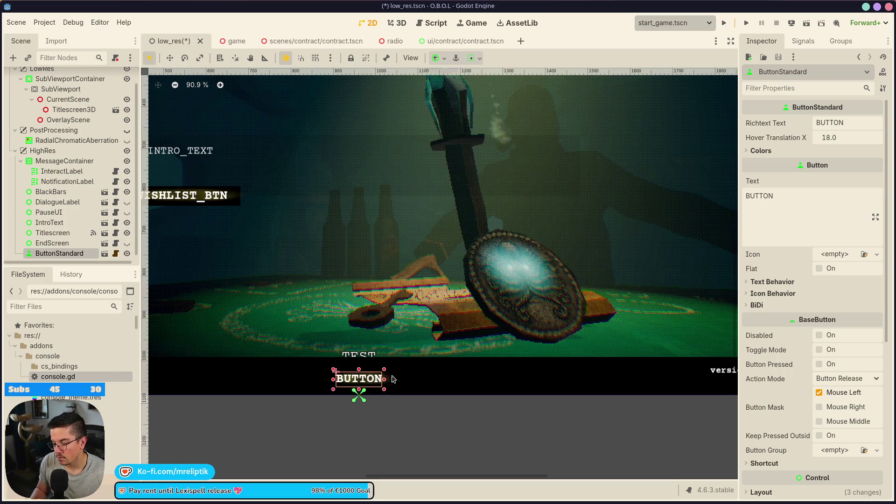
pyautogui.hotkey('ctrl', 's')
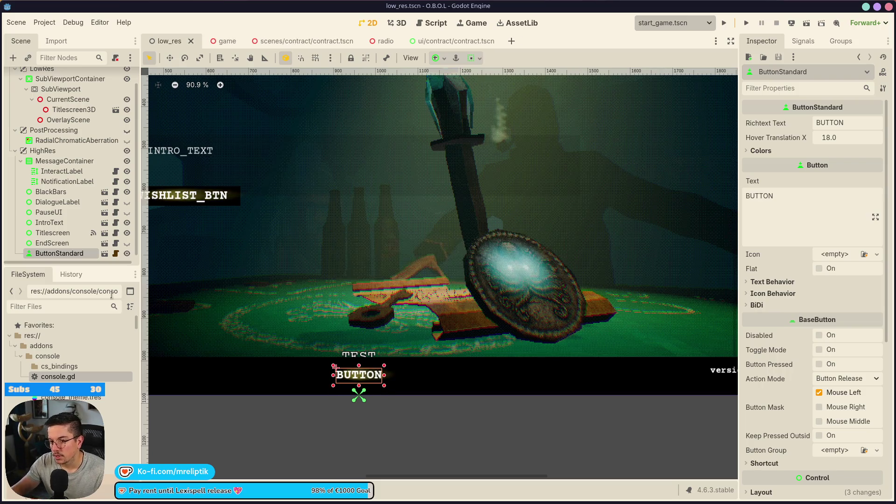
# Step: Rename the ButtonStandard node to Button and run the game with F6
pyautogui.doubleClick(88, 253)
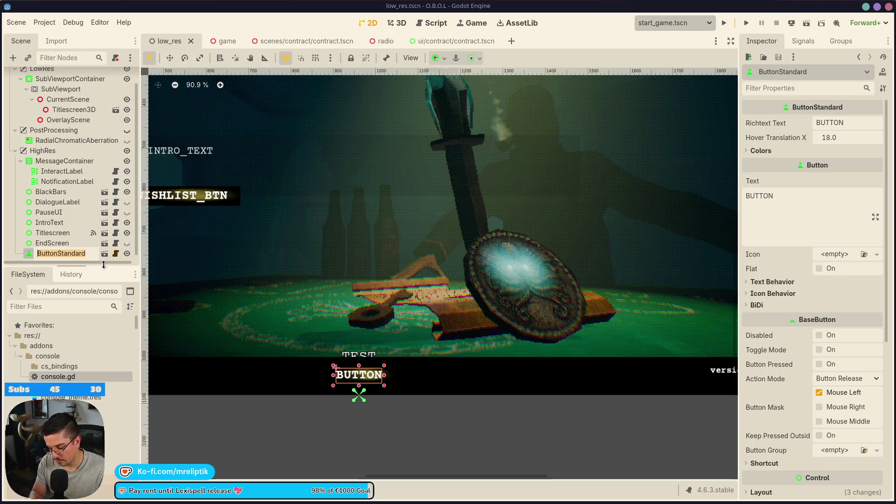
pyautogui.write('Button')
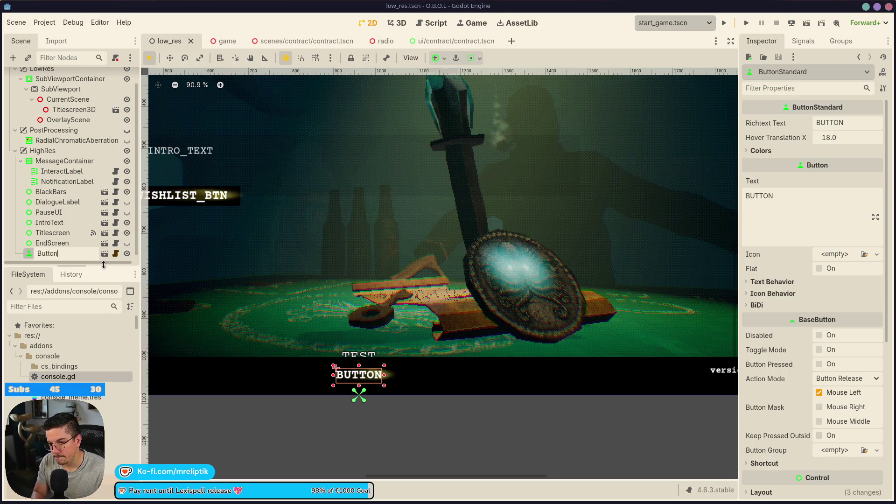
pyautogui.press('Return')
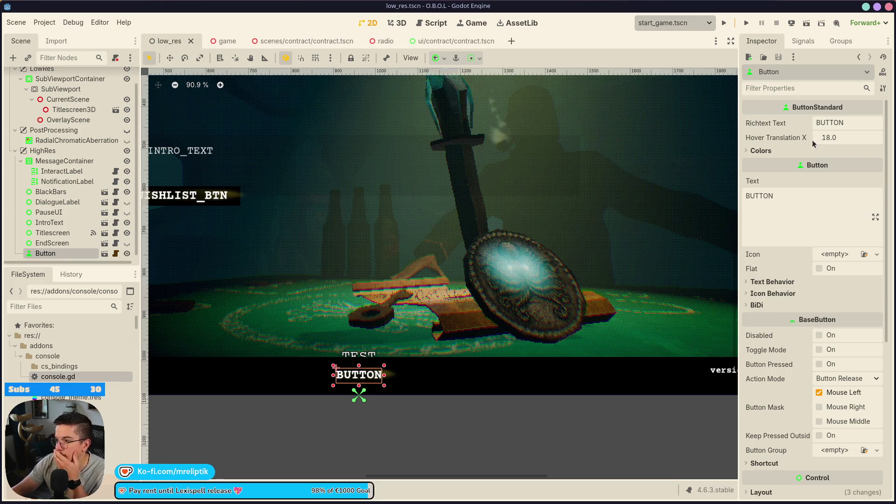
pyautogui.press('F6')
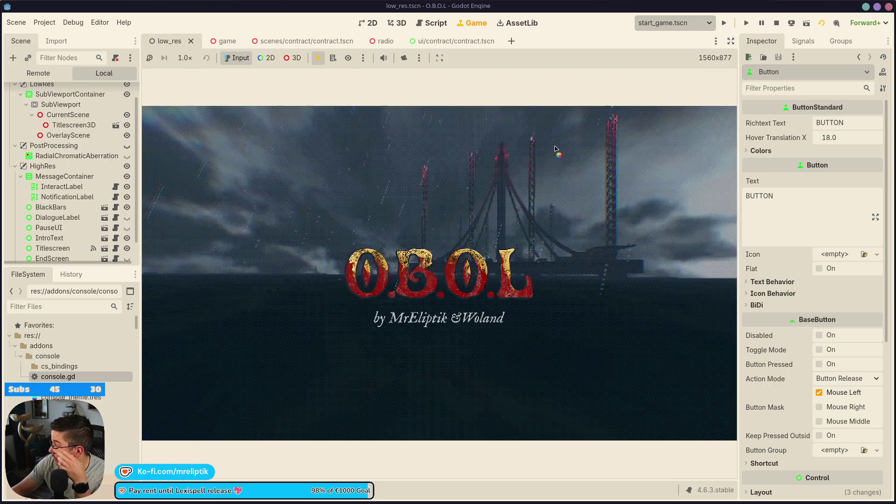
# Step: Start the game from the title screen, check the BUTTON label, relaunch once, then stop with F8
pyautogui.click(553, 152)
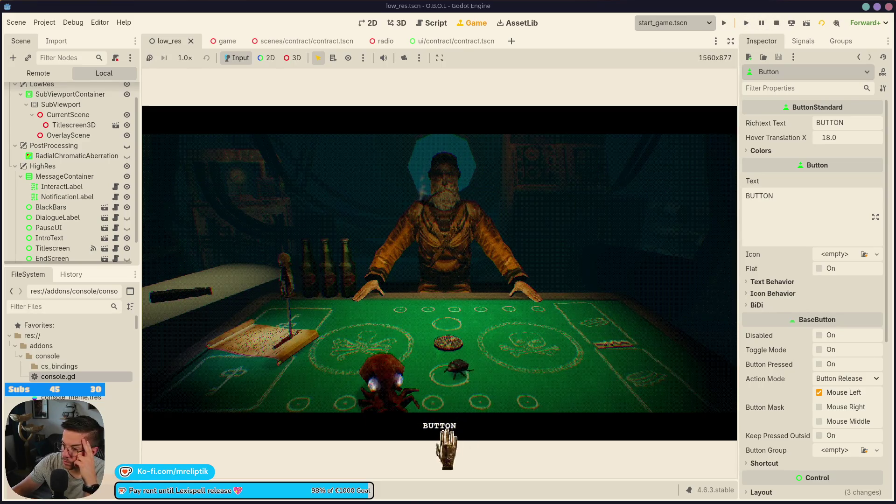
pyautogui.click(777, 23)
pyautogui.click(724, 23)
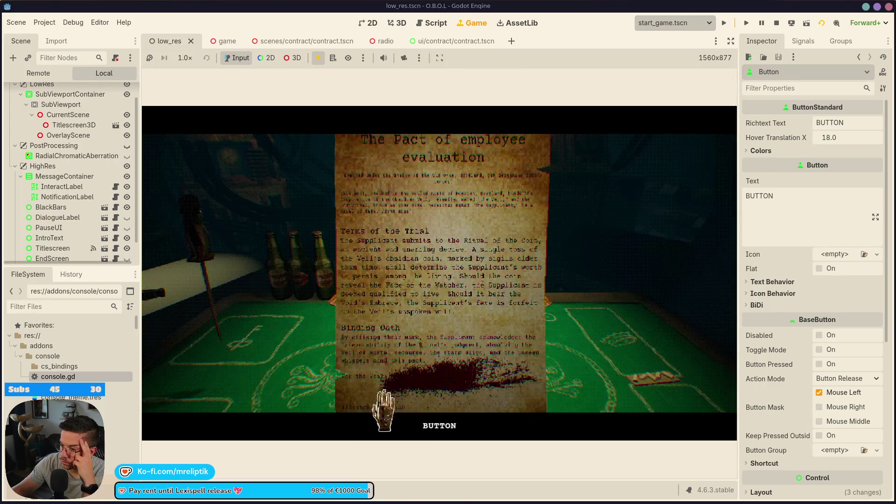
pyautogui.press('F8')
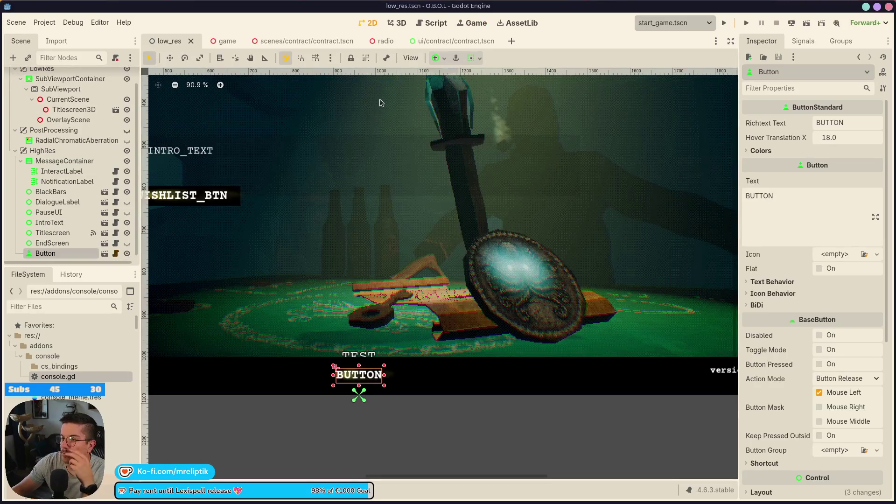
# Step: In contract.tscn, rename the TextureRect node to Blood, hide it, and save the scene
pyautogui.click(446, 42)
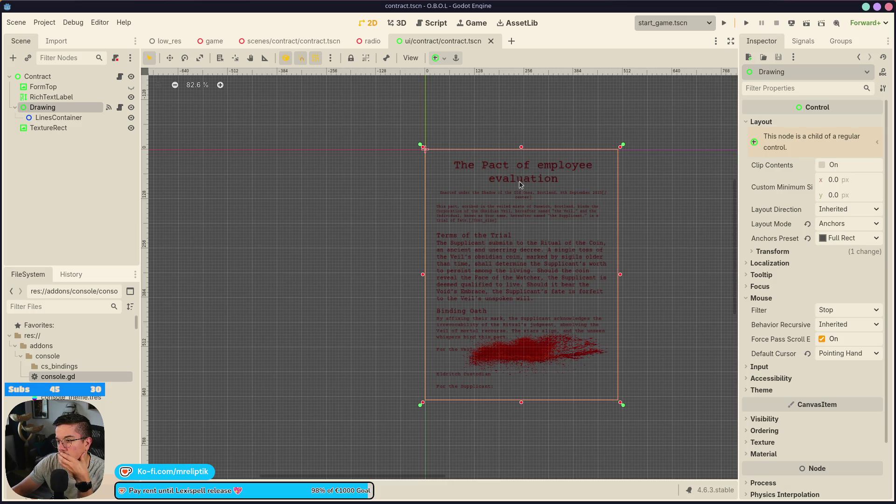
pyautogui.click(63, 150)
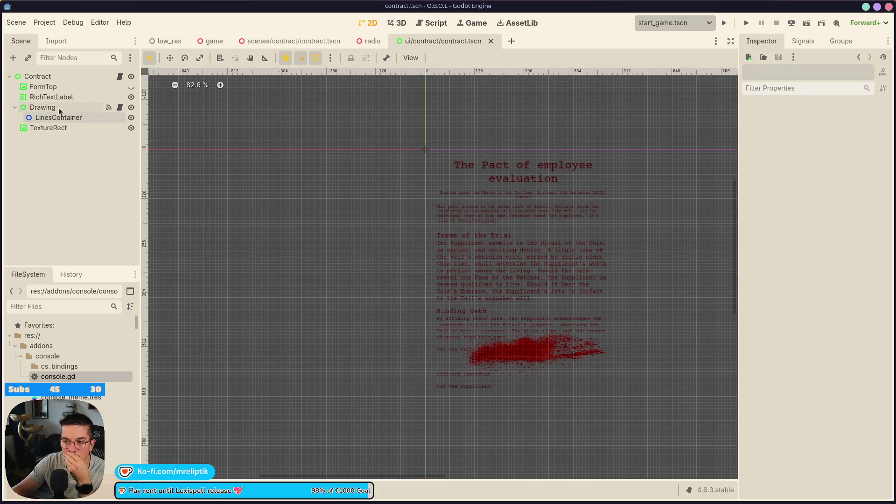
pyautogui.click(94, 129)
pyautogui.click(66, 132)
pyautogui.hotkey('ctrl', 'a')
pyautogui.write('Blood')
pyautogui.press('Return')
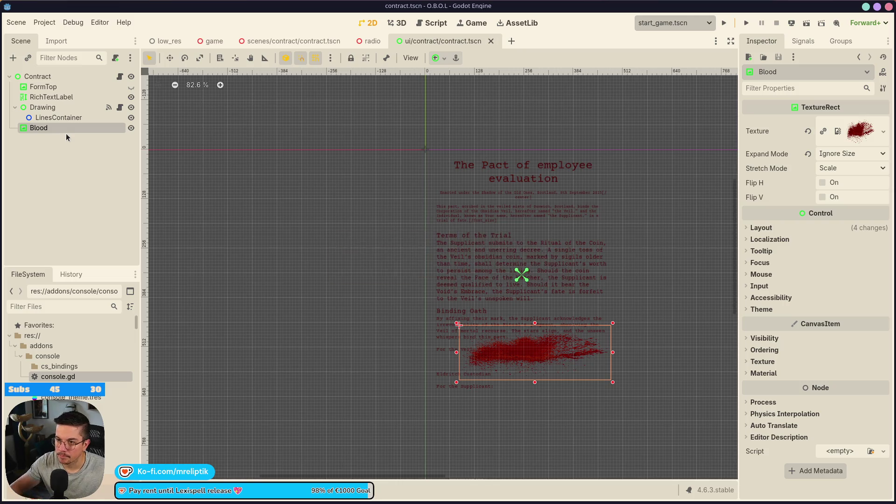
pyautogui.click(132, 128)
pyautogui.hscroll(5, 314, 224)
pyautogui.hotkey('ctrl', 's')
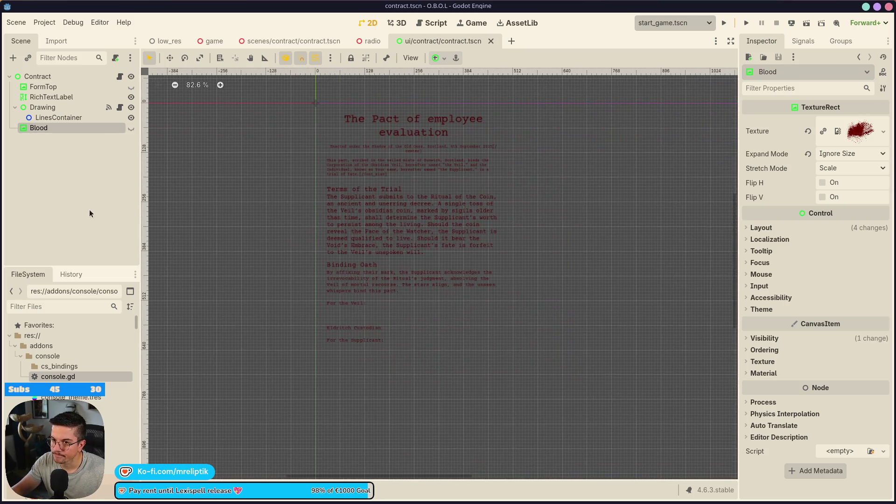
# Step: Open the Contract root node's contract.gd script at empty line 10
pyautogui.click(77, 174)
pyautogui.click(71, 79)
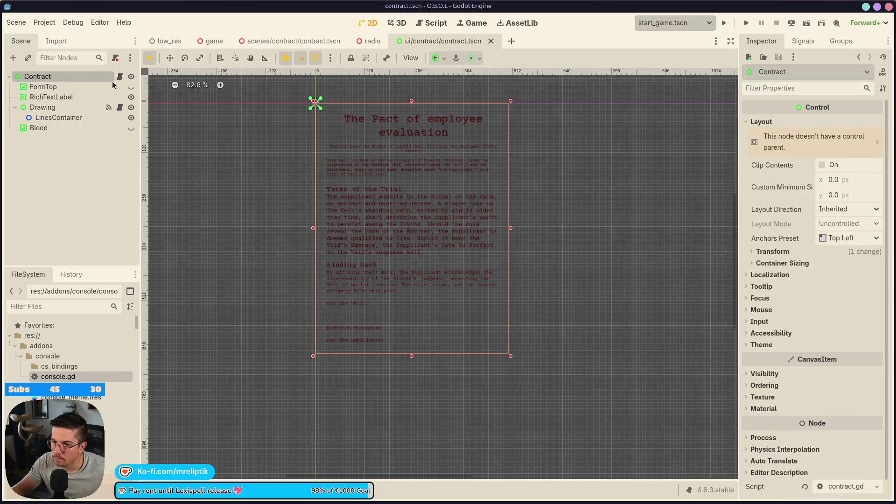
pyautogui.click(120, 77)
pyautogui.click(242, 180)
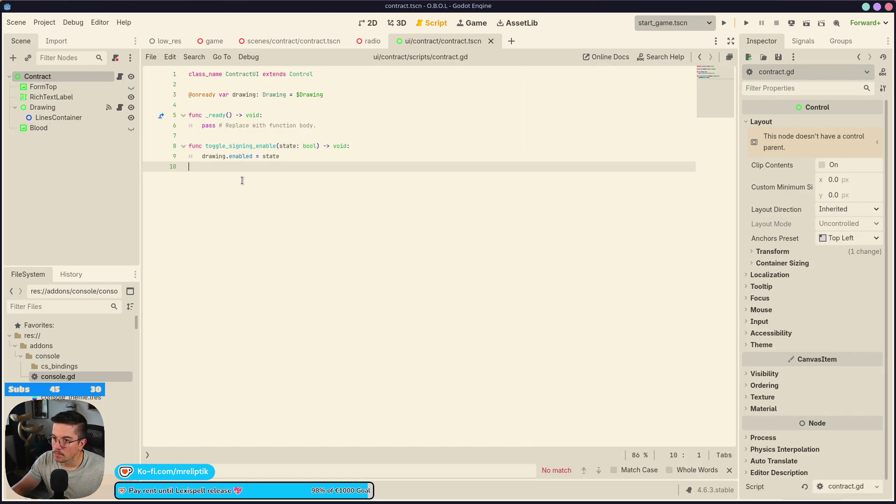
# Step: Add a show_blood(state: bool) -> void function signature to contract.gd
pyautogui.press('Return')
pyautogui.write('funcx')
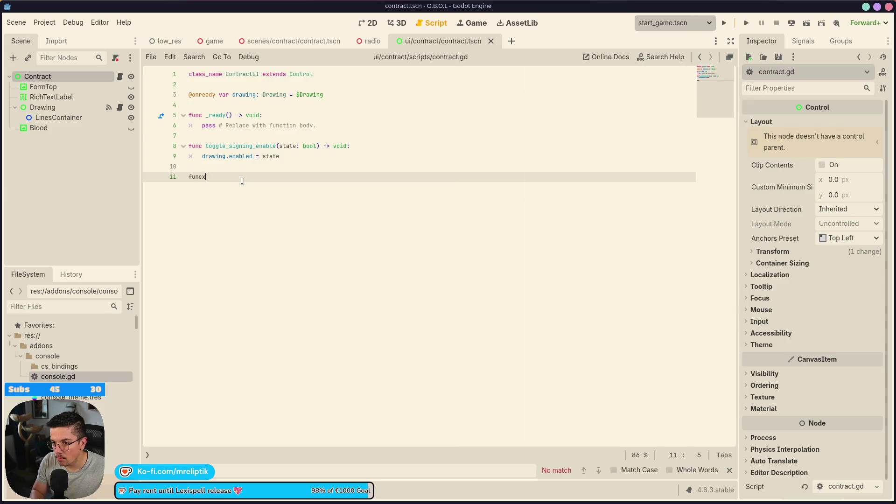
pyautogui.press('BackSpace')
pyautogui.write(' show_')
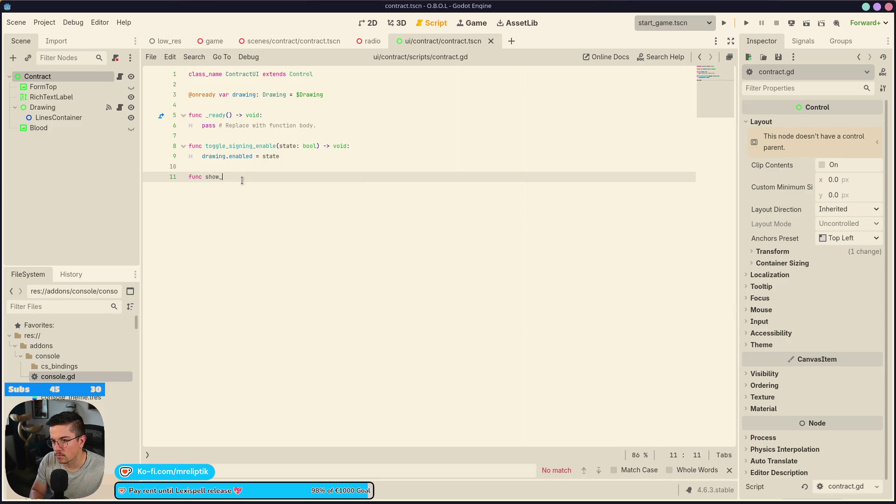
pyautogui.write(' show_')
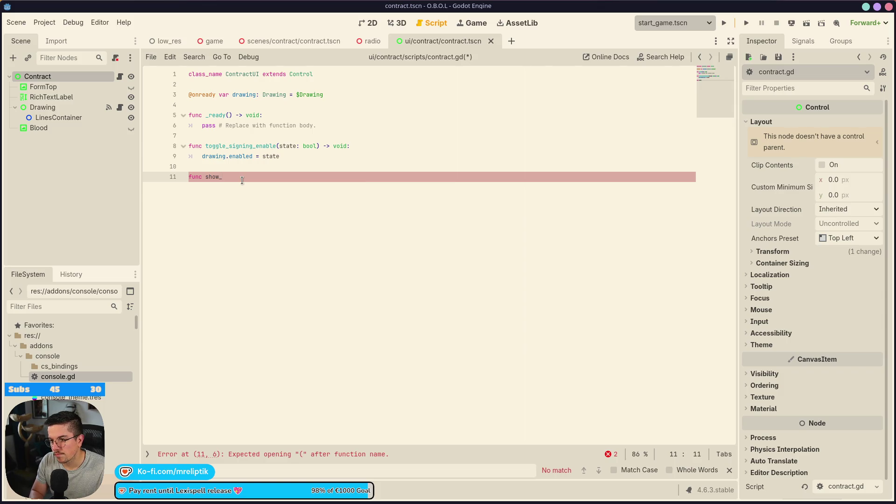
pyautogui.write('(')
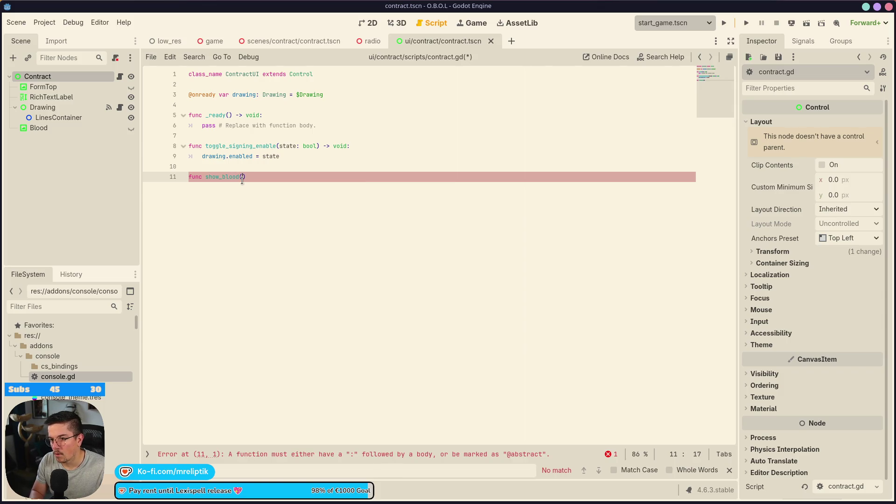
pyautogui.write('state: bool)')
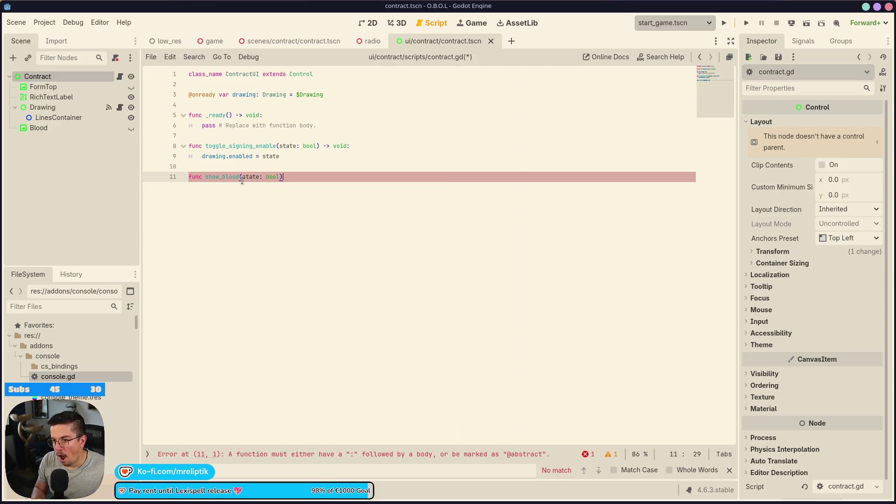
pyautogui.write(' -> void:')
pyautogui.press('Return')
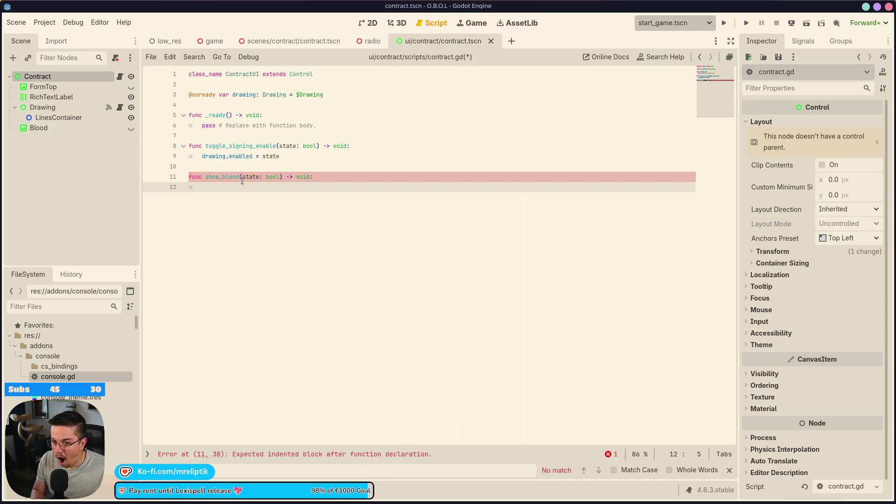
pyautogui.click(226, 104)
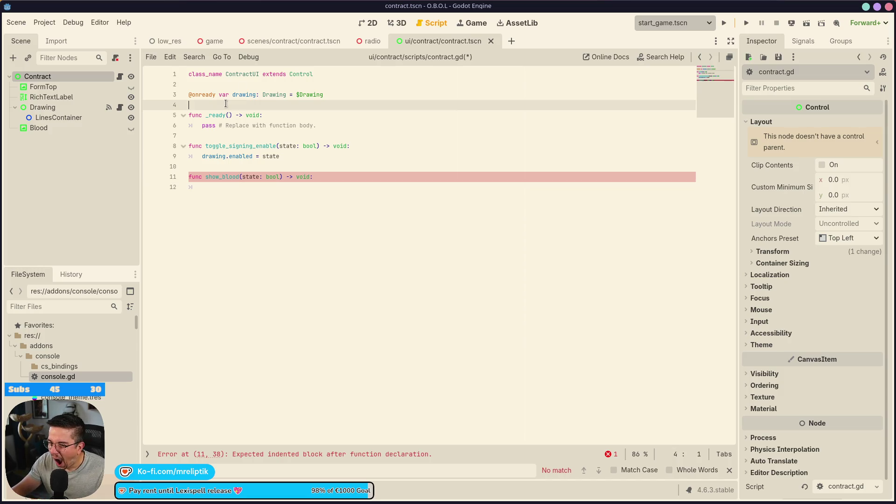
pyautogui.press('Return')
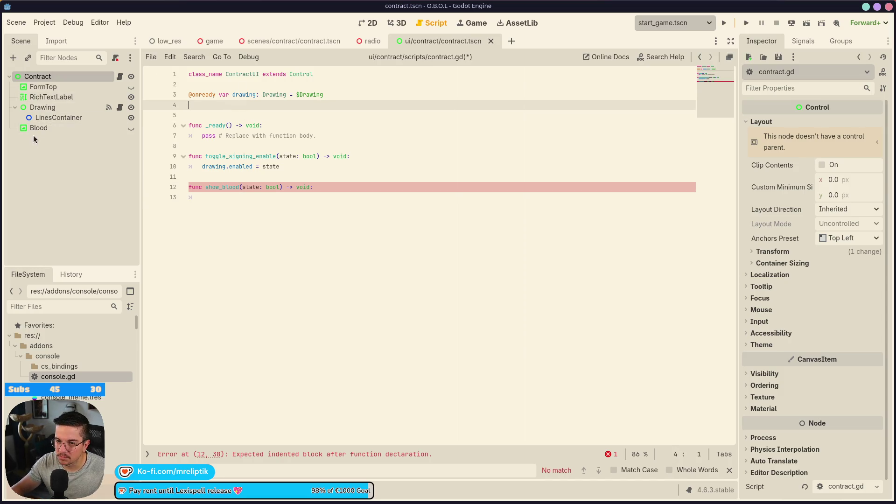
pyautogui.moveTo(42, 128); pyautogui.dragTo(225, 104)
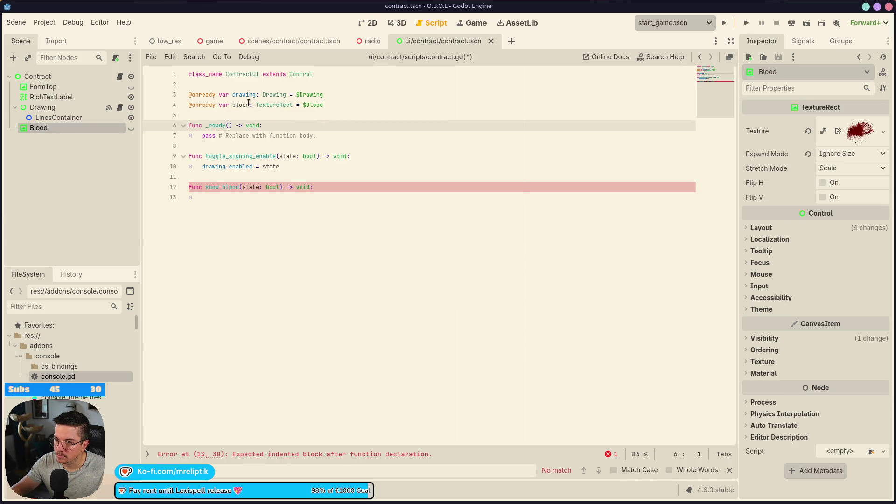
pyautogui.click(243, 206)
pyautogui.write('blood')
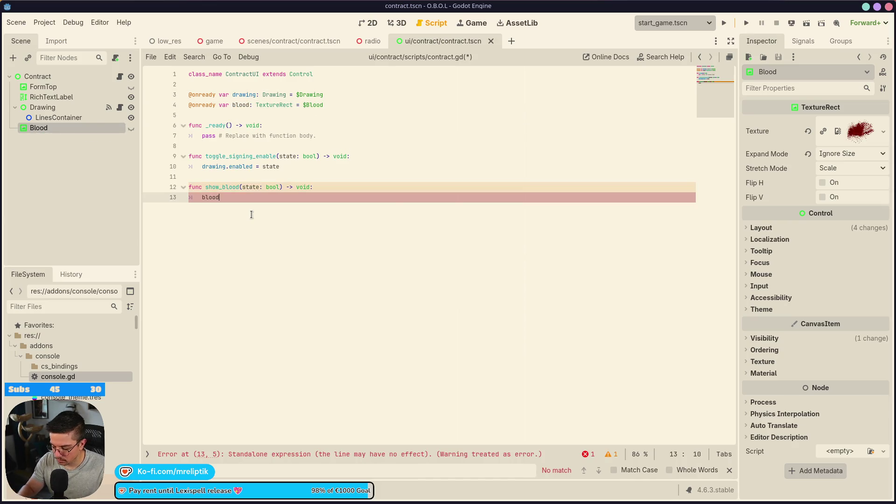
pyautogui.write('.visible = state')
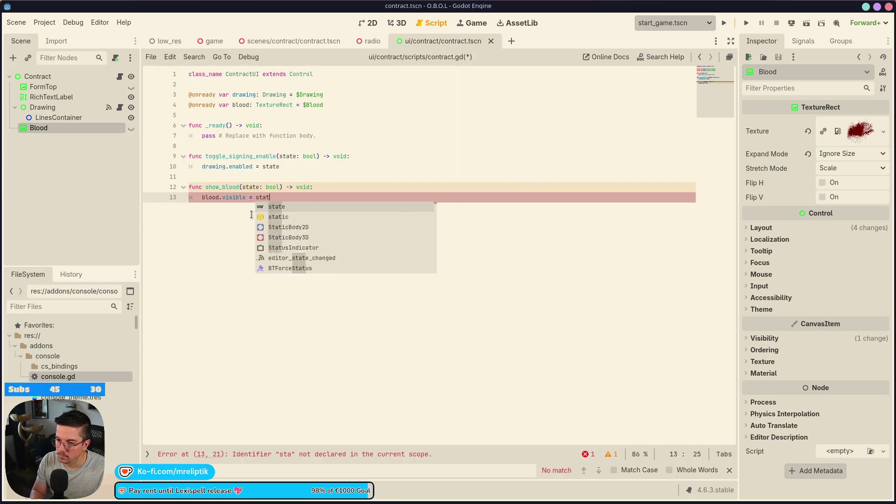
pyautogui.hotkey('ctrl', 's')
# Step: In the 2D view, nudge the Blood texture slightly down and right, hide it again, and save
pyautogui.click(397, 23)
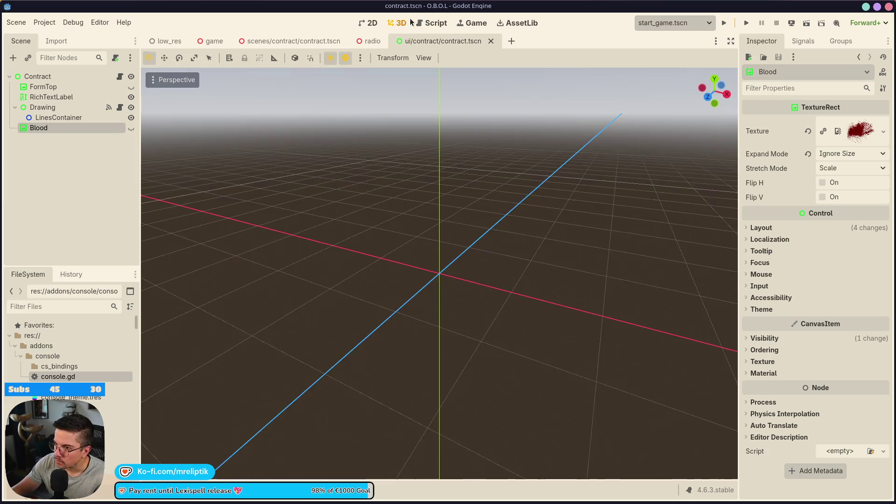
pyautogui.click(371, 23)
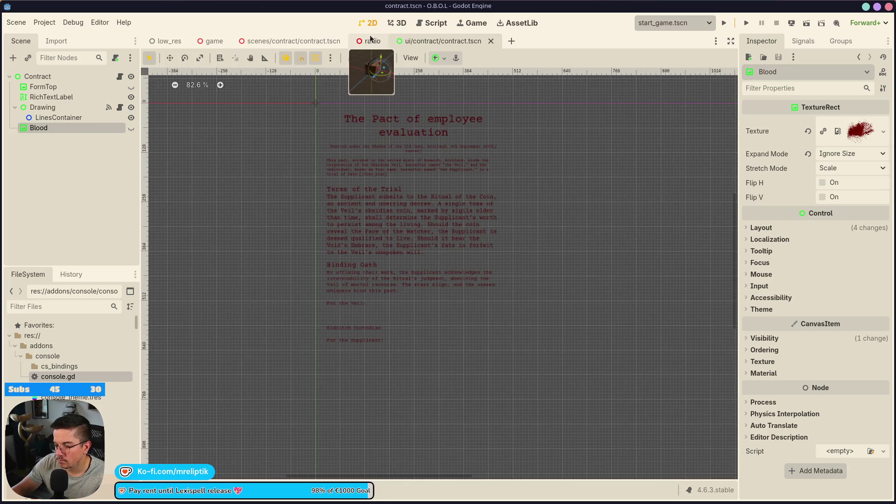
pyautogui.click(131, 129)
pyautogui.click(131, 128)
pyautogui.click(131, 127)
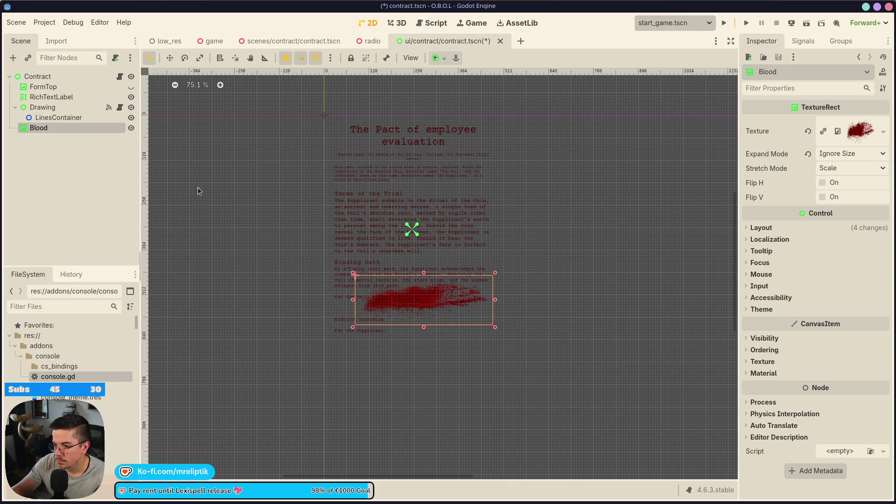
pyautogui.scroll(4, 399, 284)
pyautogui.moveTo(412, 283); pyautogui.dragTo(414, 292)
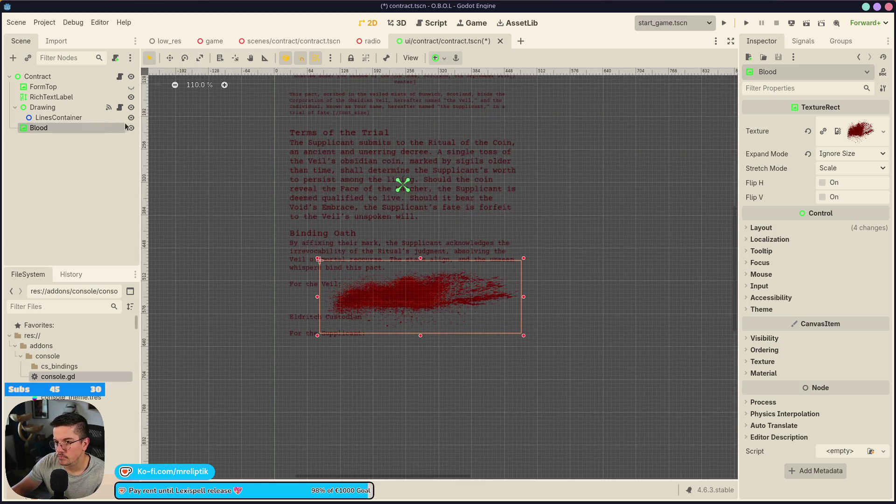
pyautogui.click(132, 128)
pyautogui.hotkey('ctrl', 's')
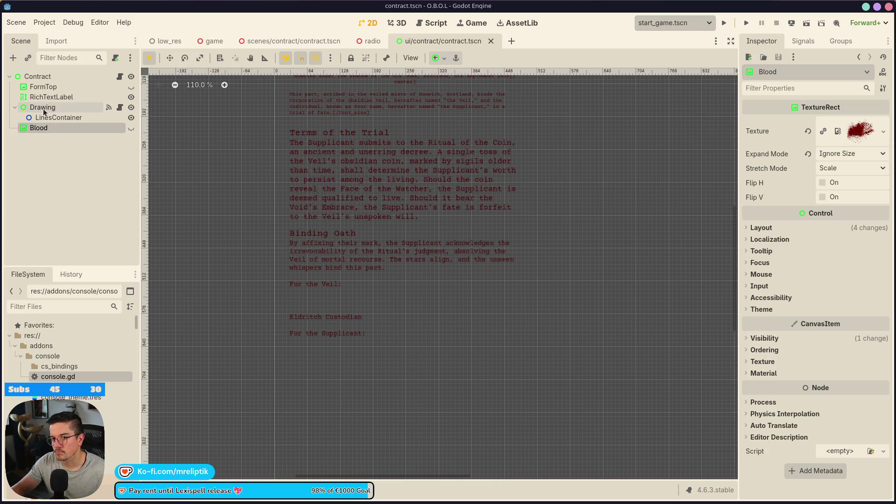
# Step: Check the Drawing and Contract nodes, then bring up the radio scene
pyautogui.click(44, 109)
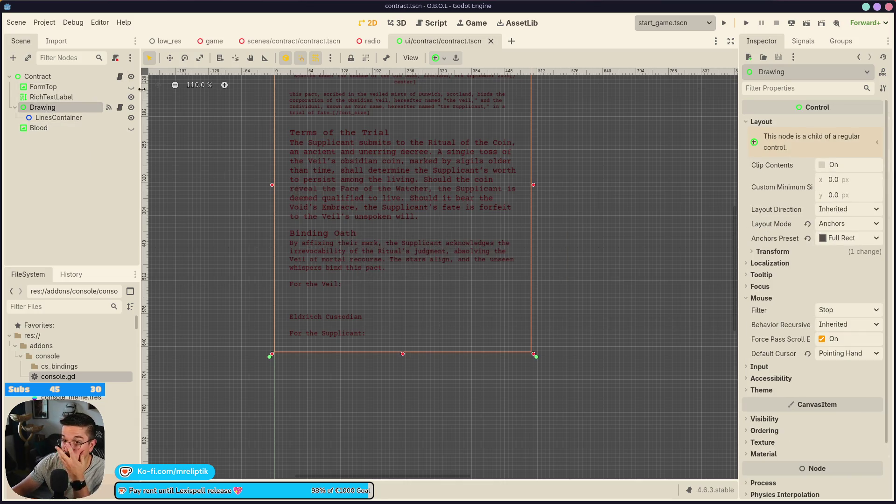
pyautogui.click(38, 76)
pyautogui.click(369, 41)
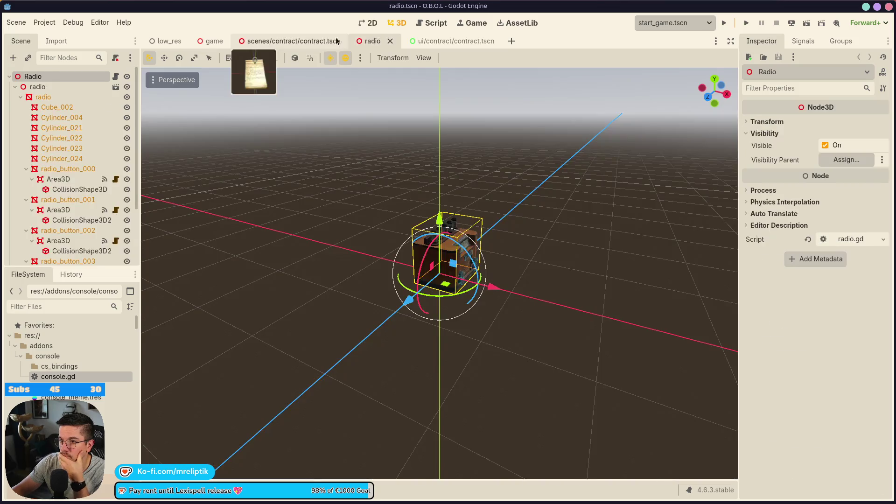
# Step: Open the 3D contract scene and inspect the InputArea's collision shape around the paper
pyautogui.click(343, 41)
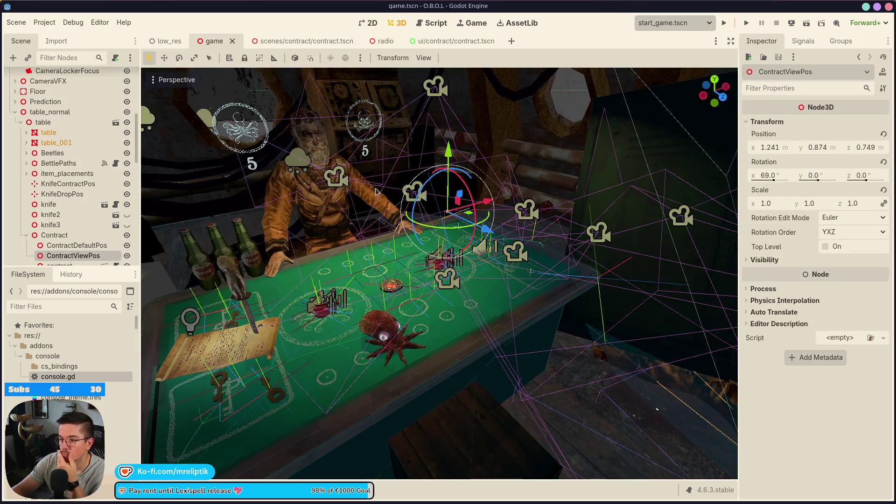
pyautogui.click(280, 41)
pyautogui.click(391, 24)
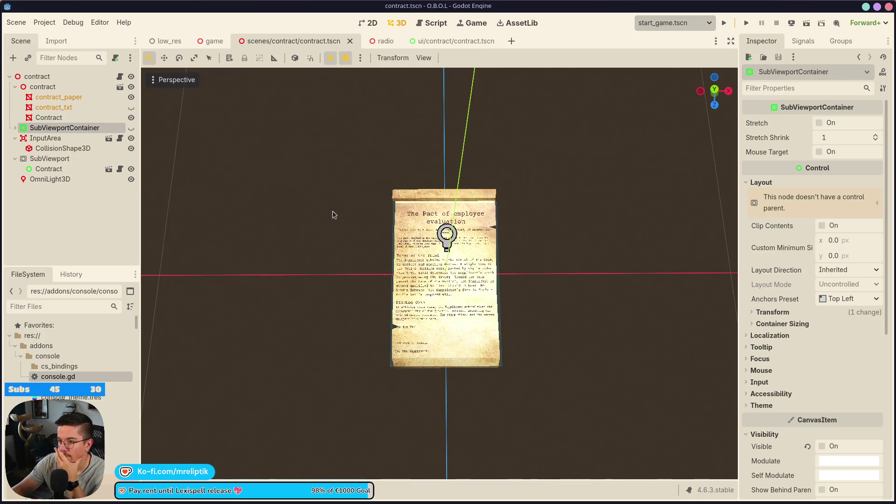
pyautogui.click(45, 138)
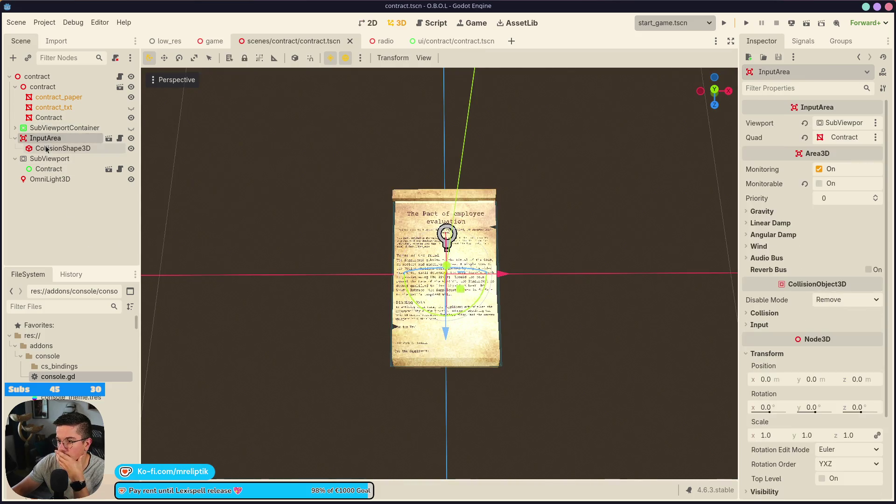
pyautogui.click(63, 148)
pyautogui.moveTo(332, 375)
pyautogui.mouseDown()
pyautogui.moveTo(474, 225)
pyautogui.moveTo(489, 236)
pyautogui.moveTo(500, 213)
pyautogui.moveTo(553, 226)
pyautogui.moveTo(392, 315)
pyautogui.moveTo(321, 372)
pyautogui.moveTo(473, 364)
pyautogui.moveTo(381, 397)
pyautogui.moveTo(402, 406)
pyautogui.moveTo(399, 428)
pyautogui.moveTo(407, 405)
pyautogui.mouseUp()
pyautogui.scroll(5, 393, 390)
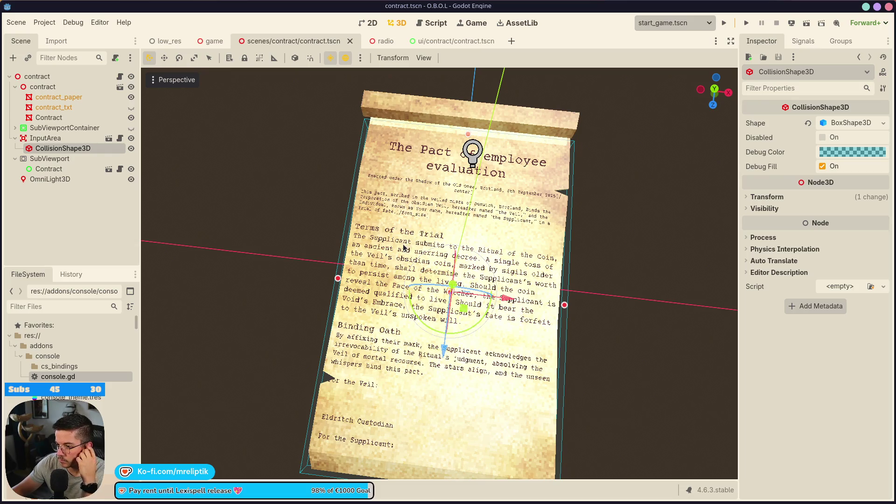
pyautogui.click(73, 203)
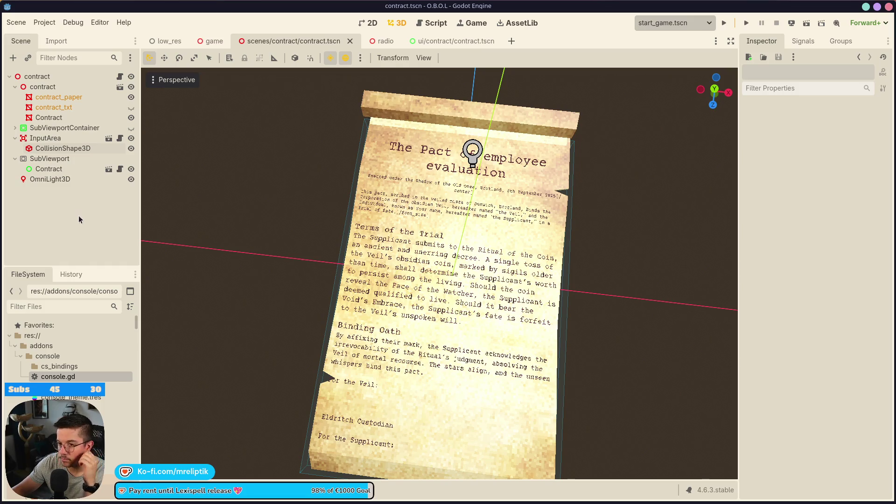
pyautogui.moveTo(303, 313); pyautogui.dragTo(304, 335)
# Step: Close the radio scene, face the contract paper head-on, and save the contract scene
pyautogui.click(385, 41)
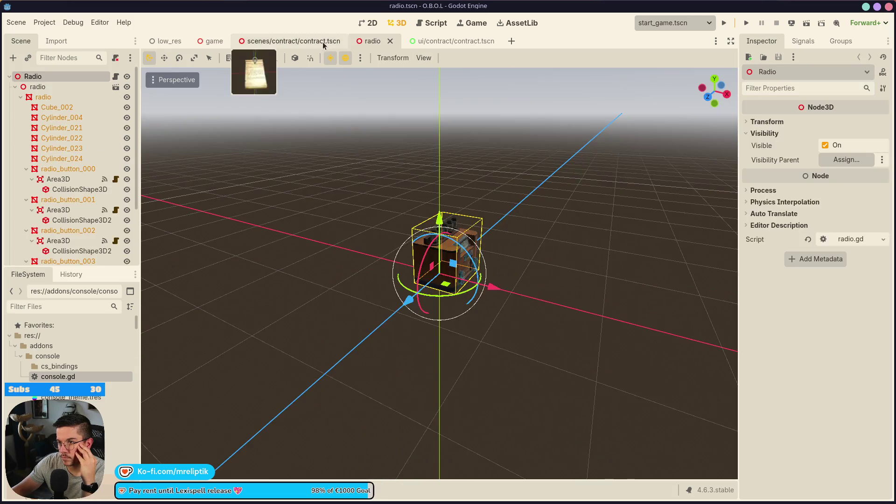
pyautogui.middleClick(360, 42)
pyautogui.moveTo(284, 282); pyautogui.dragTo(290, 282)
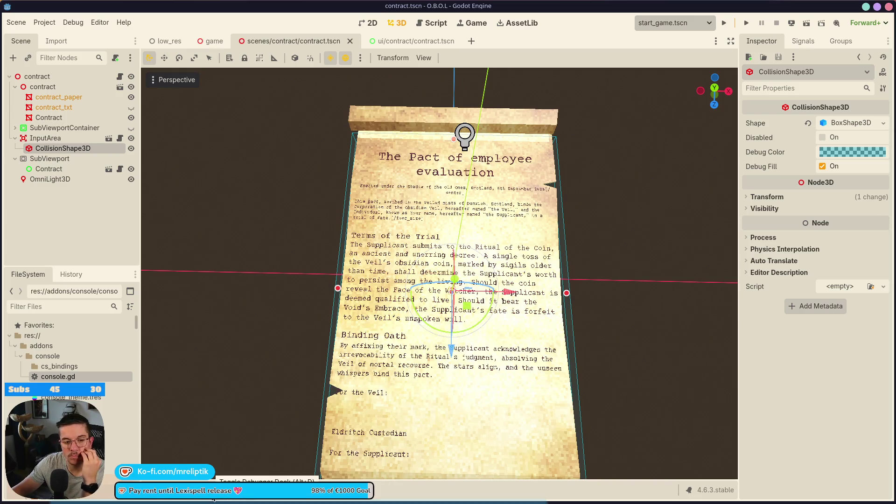
pyautogui.click(63, 169)
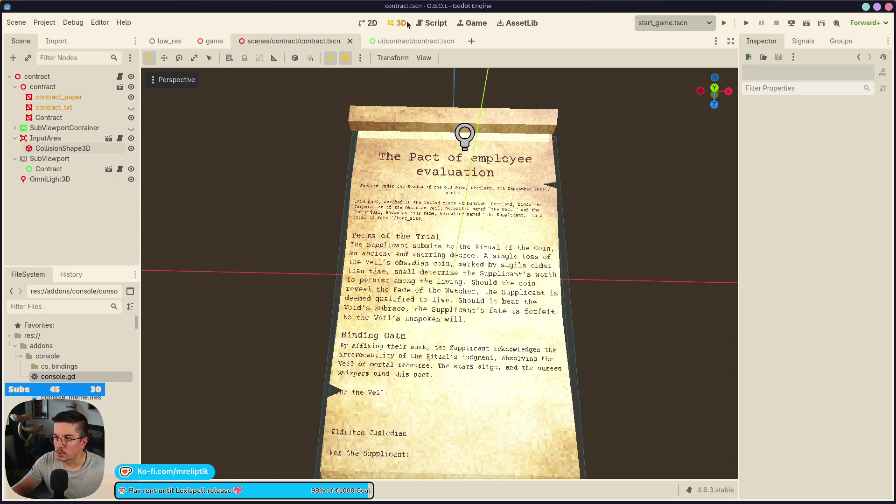
pyautogui.click(58, 88)
pyautogui.click(57, 77)
pyautogui.scroll(-5, 413, 272)
pyautogui.hotkey('ctrl', 's')
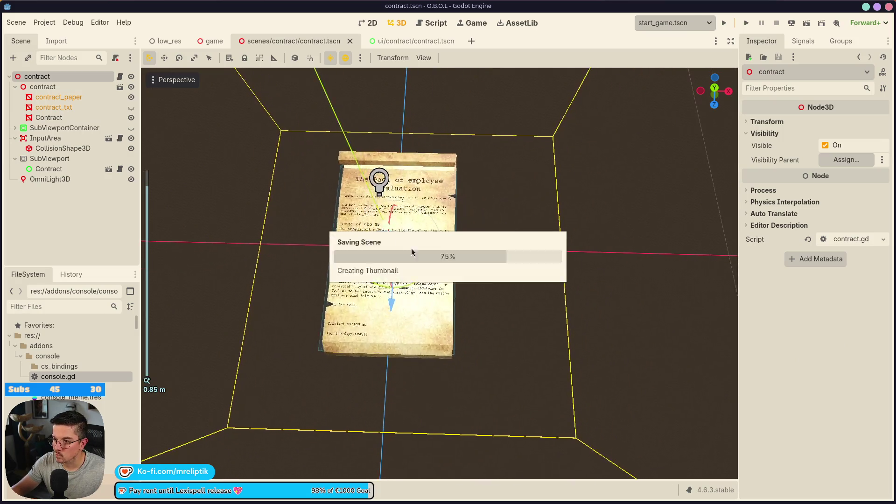
# Step: Start adding a child node to the root contract node
pyautogui.click(52, 118)
pyautogui.click(57, 88)
pyautogui.click(51, 78)
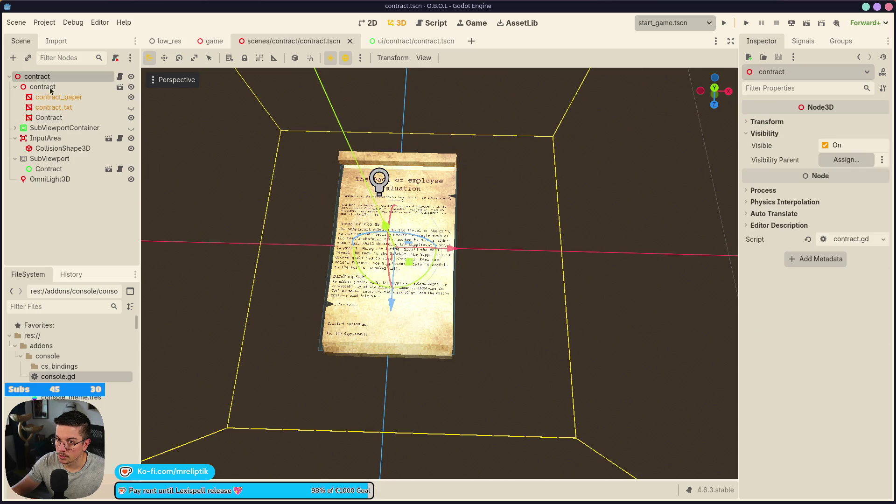
pyautogui.click(52, 117)
pyautogui.rightClick(51, 75)
pyautogui.click(110, 105)
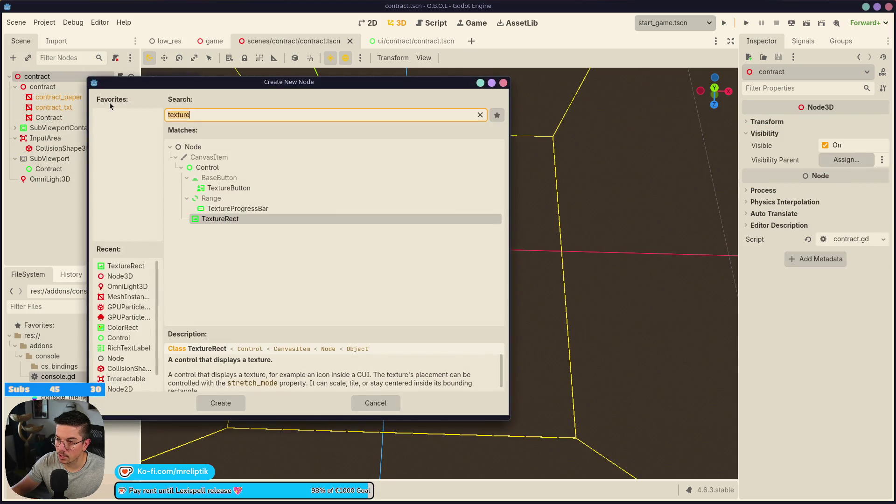
# Step: Create a MeshInstance3D under the root contract, shift it right, and give it a QuadMesh
pyautogui.write('mesh')
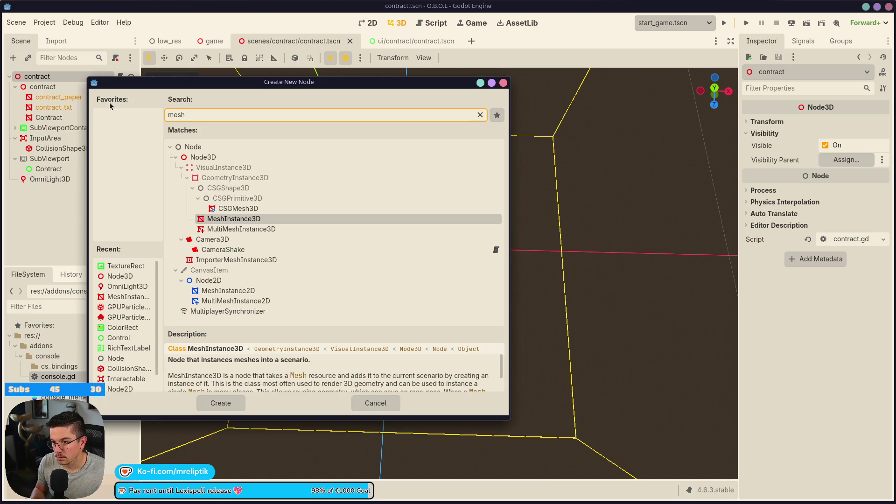
pyautogui.press('Return')
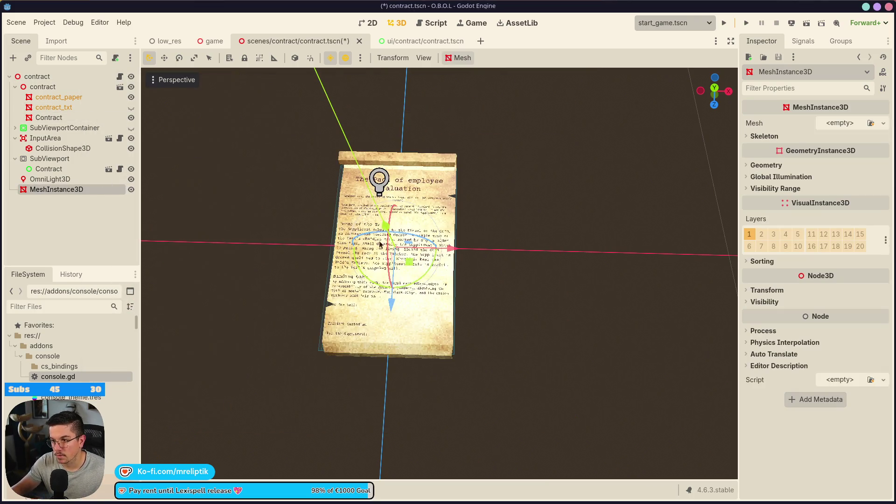
pyautogui.moveTo(453, 252); pyautogui.dragTo(550, 256)
pyautogui.press('f')
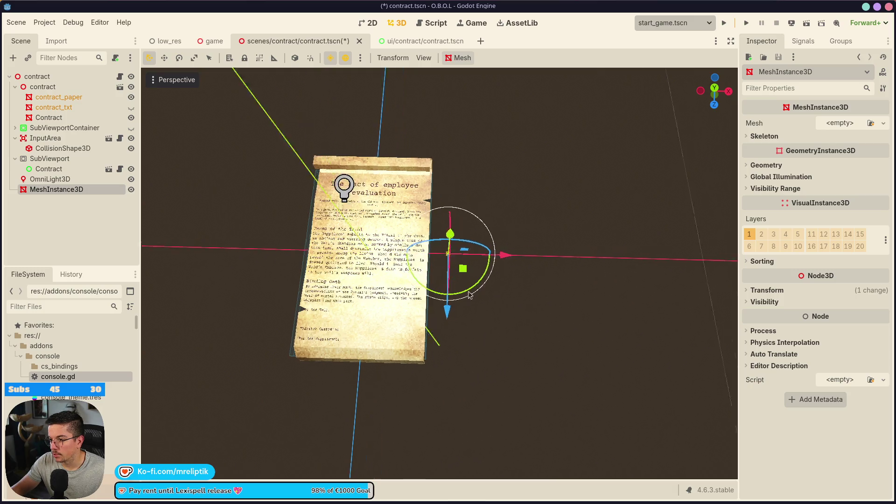
pyautogui.click(839, 123)
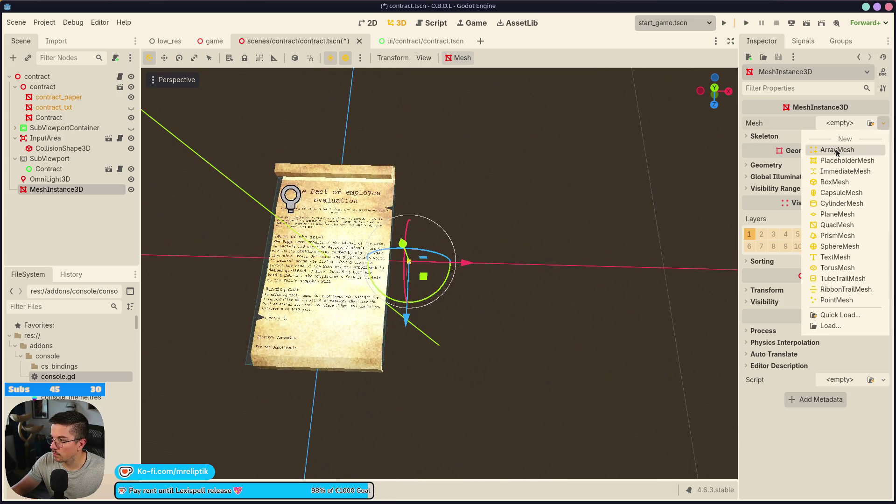
pyautogui.click(832, 228)
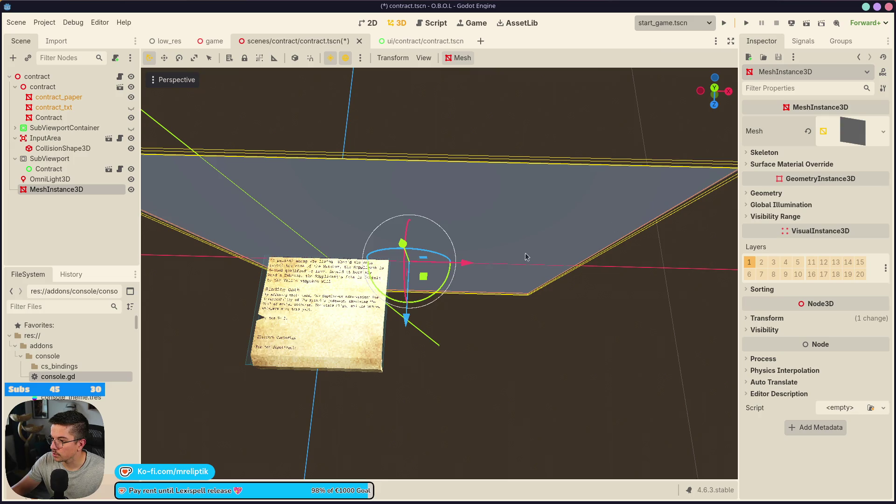
# Step: Try a 0.2 × 0.1 m size on the new QuadMesh
pyautogui.click(45, 117)
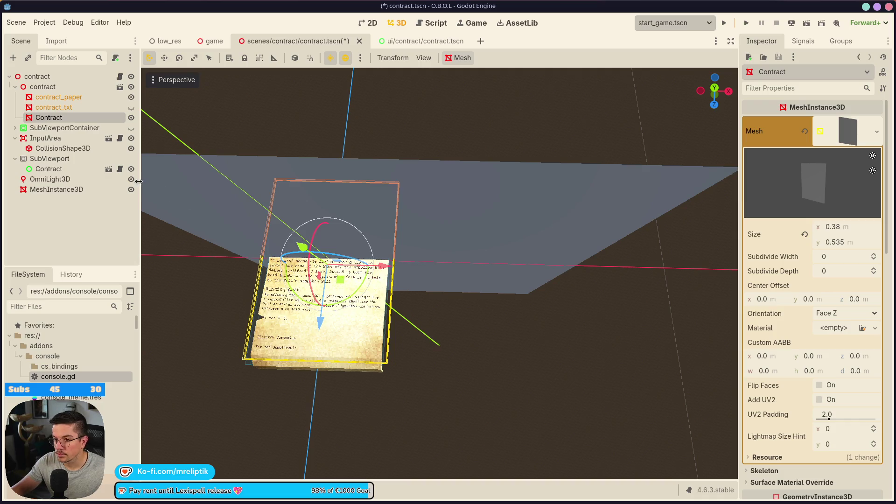
pyautogui.click(56, 190)
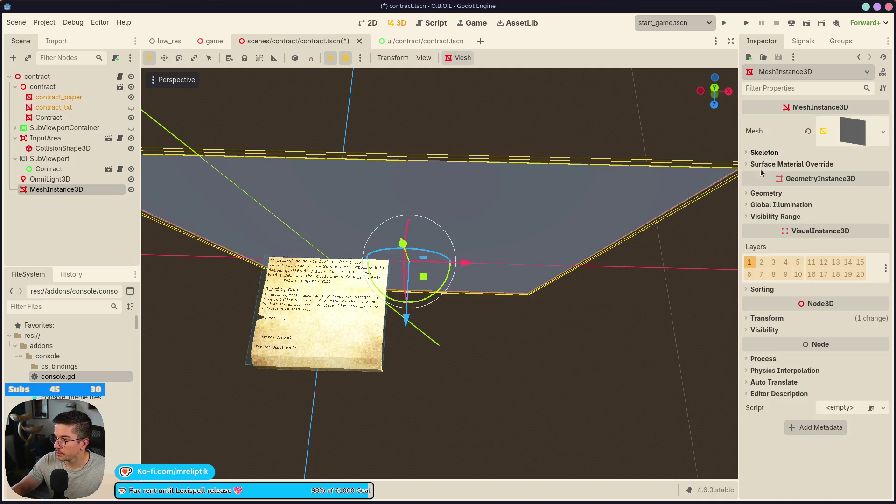
pyautogui.click(757, 192)
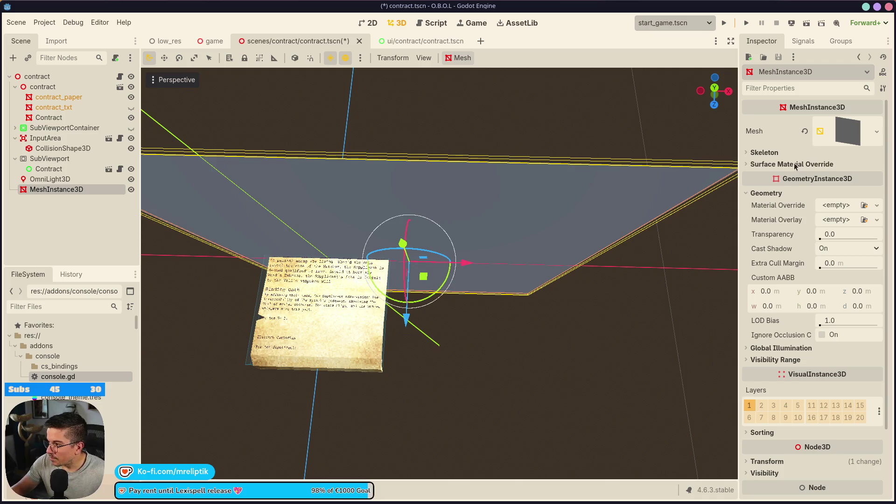
pyautogui.click(828, 142)
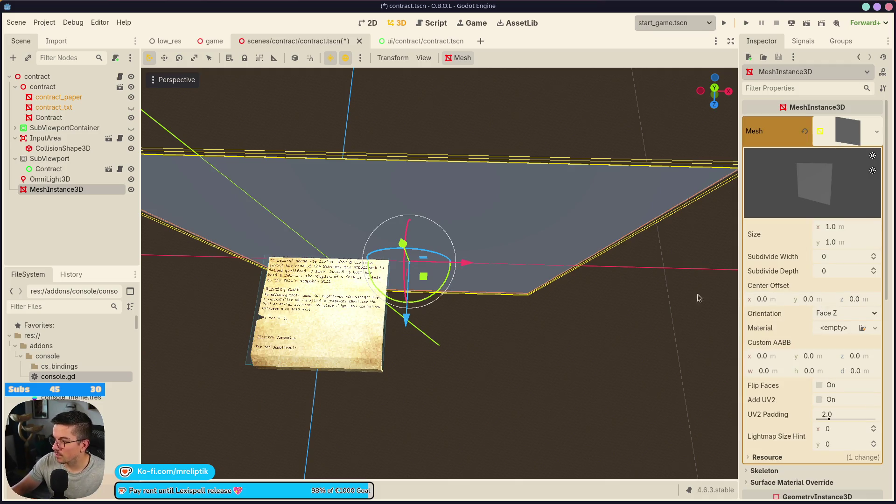
pyautogui.moveTo(407, 250)
pyautogui.mouseDown()
pyautogui.moveTo(402, 201)
pyautogui.moveTo(411, 220)
pyautogui.moveTo(406, 250)
pyautogui.mouseUp()
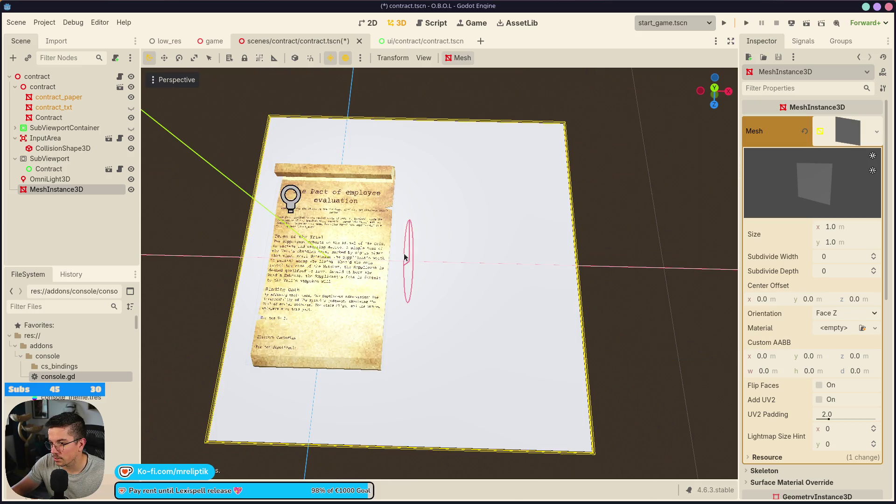
pyautogui.click(840, 228)
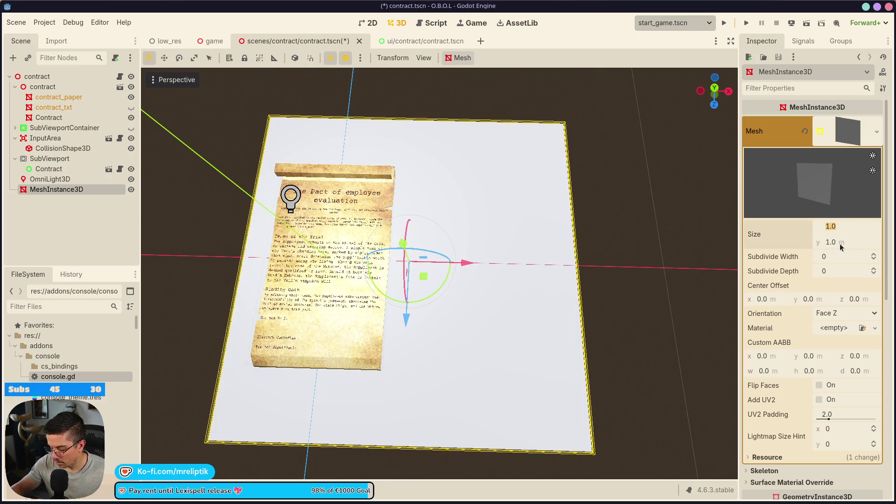
pyautogui.write('200')
pyautogui.click(839, 242)
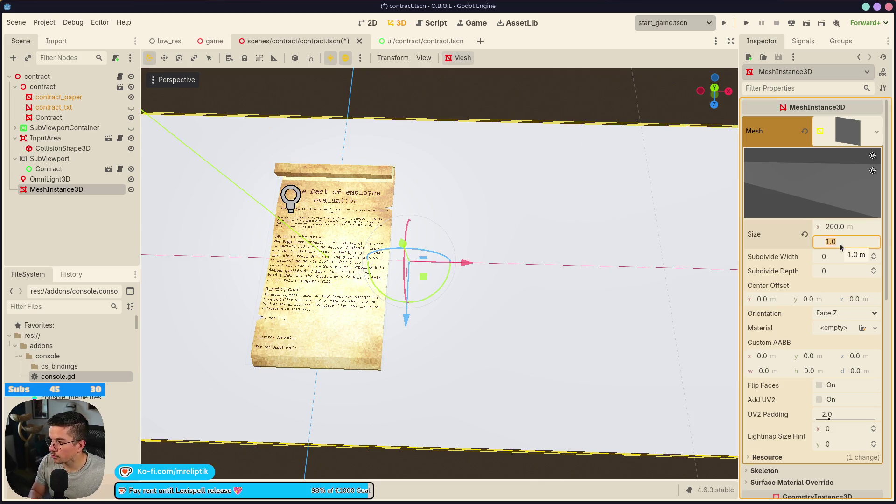
pyautogui.click(837, 229)
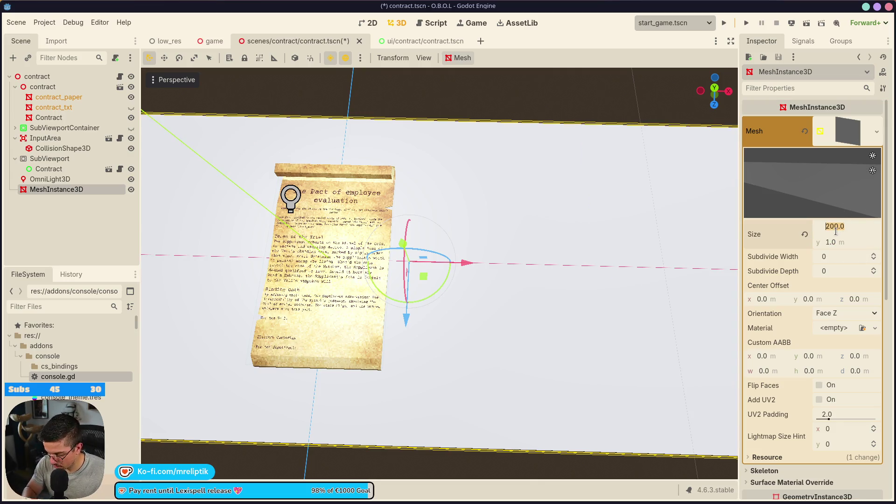
pyautogui.write('0.2')
pyautogui.press('Return')
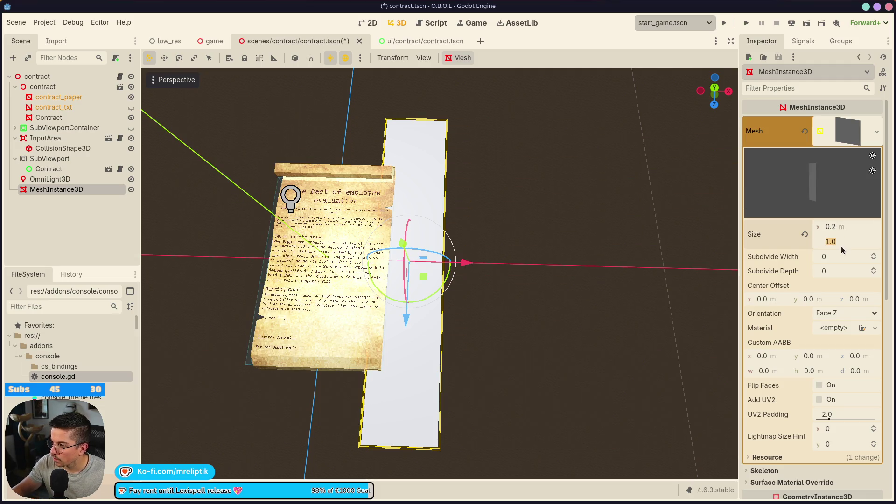
pyautogui.write('1')
pyautogui.press('Return')
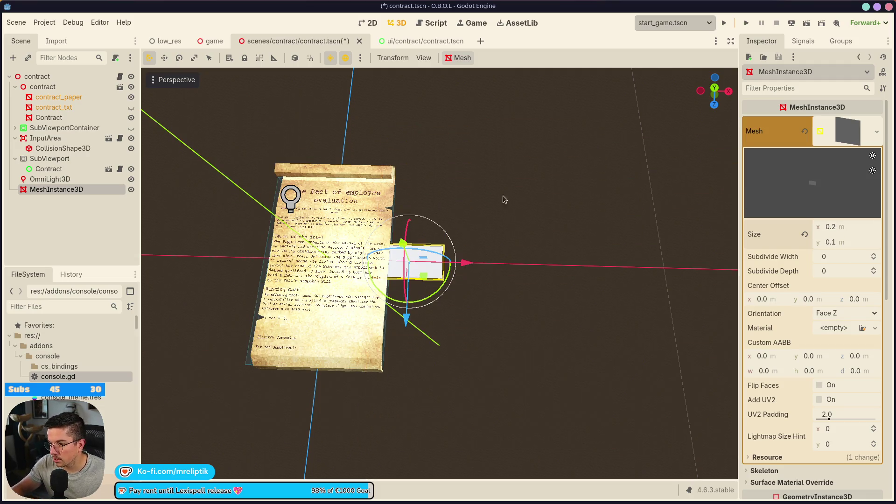
# Step: Move the quad beside the paper, set its size to 0.15 × 0.05 m, and save
pyautogui.moveTo(467, 263); pyautogui.dragTo(480, 263)
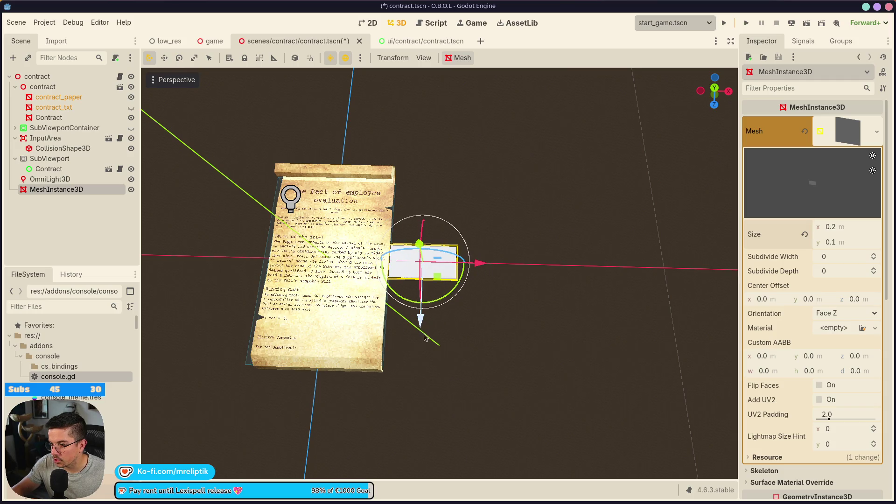
pyautogui.moveTo(424, 337); pyautogui.dragTo(413, 371)
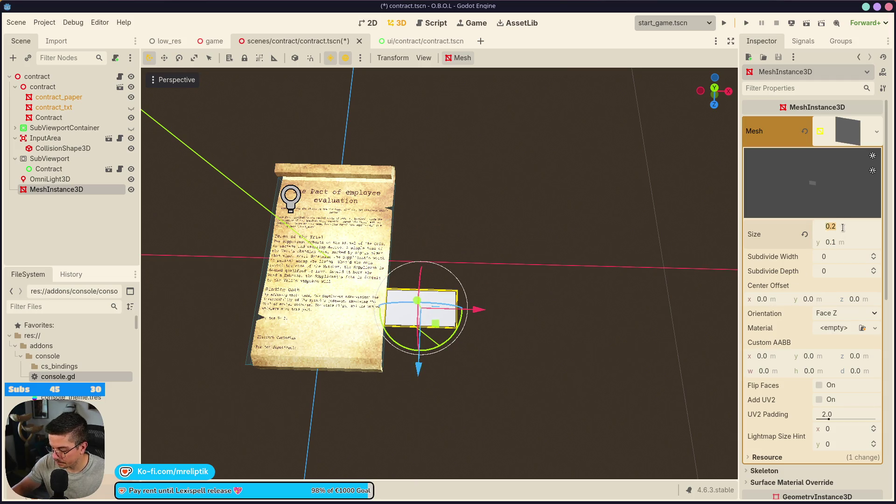
pyautogui.write('0.15')
pyautogui.press('Tab')
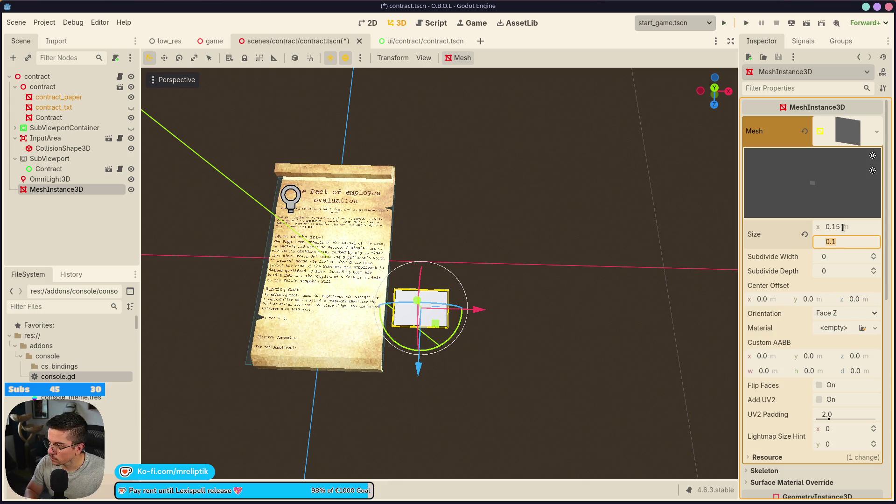
pyautogui.write('0.05')
pyautogui.press('Return')
pyautogui.moveTo(490, 317)
pyautogui.mouseDown()
pyautogui.moveTo(430, 344)
pyautogui.moveTo(486, 362)
pyautogui.moveTo(489, 394)
pyautogui.moveTo(531, 337)
pyautogui.moveTo(406, 308)
pyautogui.mouseUp()
pyautogui.hotkey('ctrl', 's')
# Step: Move the mesh node directly under the root contract, rename it Button, and save
pyautogui.doubleClick(57, 190)
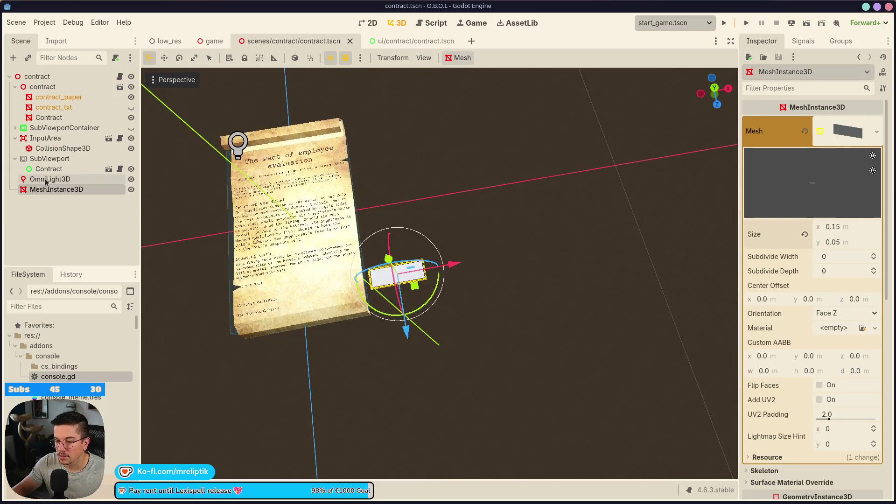
pyautogui.moveTo(58, 194); pyautogui.dragTo(41, 126)
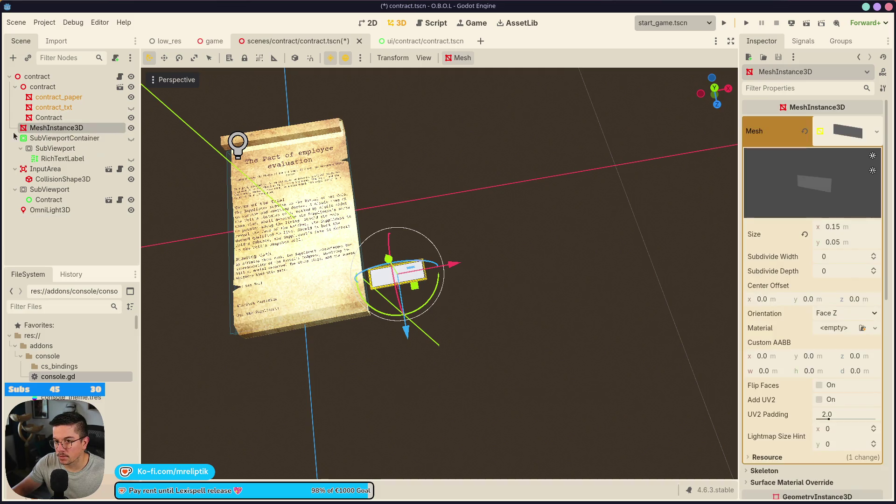
pyautogui.click(16, 138)
pyautogui.press('F2')
pyautogui.write('bU')
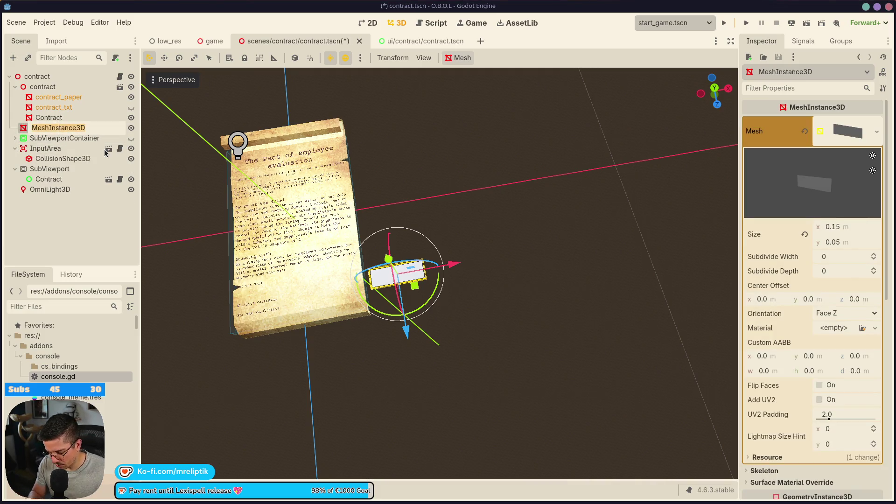
pyautogui.write('tton')
pyautogui.hotkey('ctrl', 'a')
pyautogui.press('BackSpace')
pyautogui.write('Button')
pyautogui.press('Return')
pyautogui.hotkey('ctrl', 's')
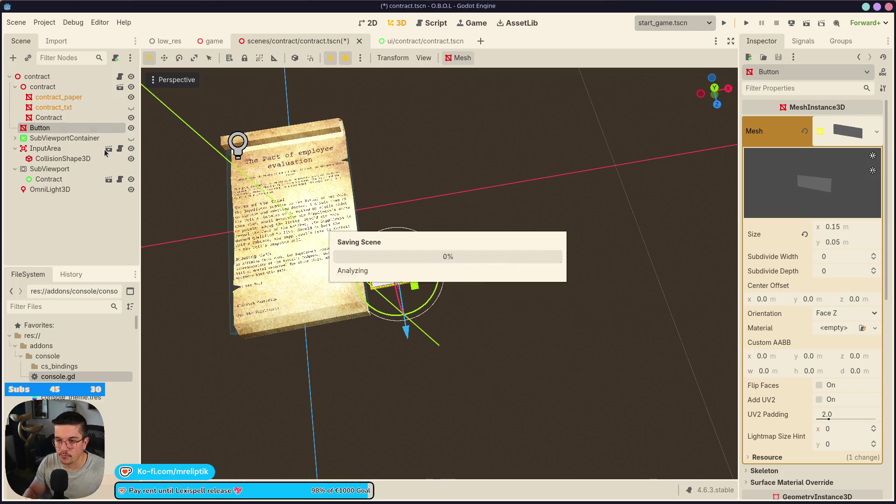
pyautogui.click(43, 191)
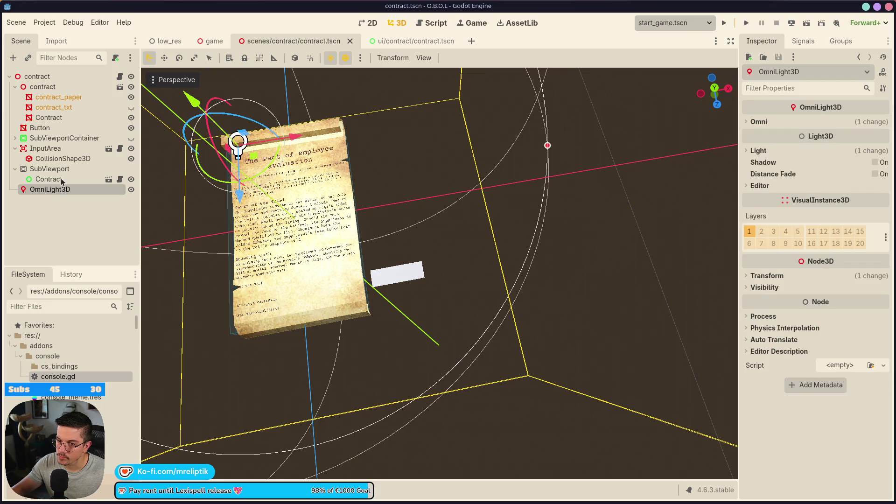
pyautogui.click(52, 171)
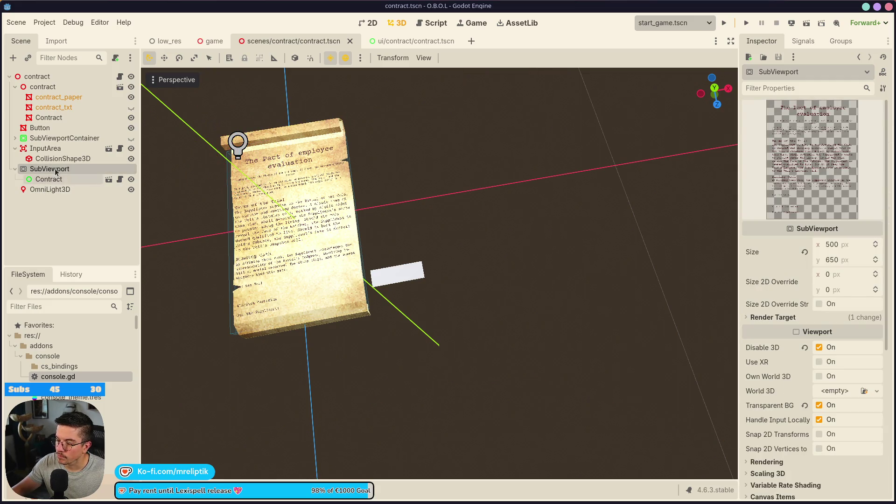
# Step: Duplicate the existing SubViewport with its contents to create SubViewport2
pyautogui.click(50, 129)
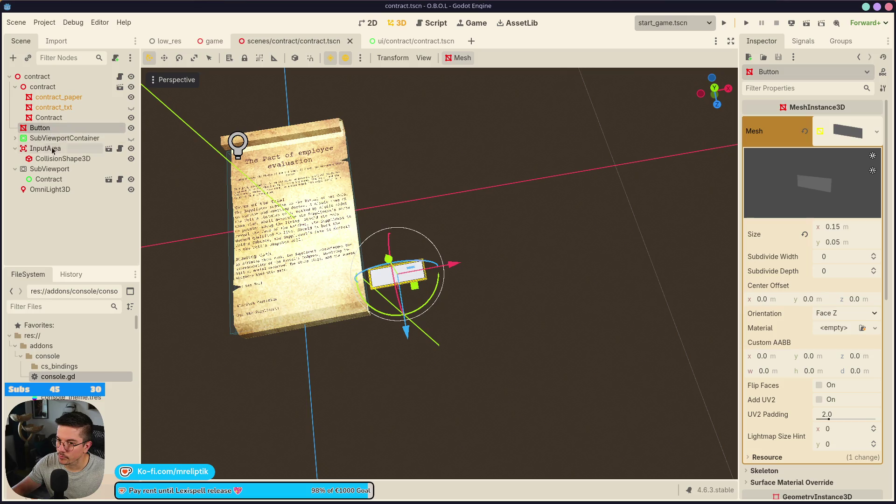
pyautogui.click(37, 77)
pyautogui.rightClick(37, 76)
pyautogui.click(94, 99)
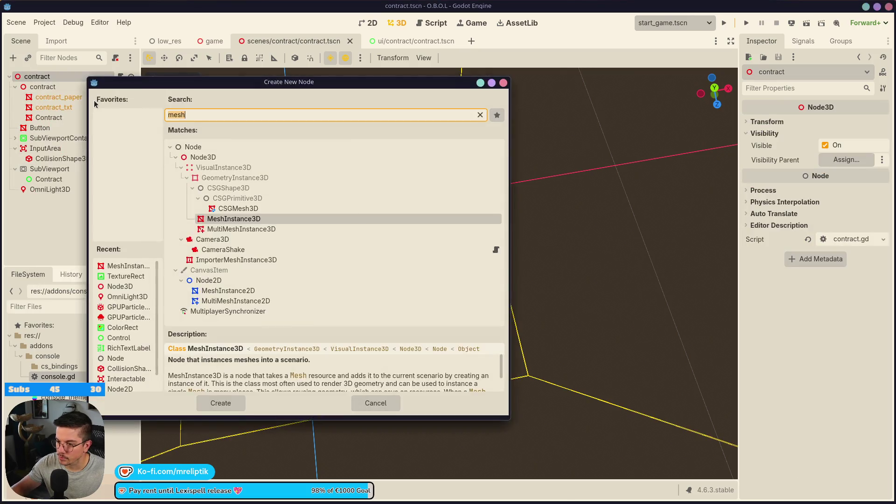
pyautogui.write('sub')
pyautogui.press('Escape')
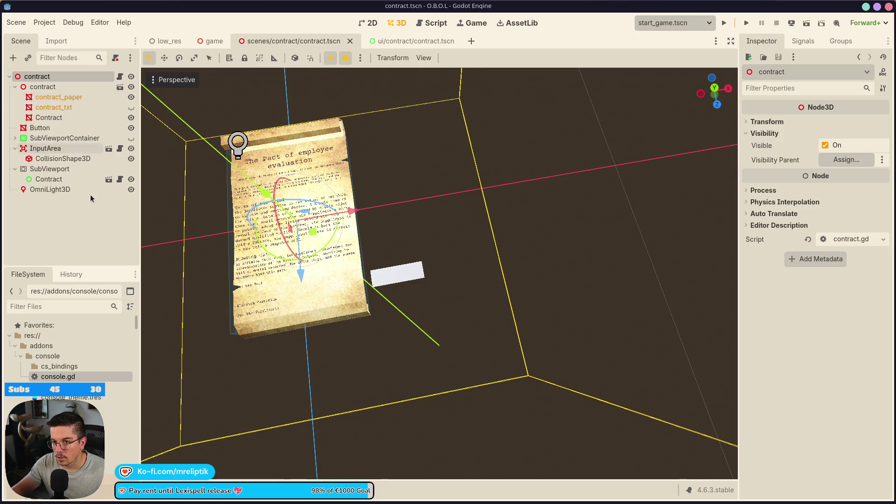
pyautogui.click(70, 169)
pyautogui.hotkey('ctrl', 'd')
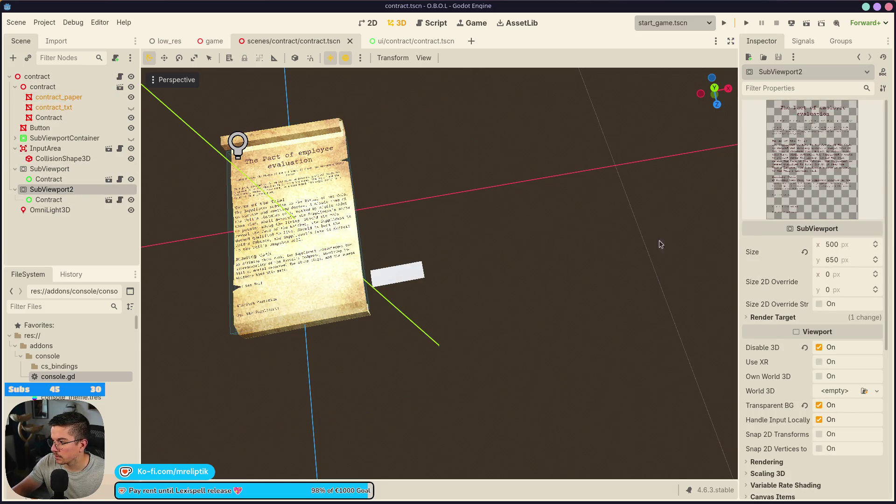
# Step: Size SubViewport2 to 200 × 150 px
pyautogui.click(839, 248)
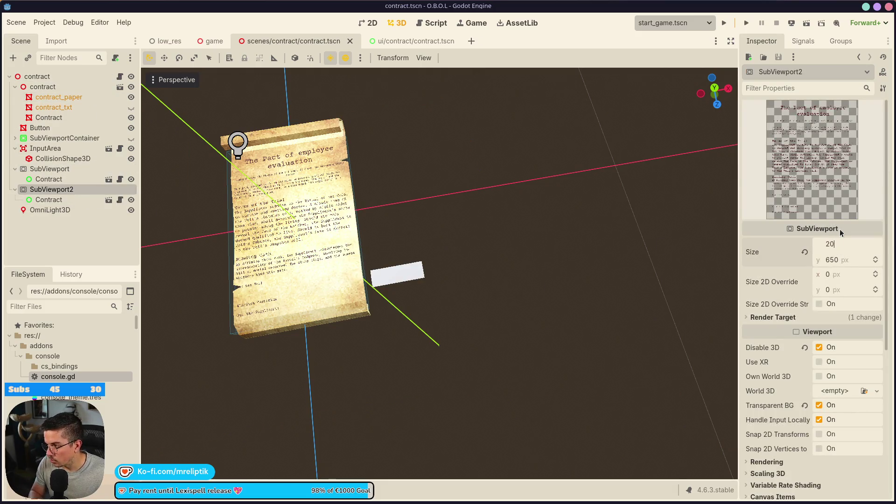
pyautogui.write('0')
pyautogui.press('Tab')
pyautogui.write('150')
pyautogui.press('Return')
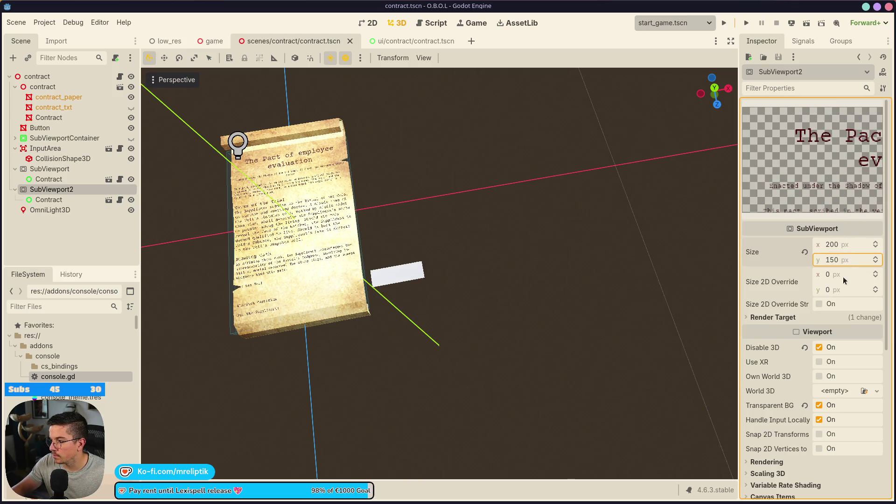
pyautogui.click(843, 249)
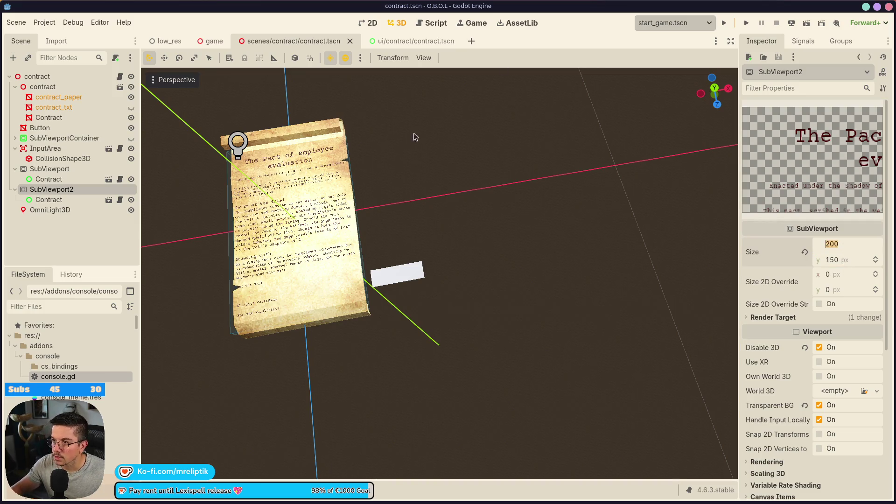
# Step: Replace SubViewport2's copied Contract with an instance of button_standard.tscn
pyautogui.click(52, 201)
pyautogui.press('Delete')
pyautogui.press('Return')
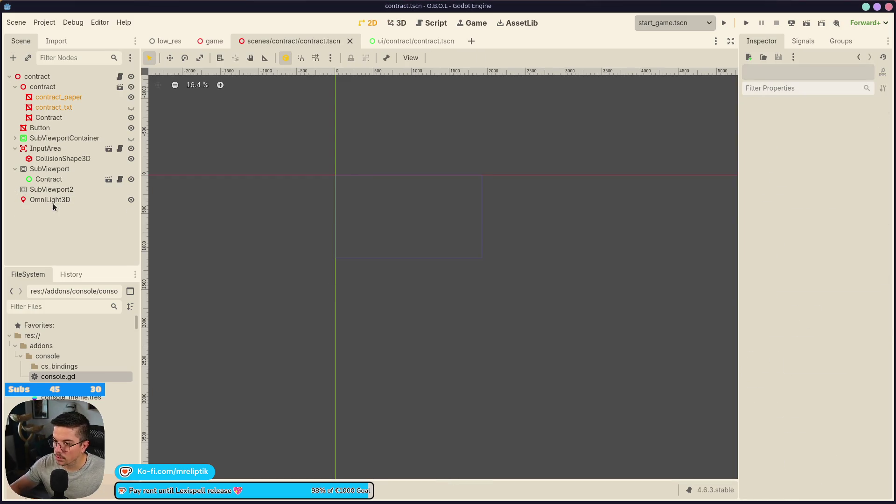
pyautogui.rightClick(57, 189)
pyautogui.click(100, 203)
pyautogui.write('butt')
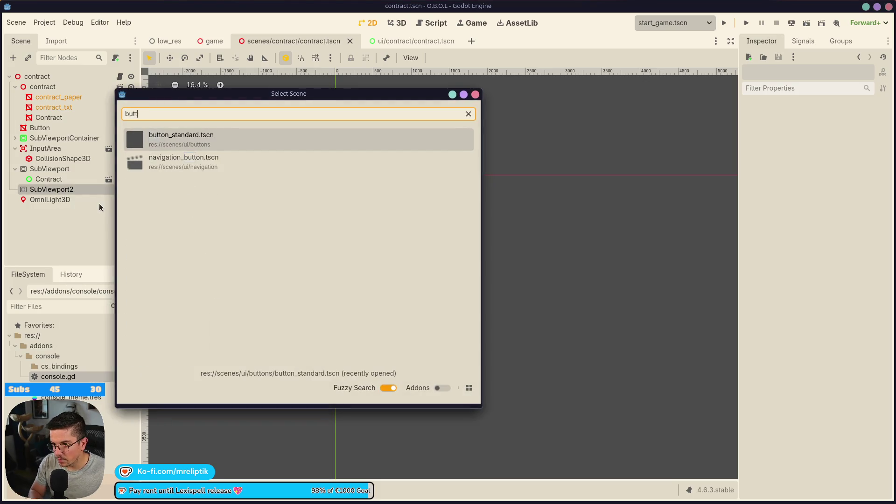
pyautogui.press('Return')
# Step: Inspect ButtonStandard's Mouse, Localization and Layout settings and preview SubViewport2's BUTTON render in 2D
pyautogui.scroll(-3, 773, 379)
pyautogui.click(761, 393)
pyautogui.click(768, 357)
pyautogui.click(761, 345)
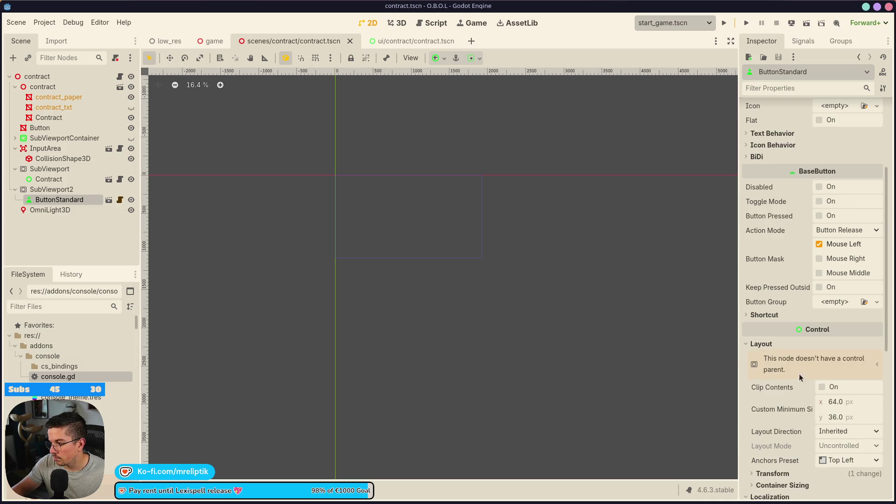
pyautogui.click(399, 23)
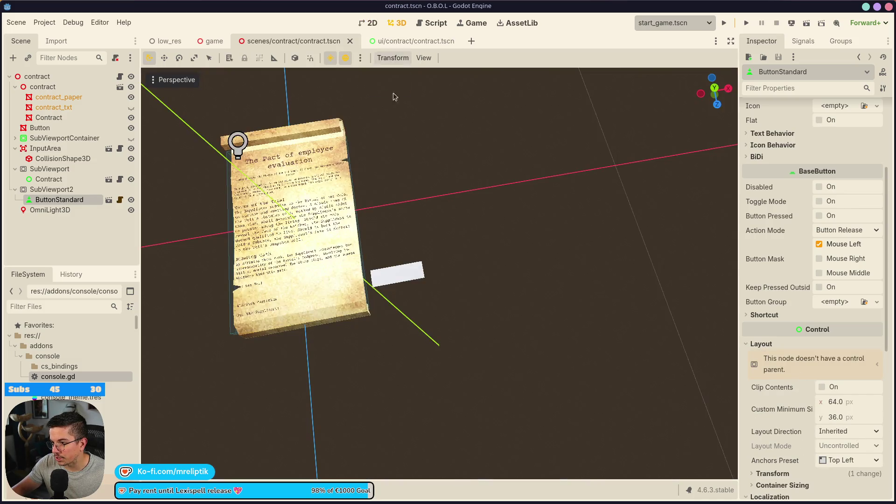
pyautogui.click(65, 190)
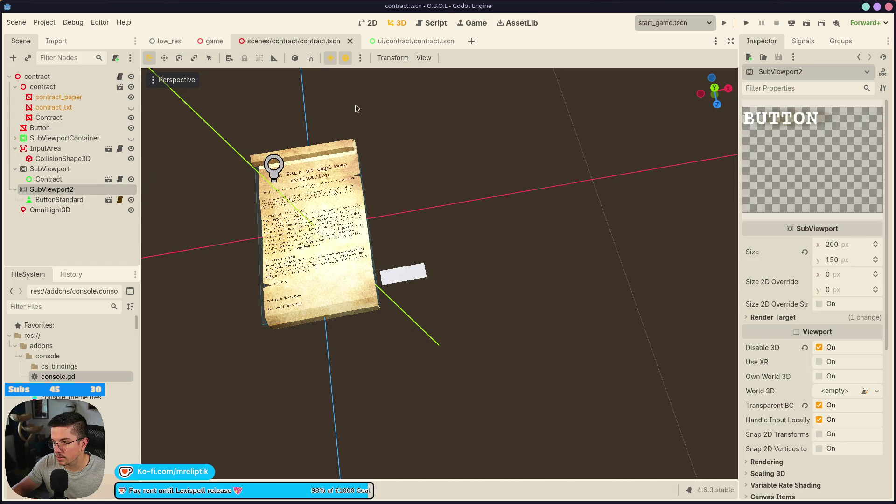
pyautogui.hotkey('ctrl', 'F1')
pyautogui.click(64, 198)
pyautogui.click(62, 186)
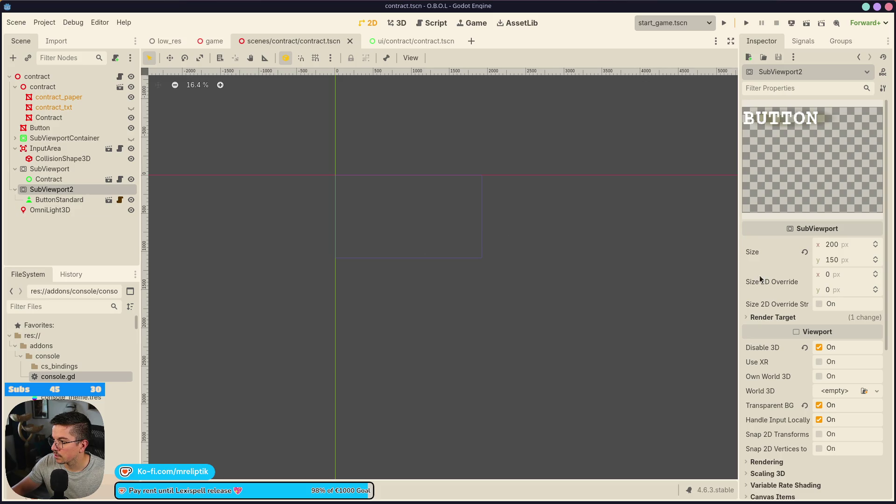
# Step: Resize SubViewport2 to 64 × 36 px
pyautogui.click(843, 244)
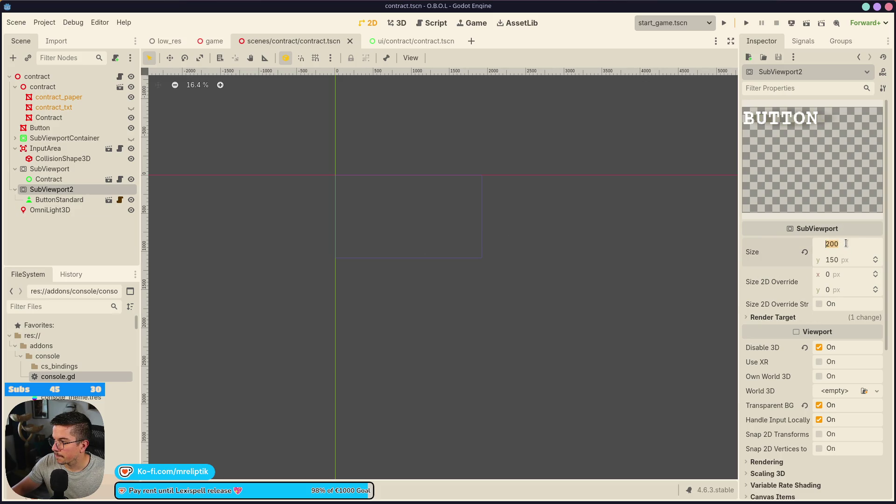
pyautogui.write('64')
pyautogui.press('Tab')
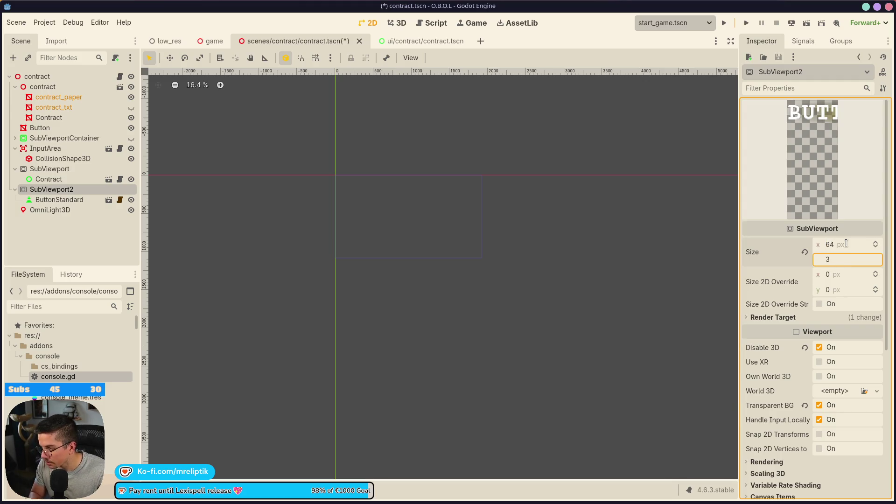
pyautogui.write('6')
pyautogui.press('Return')
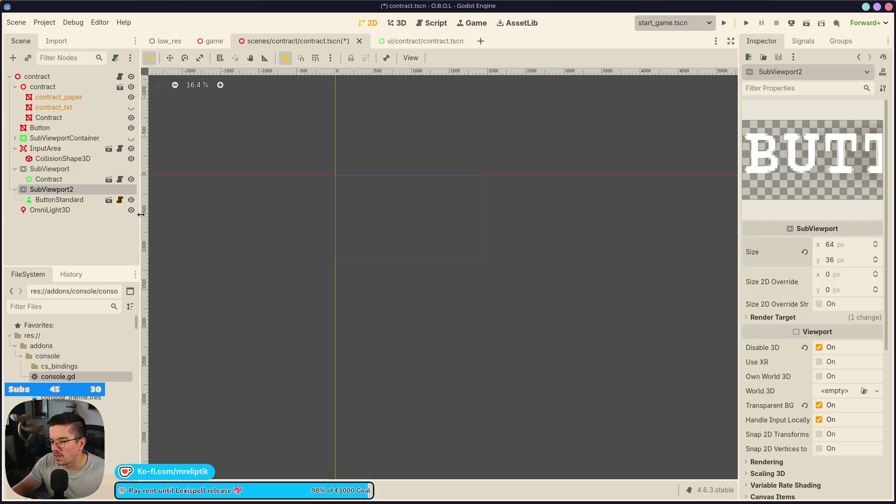
# Step: Check ButtonStandard's size, set SubViewport2's width to the button's 108 px, and save
pyautogui.click(59, 201)
pyautogui.scroll(-3, 765, 327)
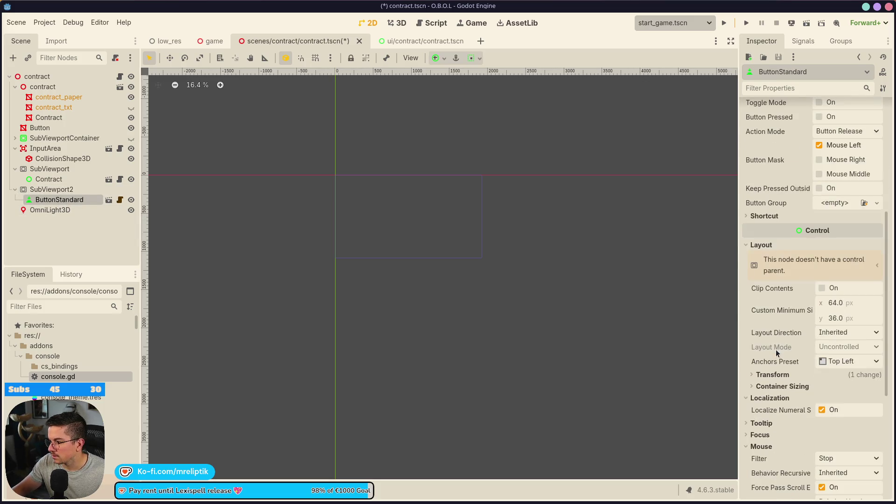
pyautogui.click(770, 376)
pyautogui.rightClick(777, 395)
pyautogui.click(678, 374)
pyautogui.click(70, 190)
pyautogui.rightClick(760, 255)
pyautogui.click(766, 273)
pyautogui.hotkey('ctrl', 's')
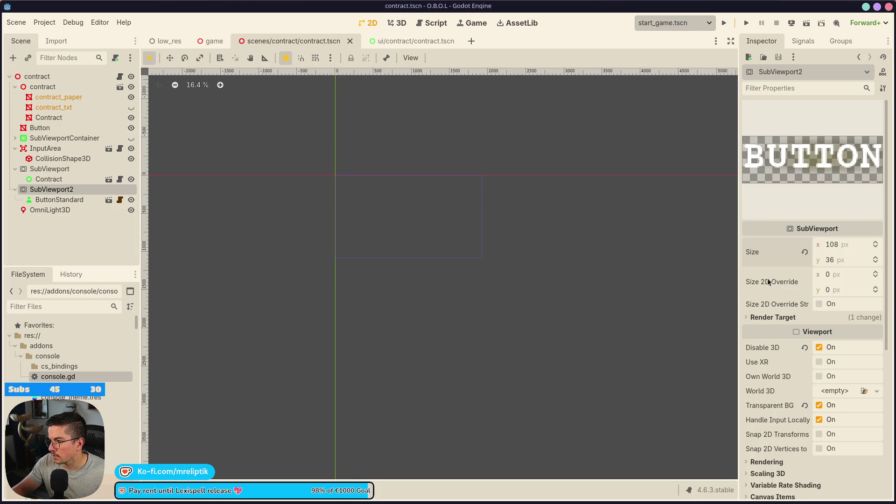
# Step: Set SubViewport2 to 128 × 42 px and save contract.tscn
pyautogui.moveTo(745, 258)
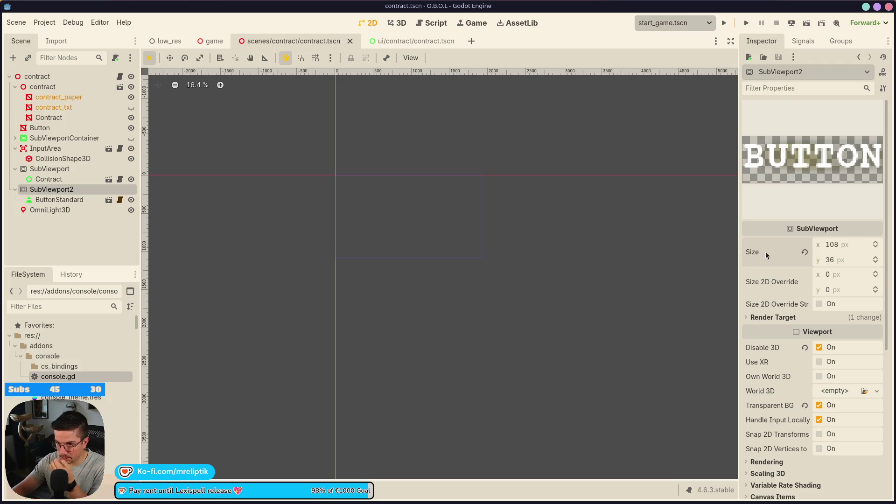
pyautogui.click(851, 242)
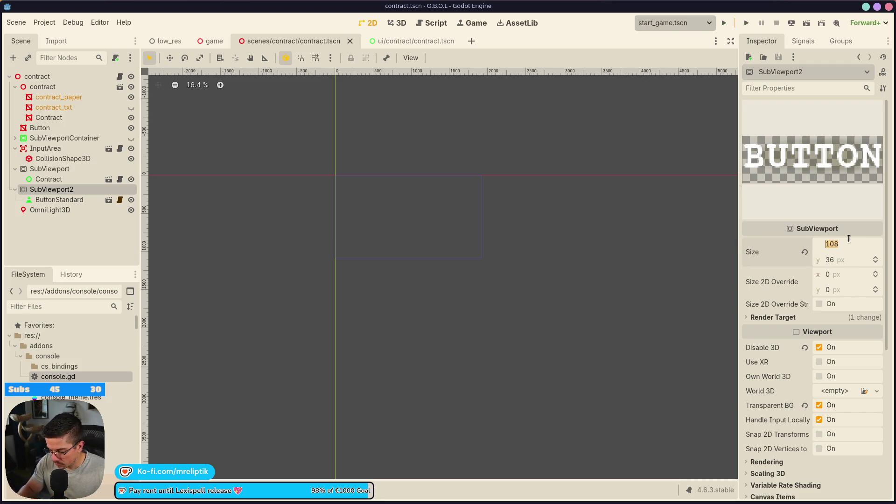
pyautogui.write('128')
pyautogui.press('Tab')
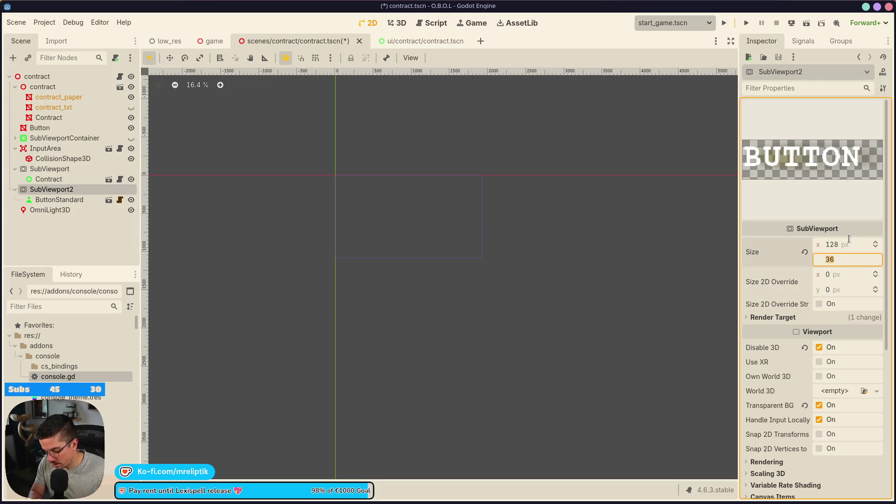
pyautogui.write('40')
pyautogui.press('Return')
pyautogui.hotkey('ctrl', 's')
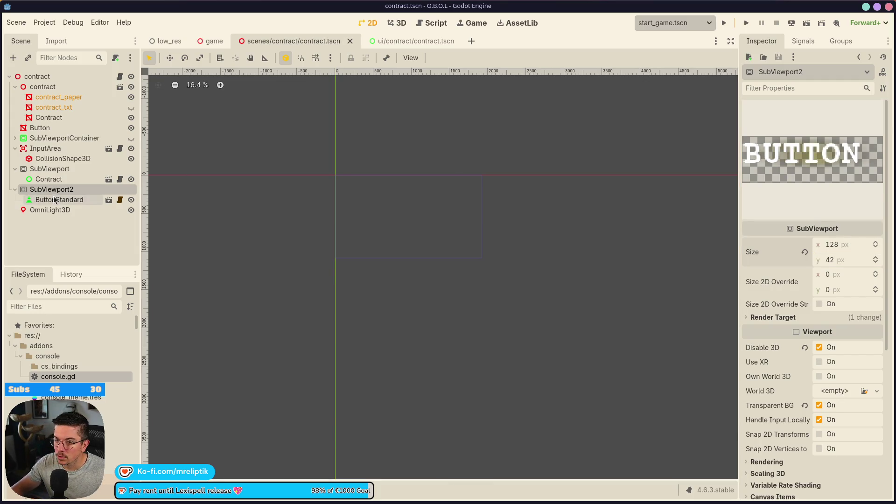
pyautogui.click(59, 200)
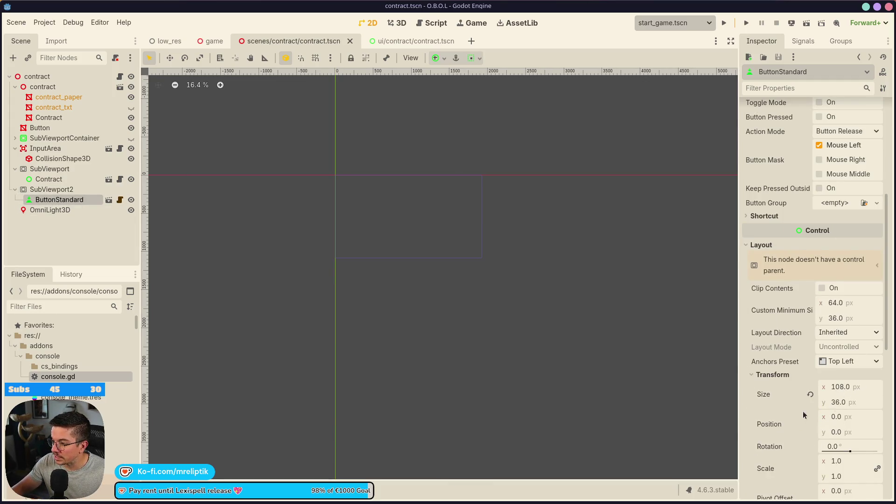
# Step: Save the scene and check the sizes of SubViewport2 and ButtonStandard
pyautogui.click(391, 25)
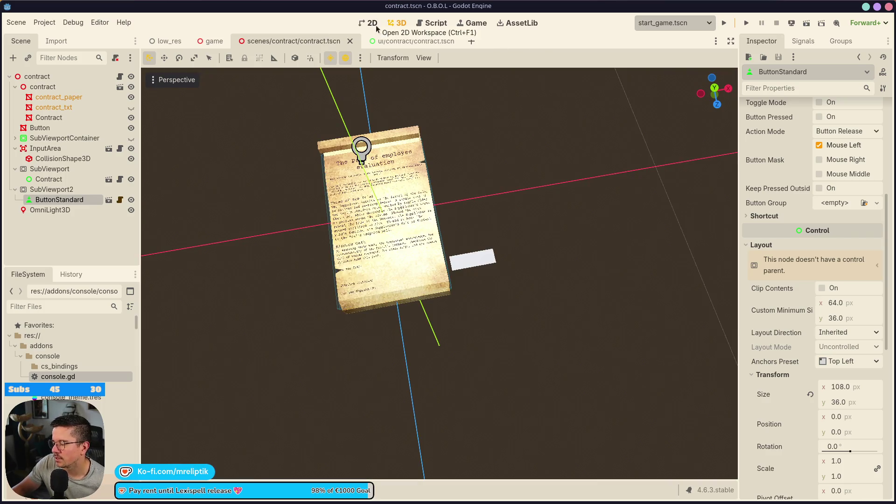
pyautogui.scroll(5, 505, 310)
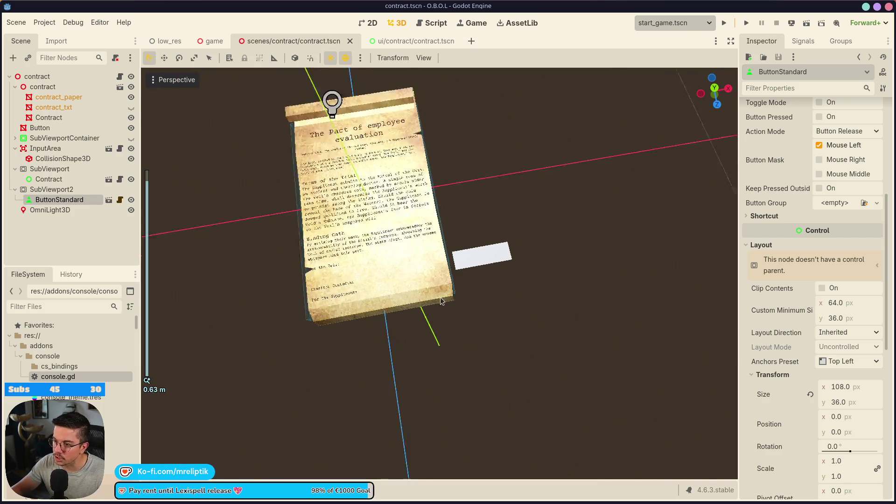
pyautogui.hotkey('ctrl', 's')
pyautogui.click(65, 198)
pyautogui.click(51, 190)
pyautogui.click(60, 200)
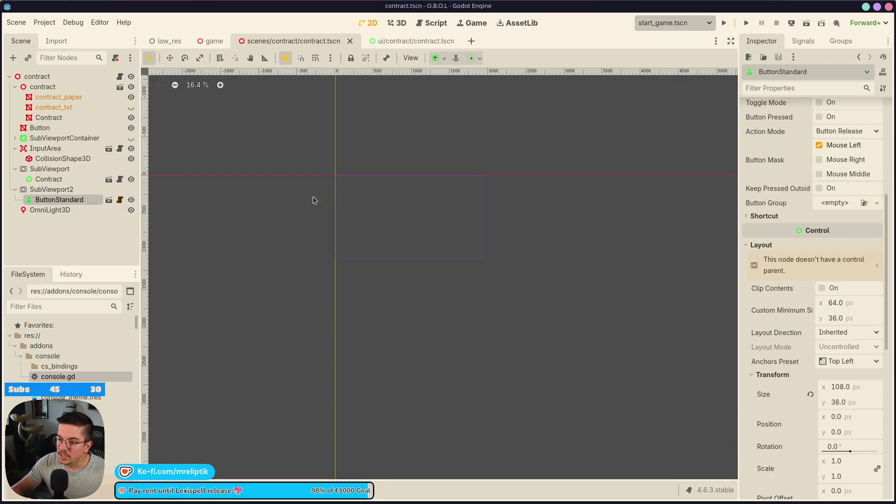
pyautogui.scroll(5, 799, 235)
pyautogui.click(47, 190)
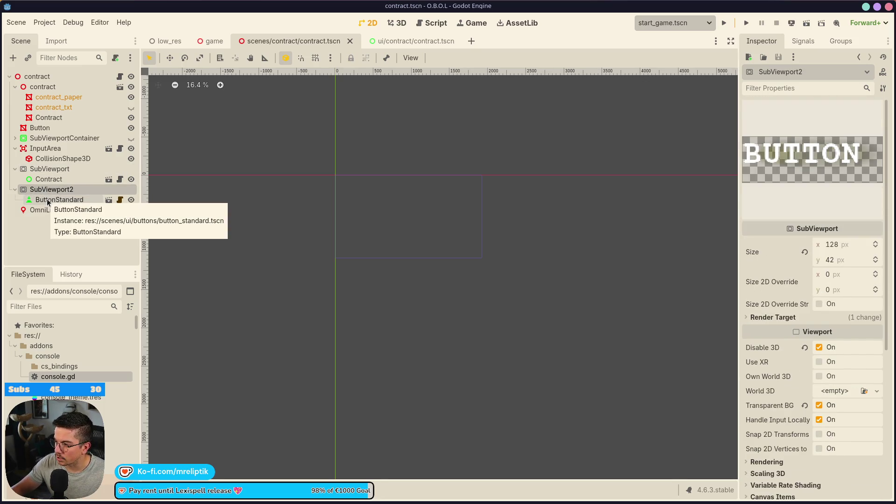
pyautogui.click(48, 201)
pyautogui.scroll(-3, 775, 332)
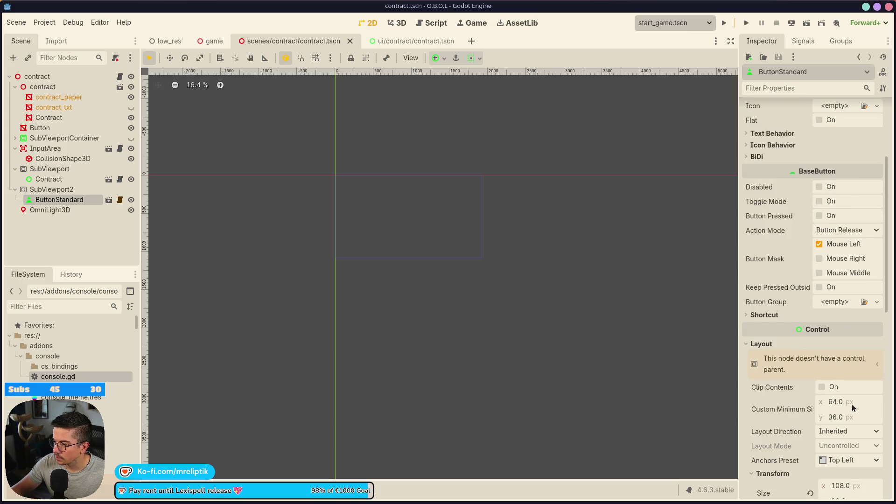
pyautogui.scroll(-3, 797, 401)
# Step: Position ButtonStandard at 10, 10 in its viewport and save the scene
pyautogui.click(840, 369)
pyautogui.write('108')
pyautogui.press('Tab')
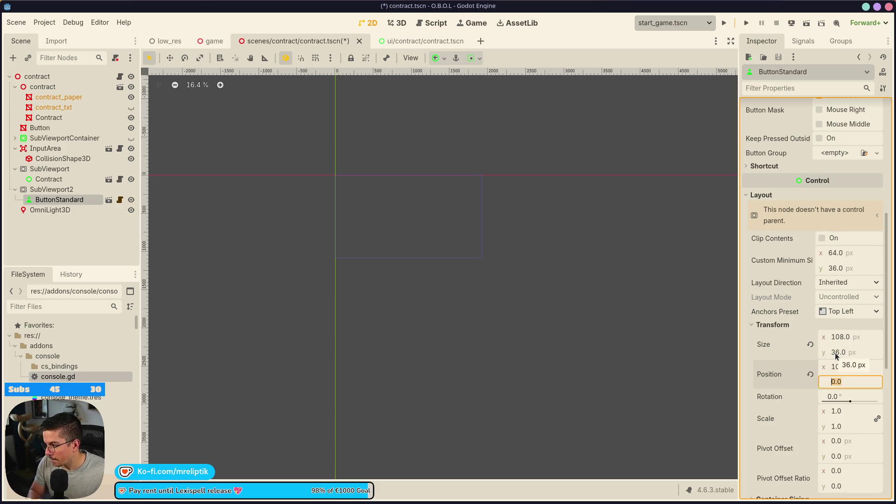
pyautogui.hotkey('ctrl', 's')
pyautogui.click(397, 23)
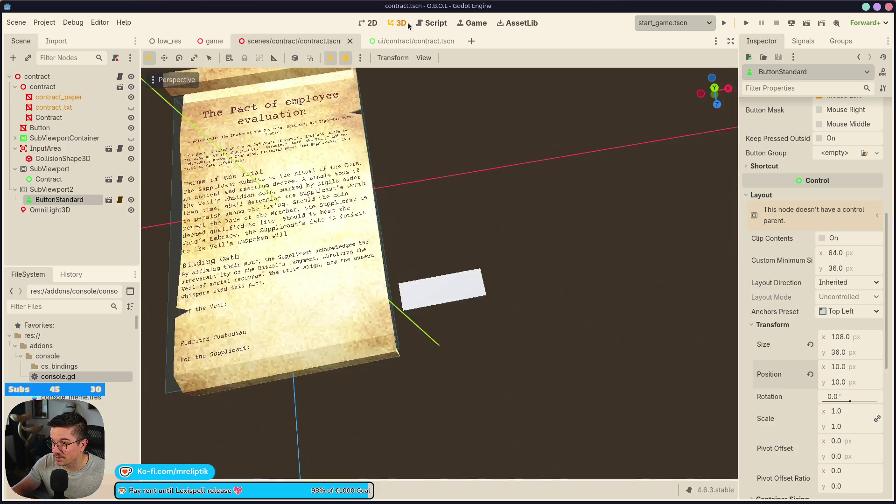
pyautogui.click(47, 190)
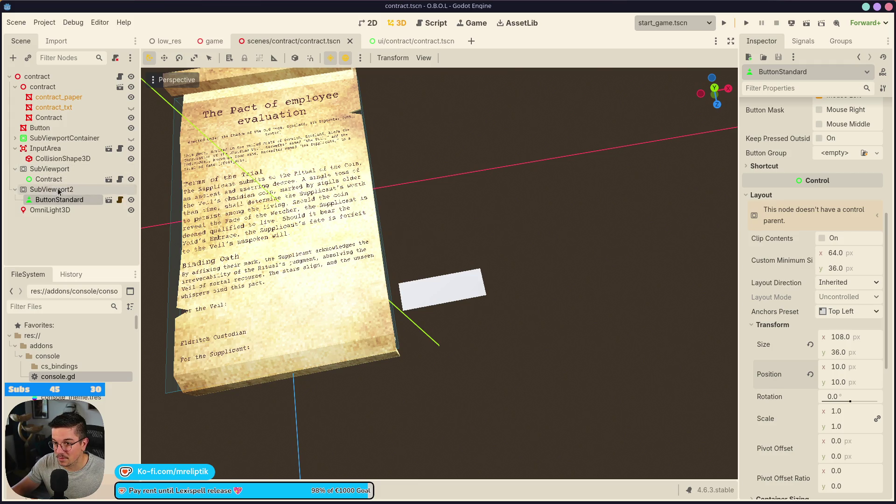
pyautogui.click(47, 148)
# Step: Give the 3D Button mesh a new StandardMaterial3D surface override in slot 0
pyautogui.click(40, 128)
pyautogui.scroll(-3, 811, 349)
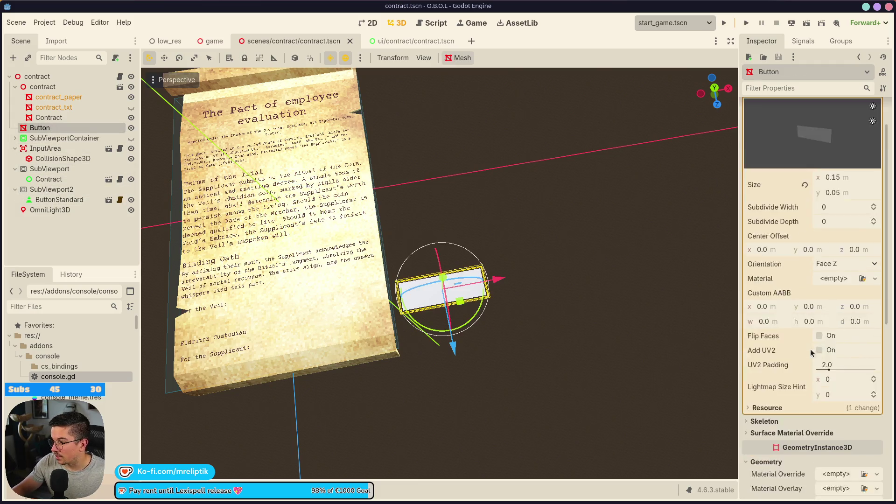
pyautogui.scroll(-3, 758, 386)
pyautogui.click(794, 236)
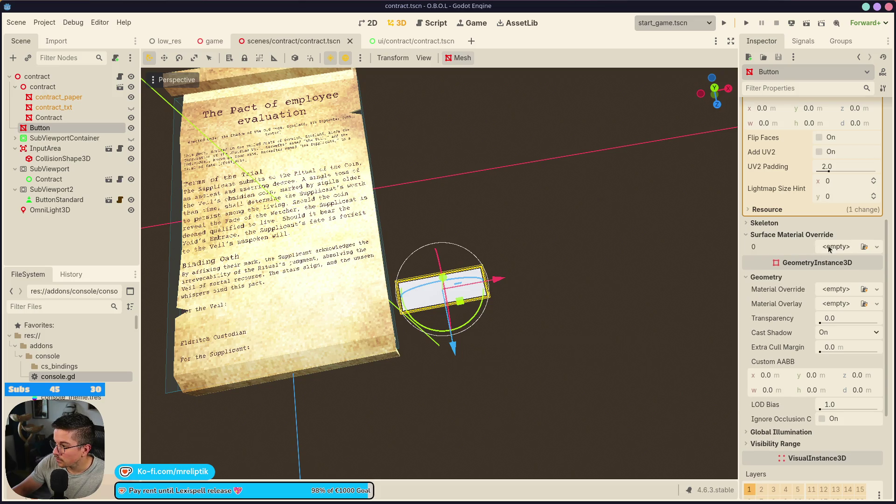
pyautogui.click(877, 247)
pyautogui.click(830, 275)
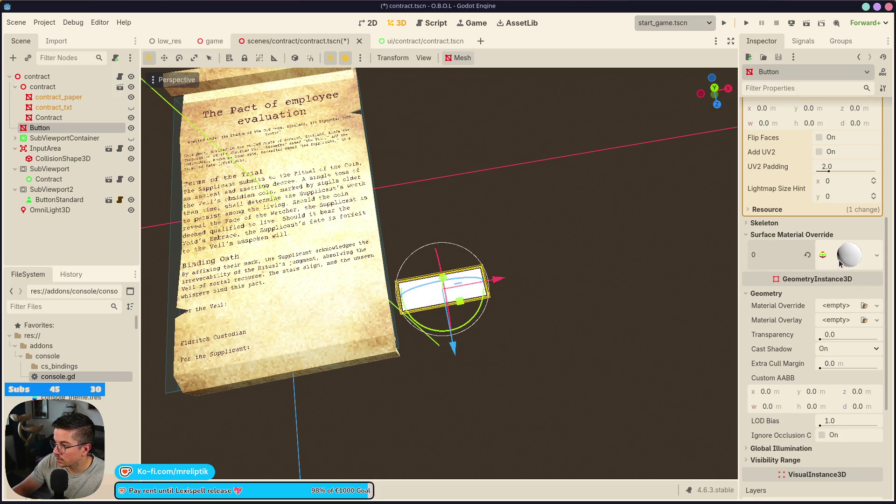
# Step: Set the material's Albedo texture to a new ViewportTexture
pyautogui.scroll(-2, 824, 346)
pyautogui.click(770, 284)
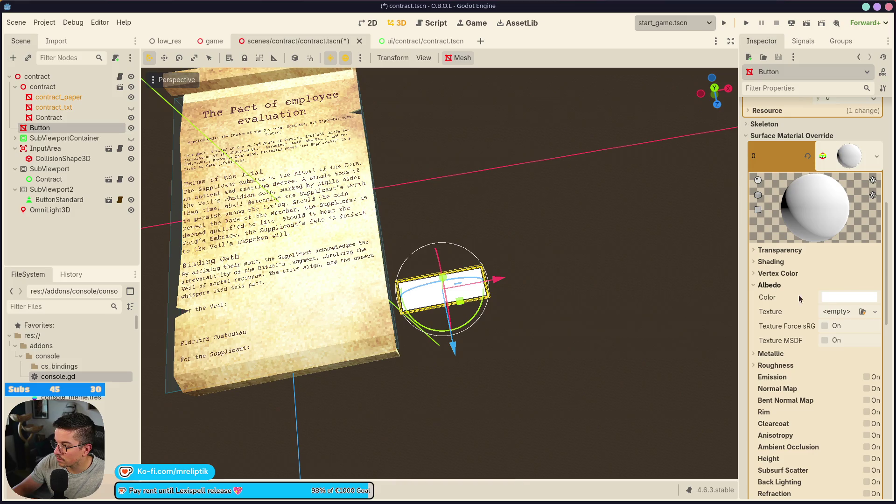
pyautogui.click(838, 320)
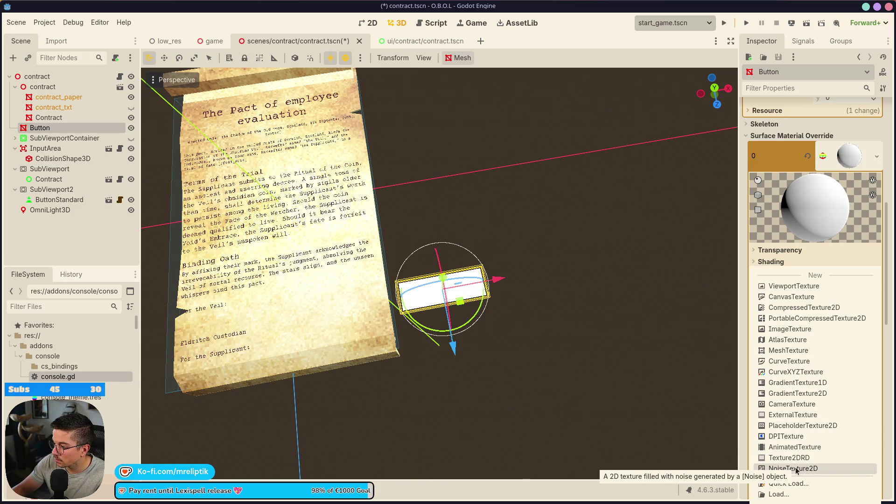
pyautogui.click(750, 376)
pyautogui.scroll(-5, 751, 376)
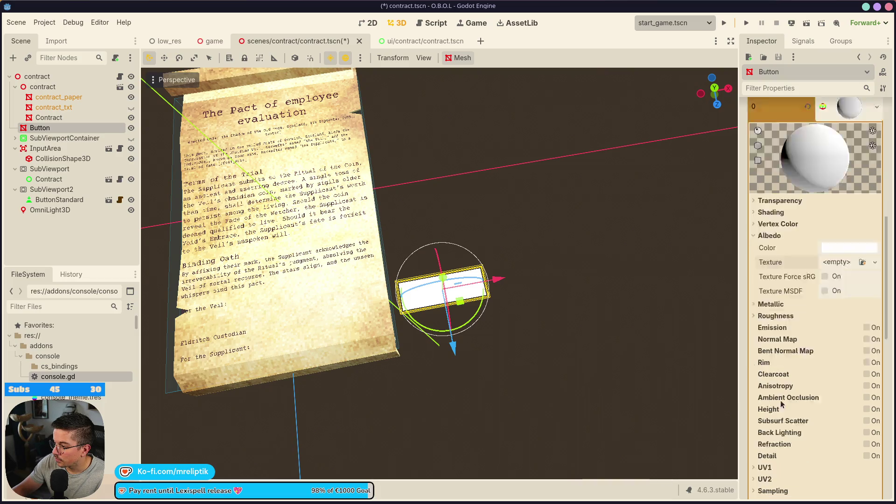
pyautogui.click(777, 465)
pyautogui.scroll(5, 800, 458)
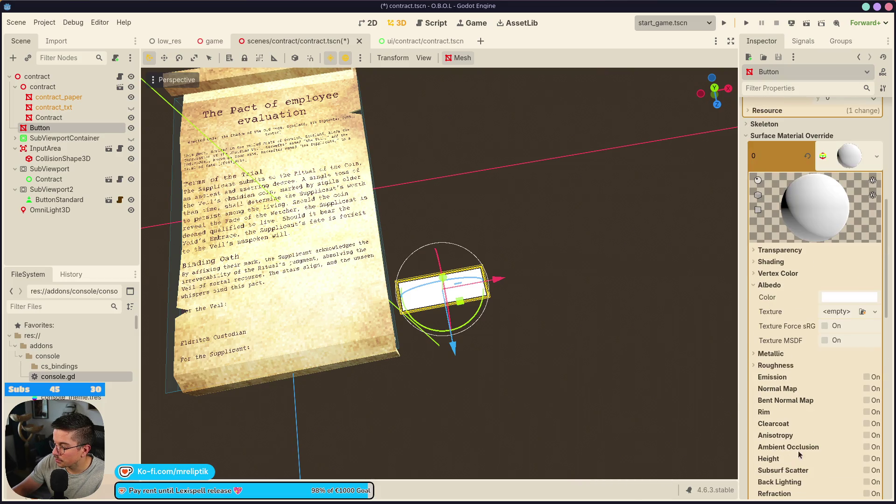
pyautogui.click(847, 315)
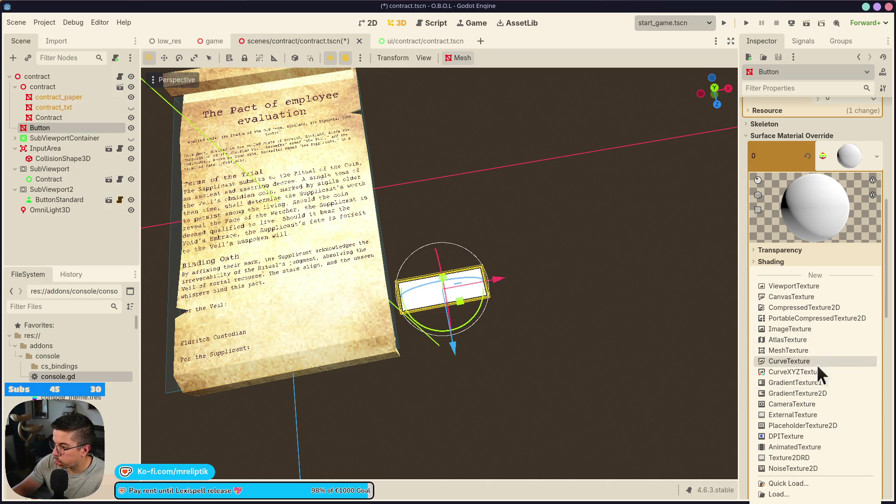
pyautogui.click(794, 287)
# Step: Point the ViewportTexture at SubViewport2 and begin renaming that node
pyautogui.click(852, 316)
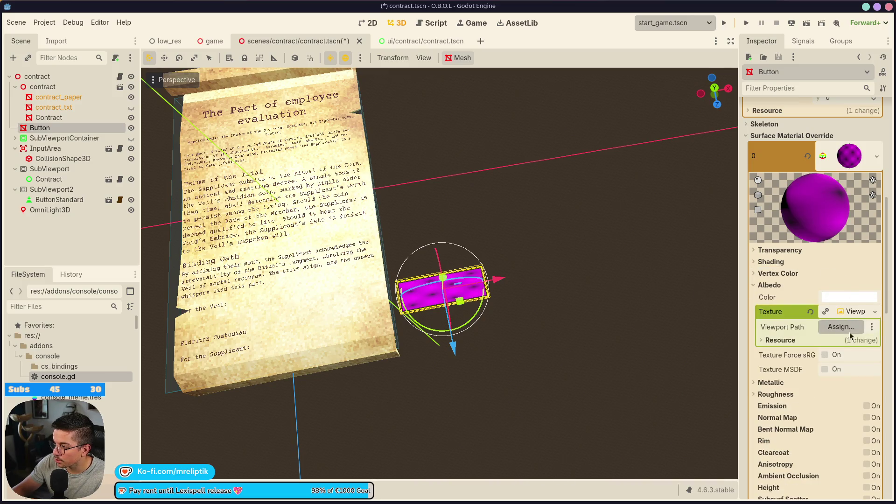
pyautogui.click(848, 327)
pyautogui.doubleClick(280, 177)
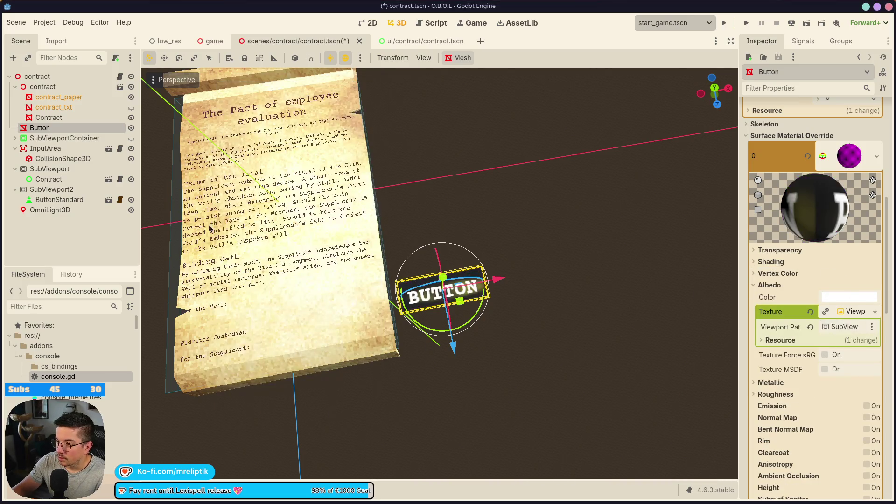
pyautogui.doubleClick(86, 189)
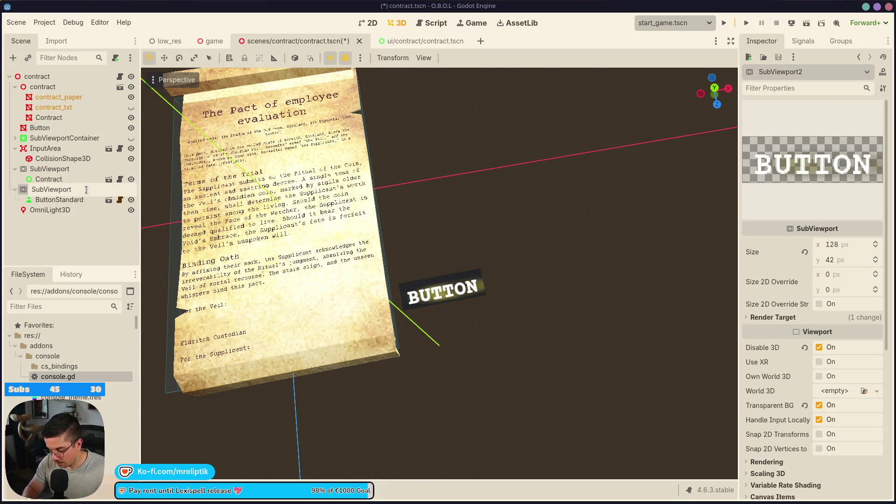
# Step: Rename the viewport to SubViewportBtn, save, and keep Disable 3D enabled
pyautogui.press('Return')
pyautogui.hotkey('ctrl', 's')
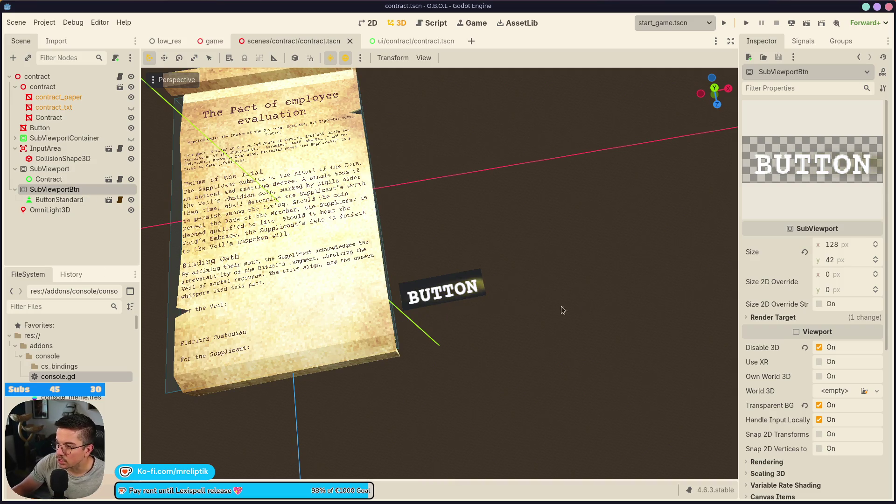
pyautogui.click(771, 318)
pyautogui.click(771, 318)
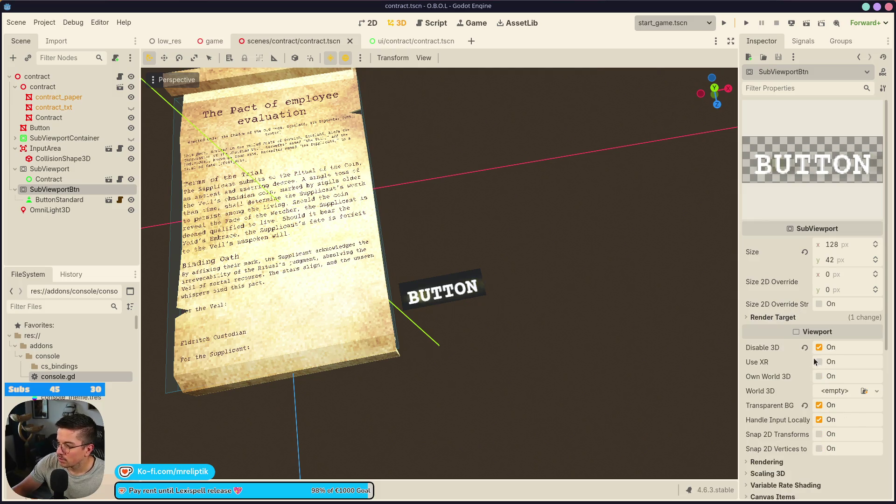
pyautogui.click(820, 348)
pyautogui.click(820, 347)
# Step: Review SubViewportBtn's rendering settings with Transparent BG still on and save contract.tscn
pyautogui.scroll(5, 441, 290)
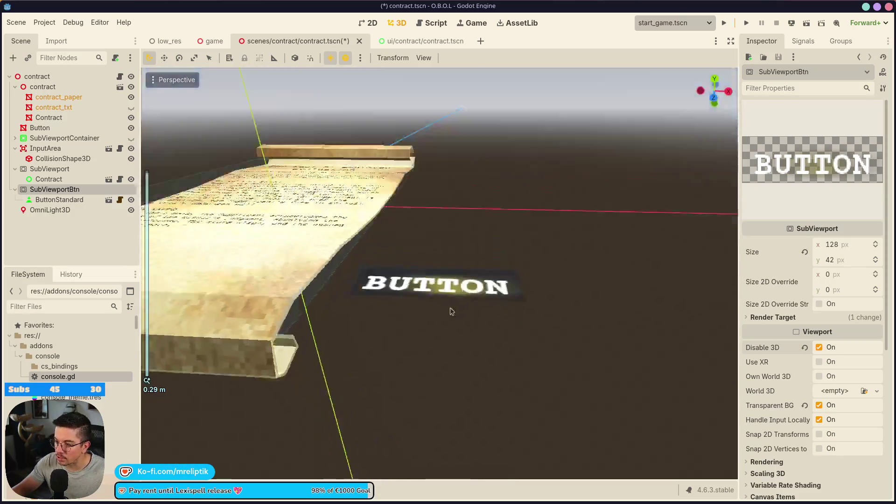
pyautogui.scroll(5, 452, 312)
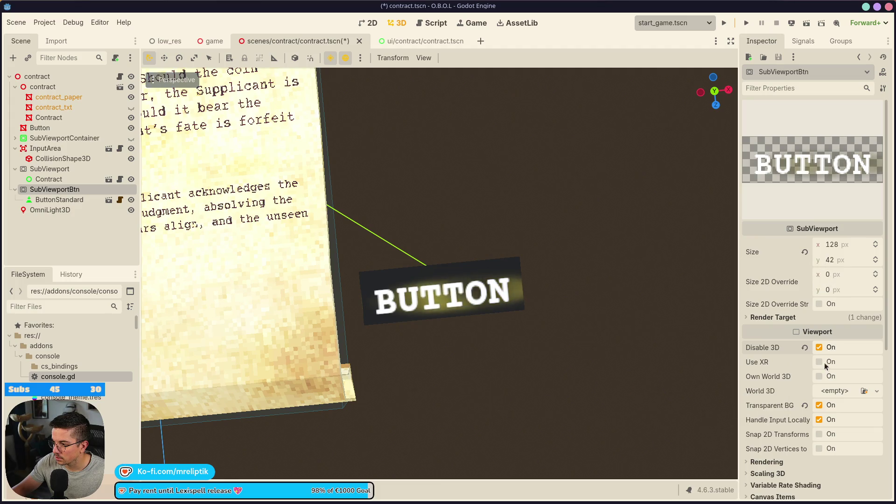
pyautogui.scroll(-4, 797, 315)
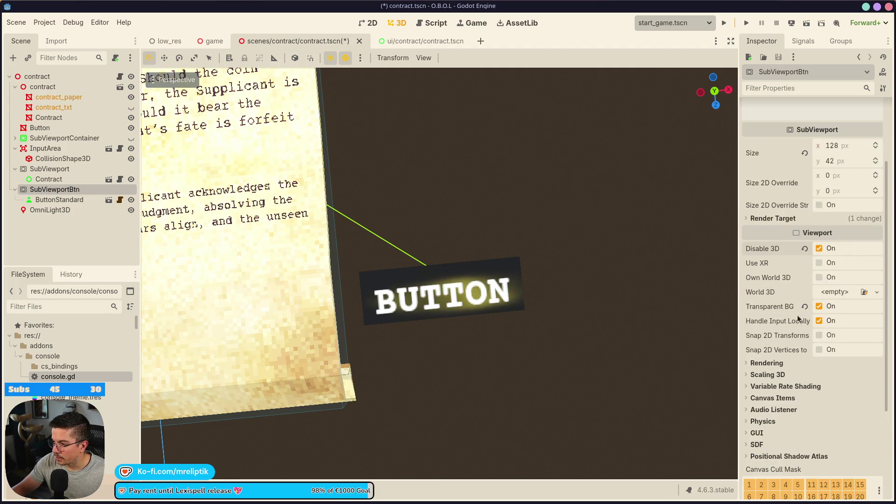
pyautogui.click(811, 364)
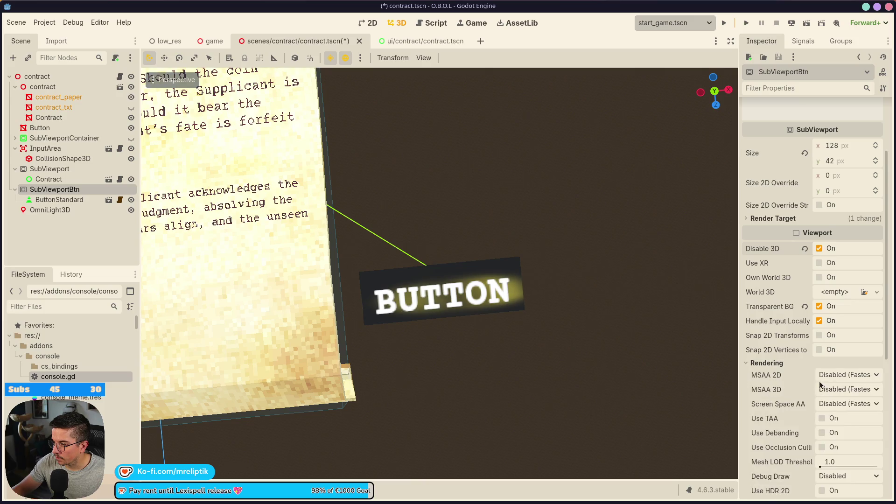
pyautogui.click(768, 364)
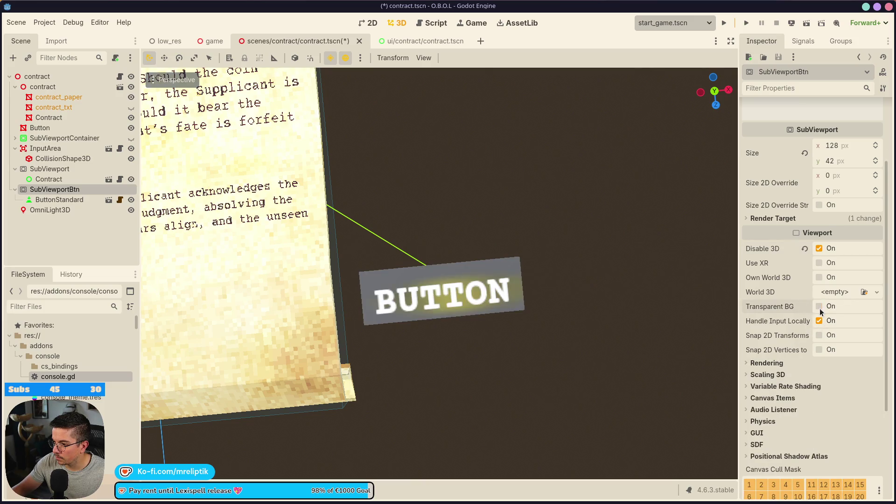
pyautogui.hotkey('ctrl', 's')
pyautogui.moveTo(567, 346)
pyautogui.mouseDown()
pyautogui.moveTo(552, 269)
pyautogui.moveTo(556, 186)
pyautogui.moveTo(526, 386)
pyautogui.moveTo(565, 396)
pyautogui.mouseUp()
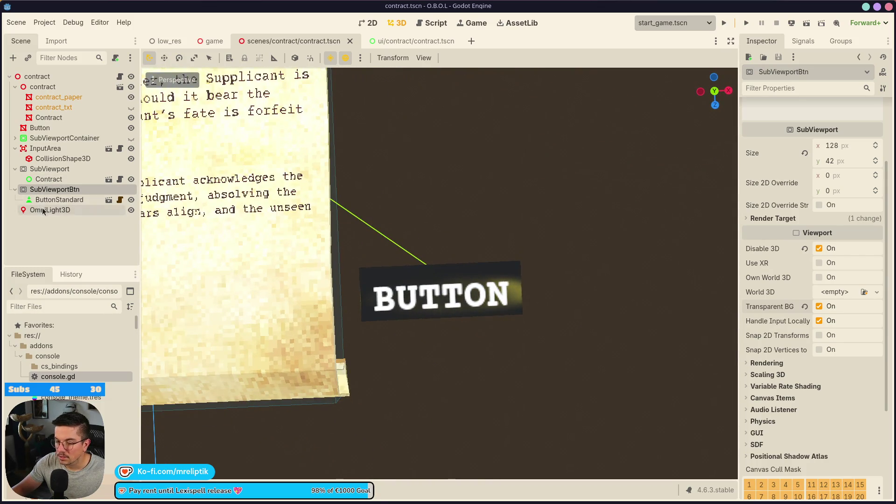
pyautogui.click(60, 148)
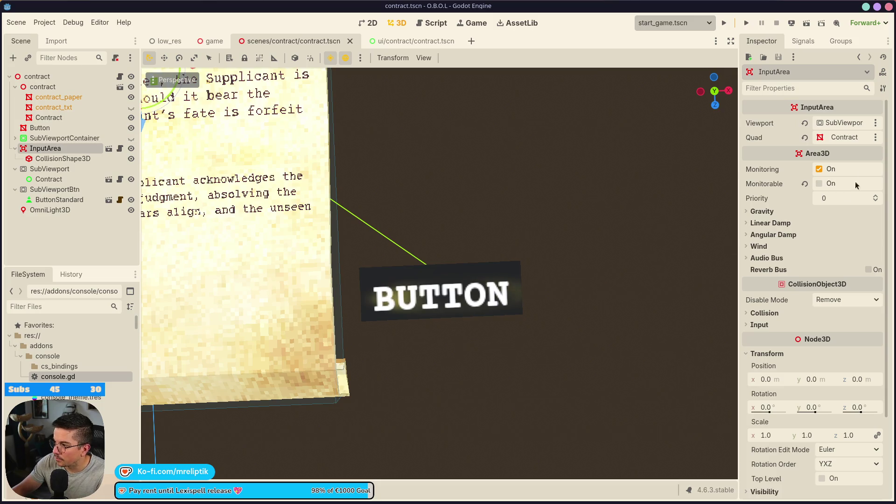
# Step: Set the Button mesh material's Transparency to Alpha and save
pyautogui.click(41, 128)
pyautogui.click(778, 251)
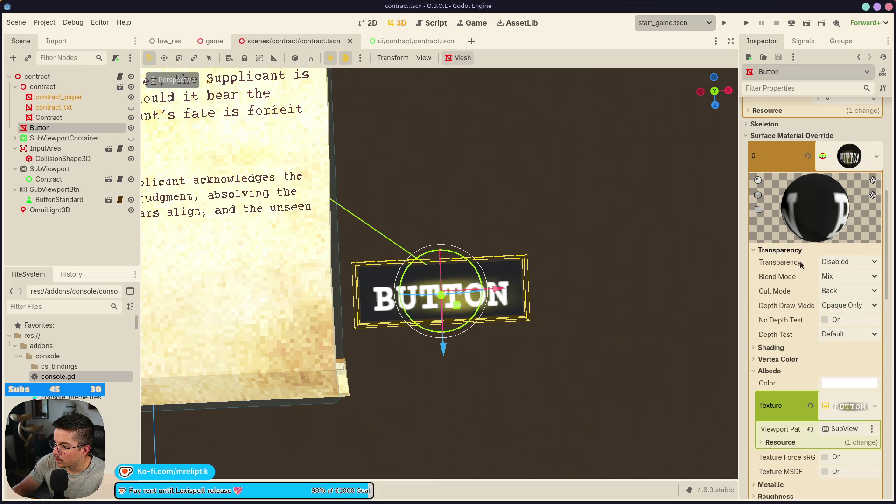
pyautogui.click(840, 262)
pyautogui.click(840, 290)
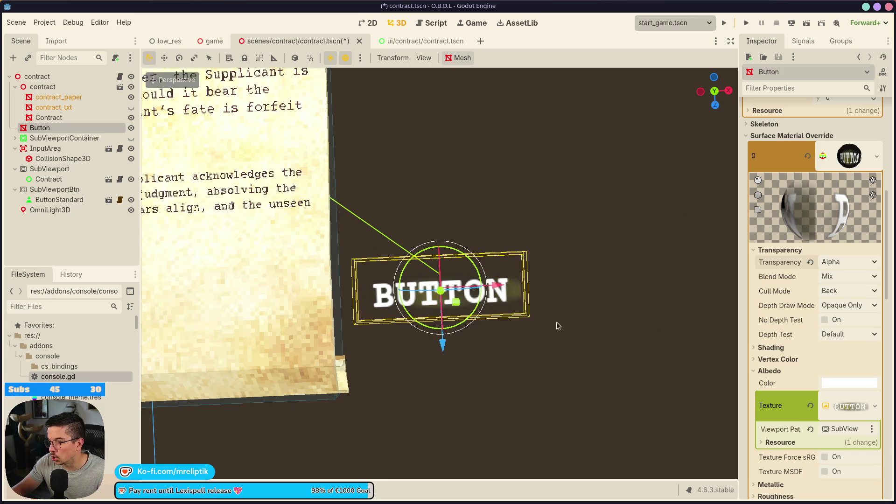
pyautogui.hotkey('ctrl', 's')
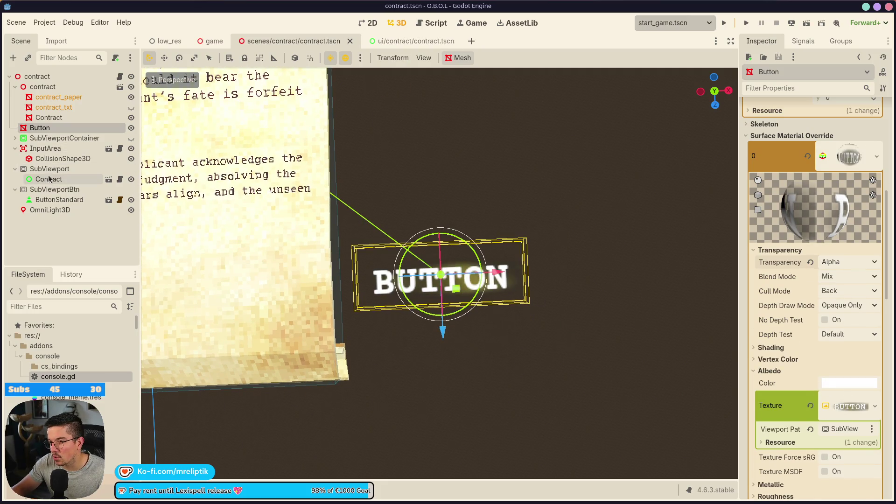
# Step: Set ButtonStandard's y position to 5, save, and check the Game view
pyautogui.click(46, 180)
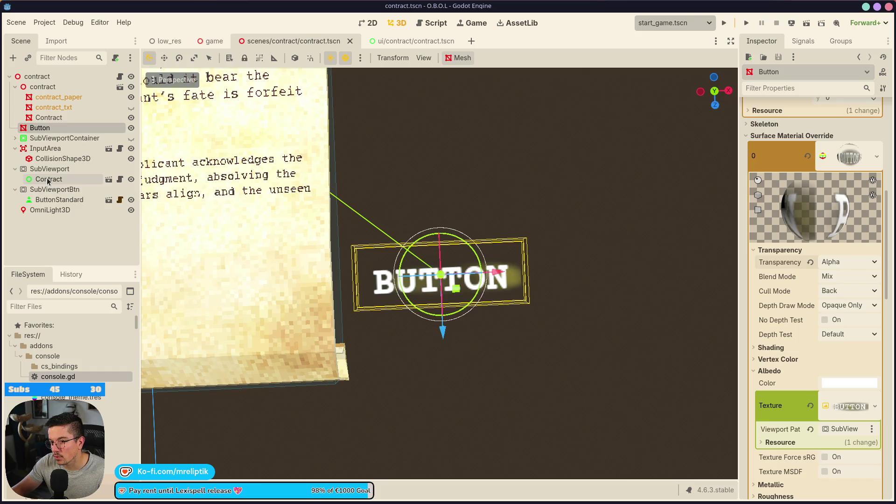
pyautogui.click(45, 200)
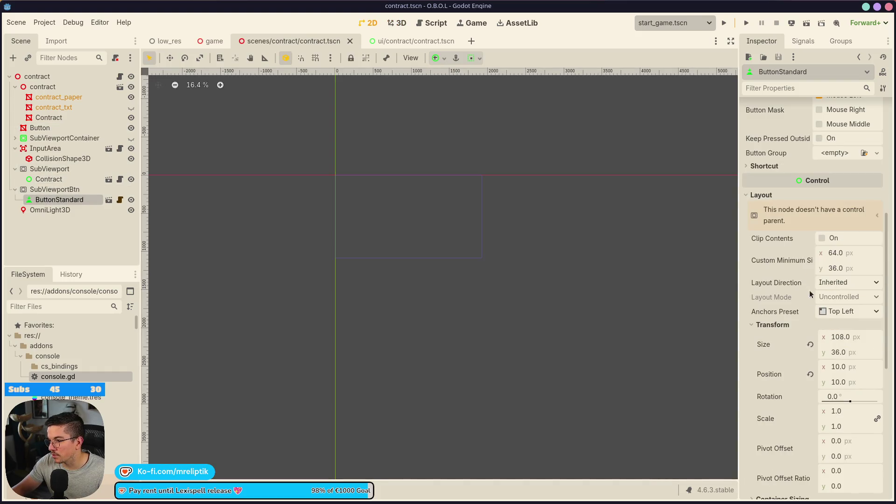
pyautogui.click(852, 383)
pyautogui.write('5')
pyautogui.press('Return')
pyautogui.hotkey('ctrl', 's')
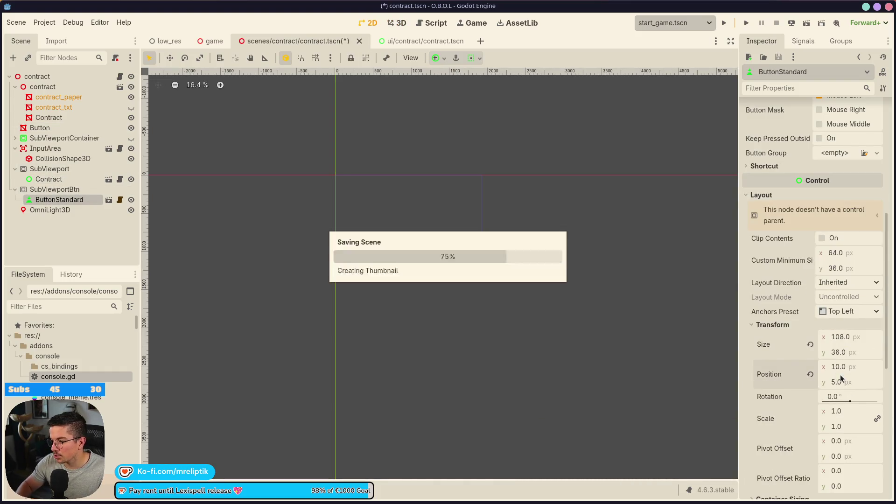
pyautogui.click(467, 26)
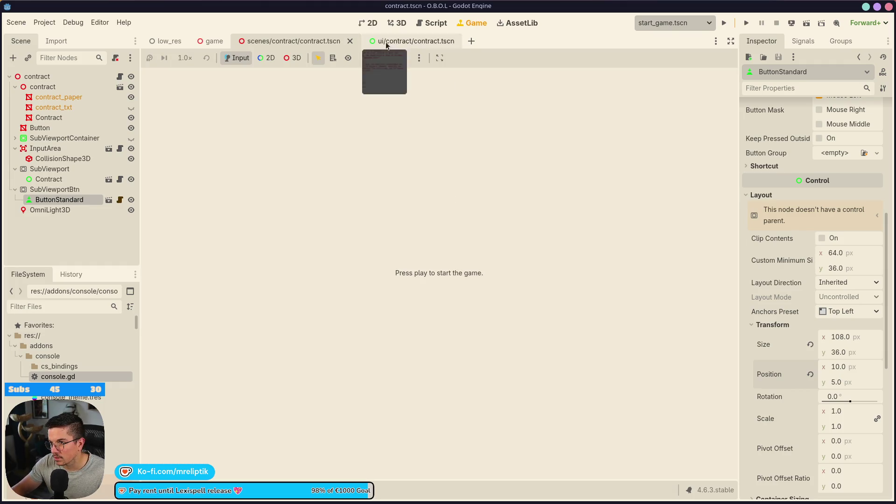
pyautogui.click(401, 24)
# Step: Replace ButtonStandard's Richtext label text with CONTINUE and save contract.tscn
pyautogui.hscroll(-5, 481, 279)
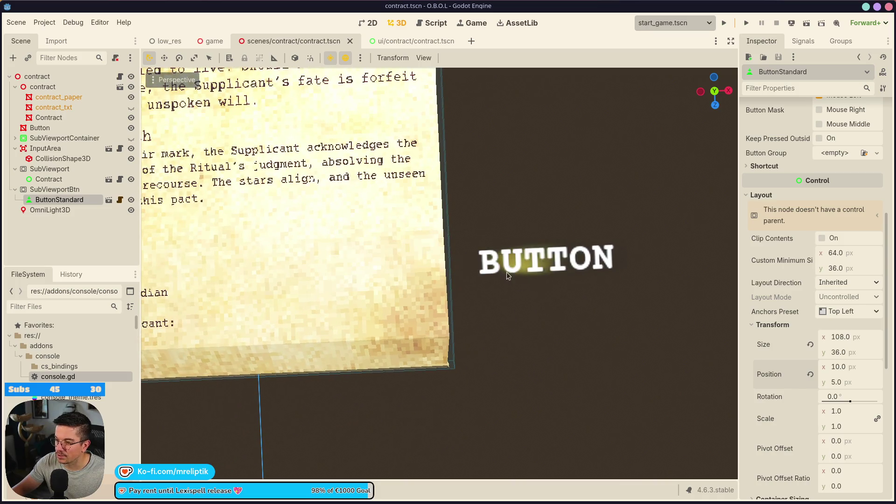
pyautogui.scroll(-3, 515, 294)
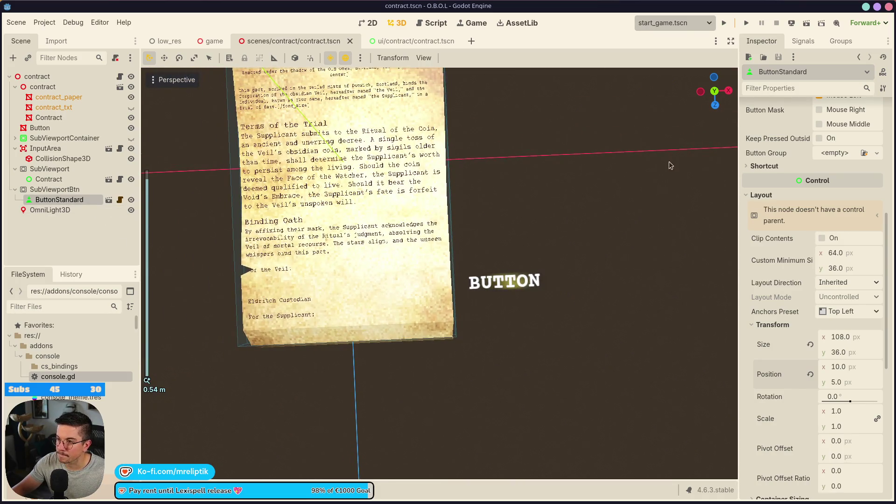
pyautogui.scroll(6, 804, 187)
pyautogui.doubleClick(849, 120)
pyautogui.write('ACCEPT')
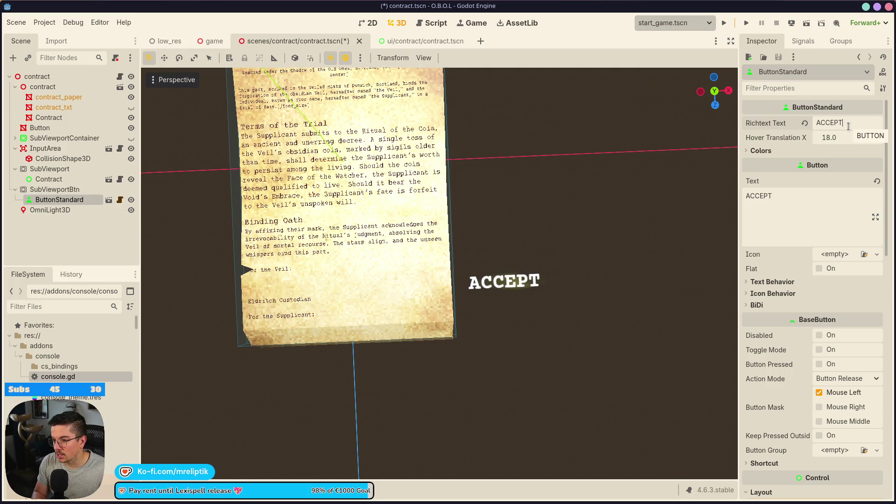
pyautogui.hotkey('ctrl', 's')
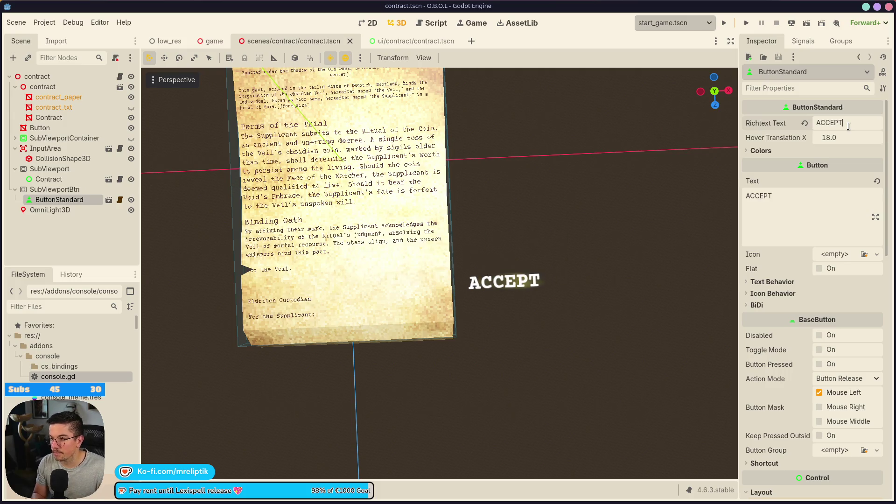
pyautogui.write('CONTINUE')
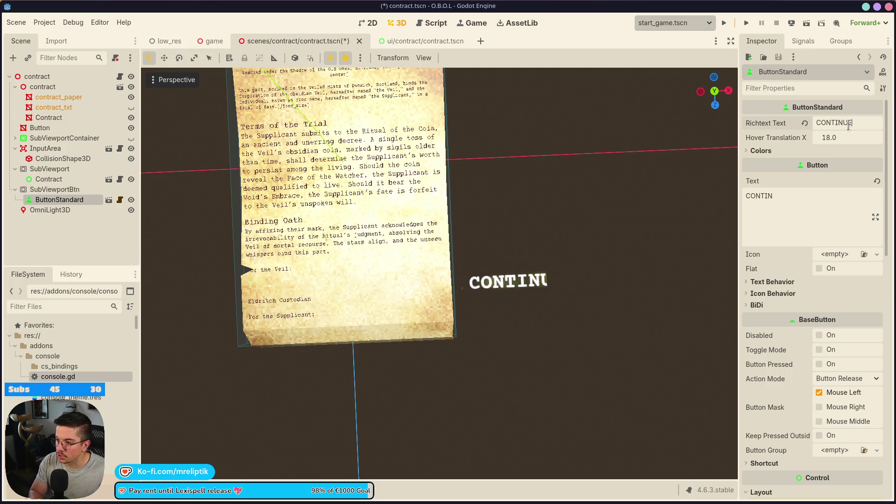
pyautogui.hotkey('ctrl', 's')
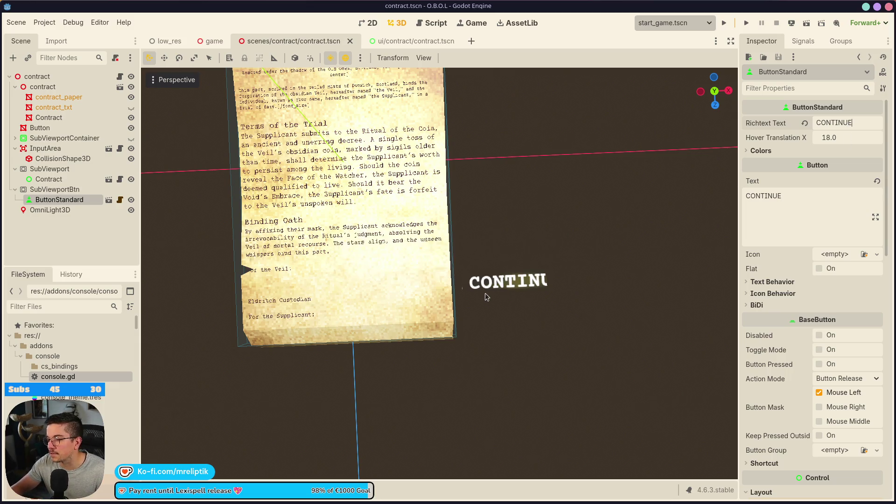
pyautogui.click(498, 282)
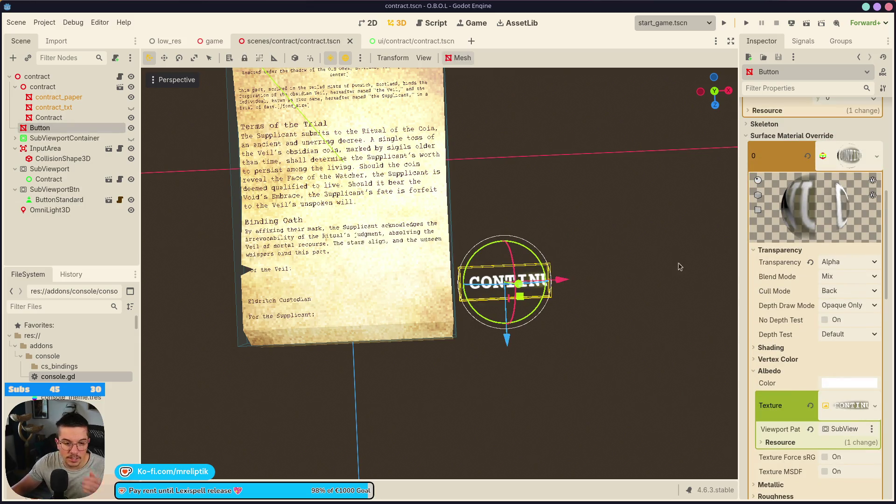
# Step: Select SubViewportBtn, begin editing its width and save the contract scene
pyautogui.click(64, 138)
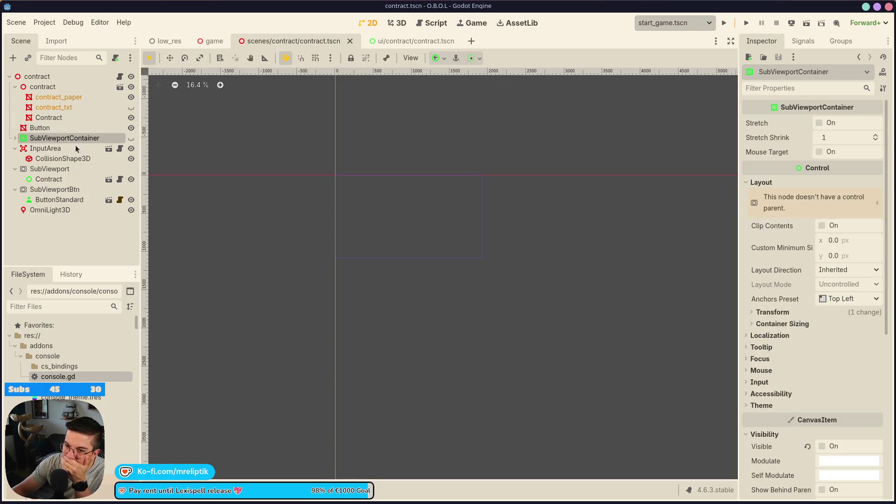
pyautogui.click(66, 172)
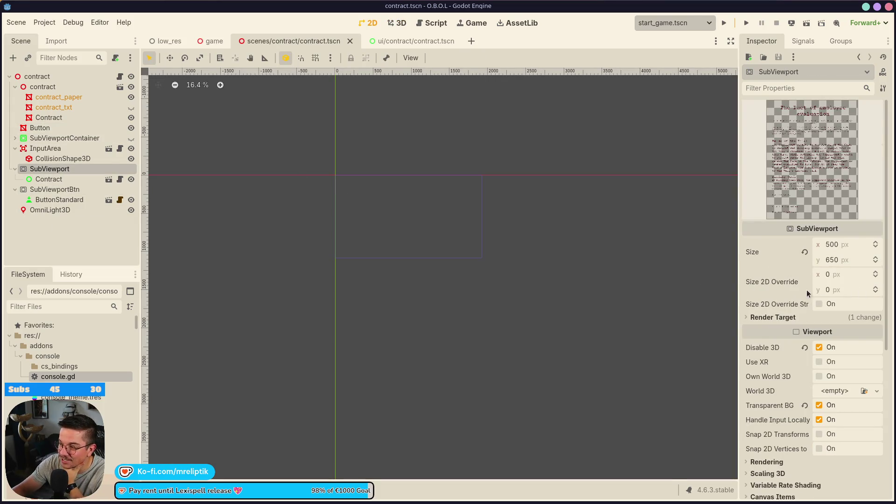
pyautogui.click(54, 189)
pyautogui.click(843, 145)
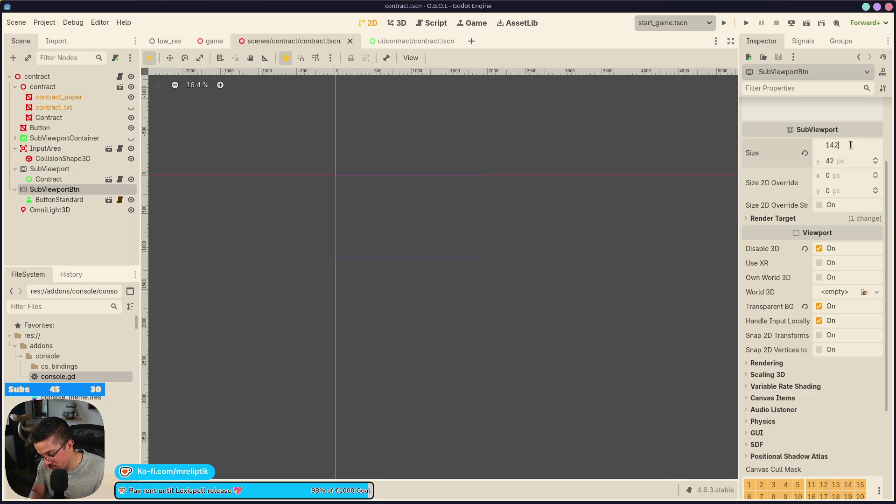
pyautogui.hotkey('ctrl', 's')
# Step: Check the CONTINUE button mesh in the 3D view
pyautogui.click(93, 200)
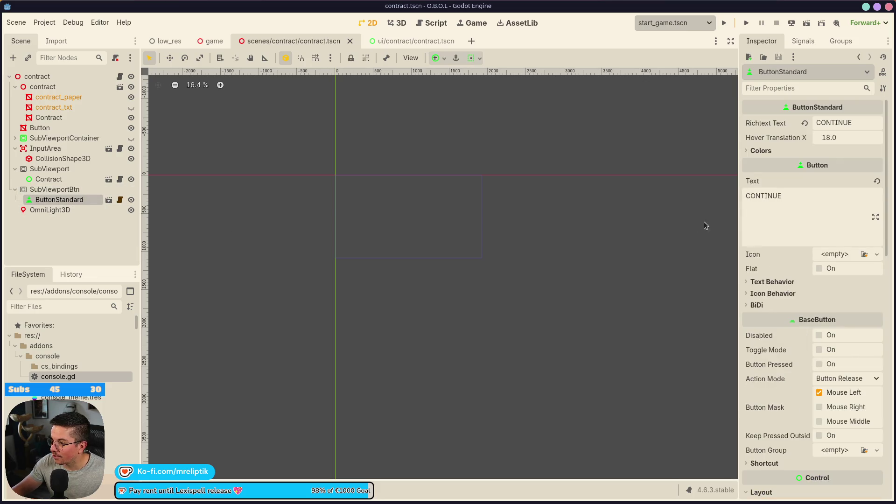
pyautogui.scroll(-5, 815, 376)
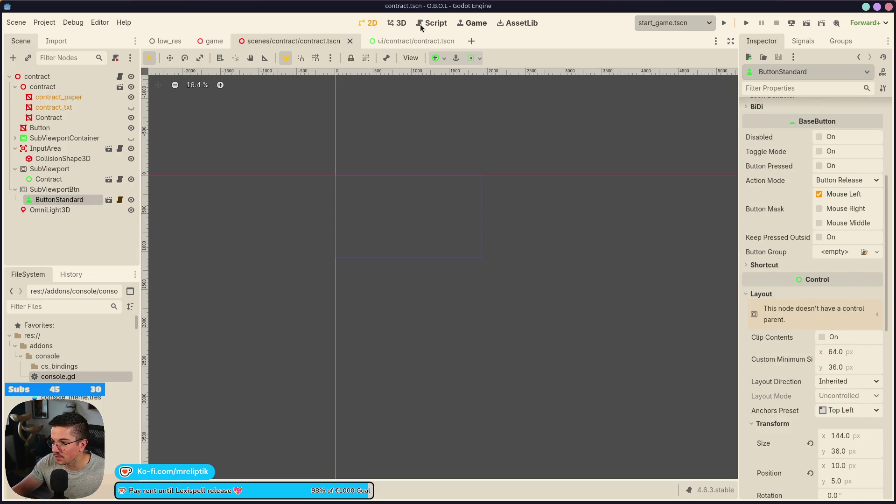
pyautogui.hotkey('ctrl', 'F2')
pyautogui.click(513, 287)
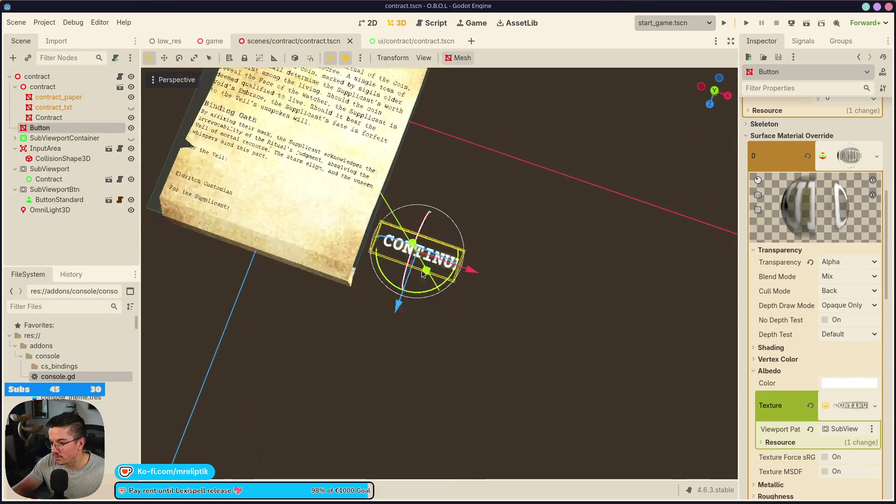
pyautogui.scroll(5, 392, 322)
pyautogui.moveTo(392, 322)
pyautogui.mouseDown()
pyautogui.moveTo(439, 348)
pyautogui.moveTo(398, 346)
pyautogui.mouseUp()
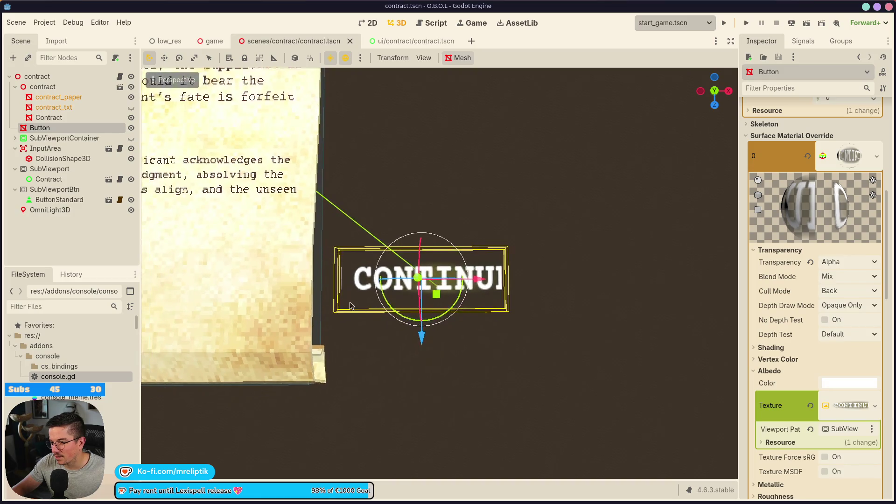
pyautogui.scroll(2, 351, 306)
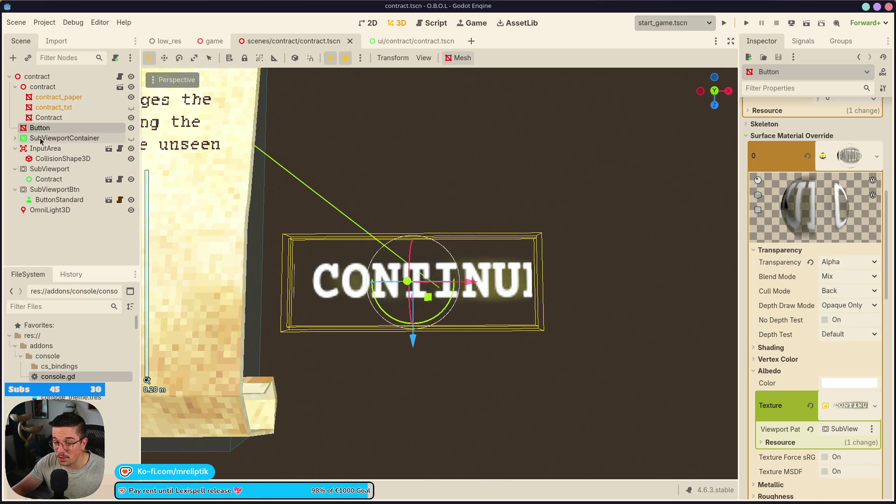
# Step: Set SubViewportBtn's width to 170 px, by way of 162, and save the scene
pyautogui.click(64, 138)
pyautogui.click(49, 179)
pyautogui.click(51, 201)
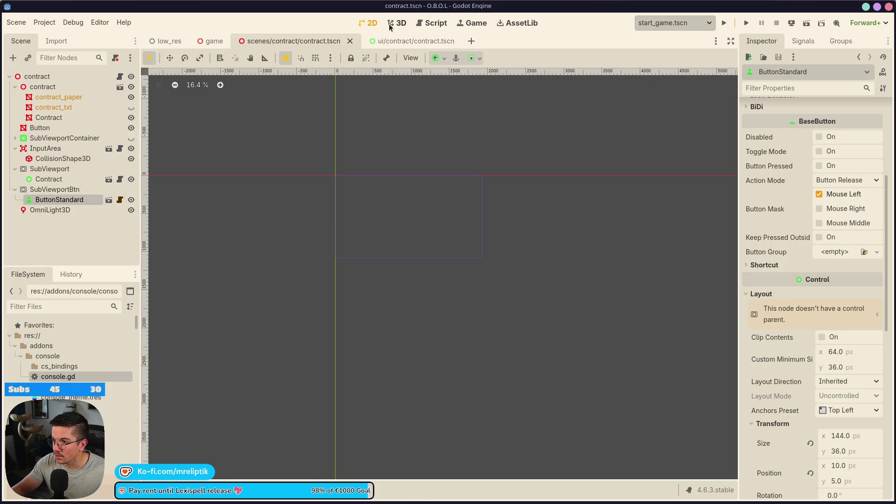
pyautogui.click(55, 189)
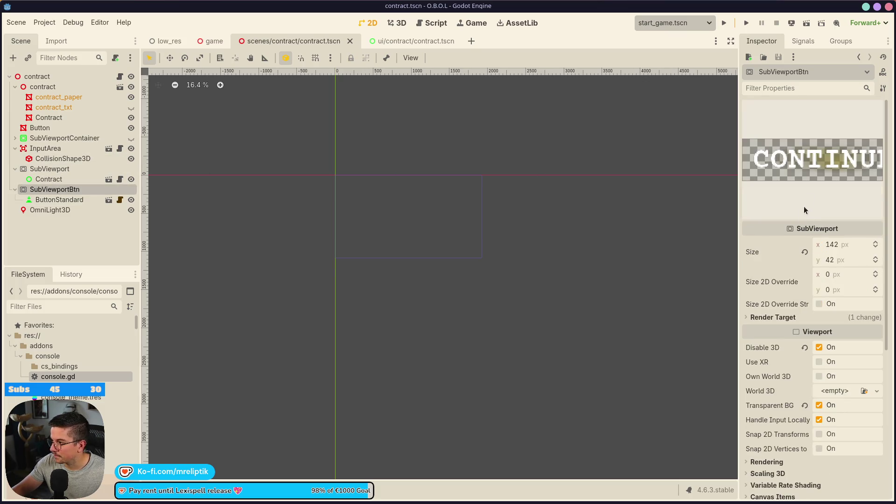
pyautogui.click(843, 248)
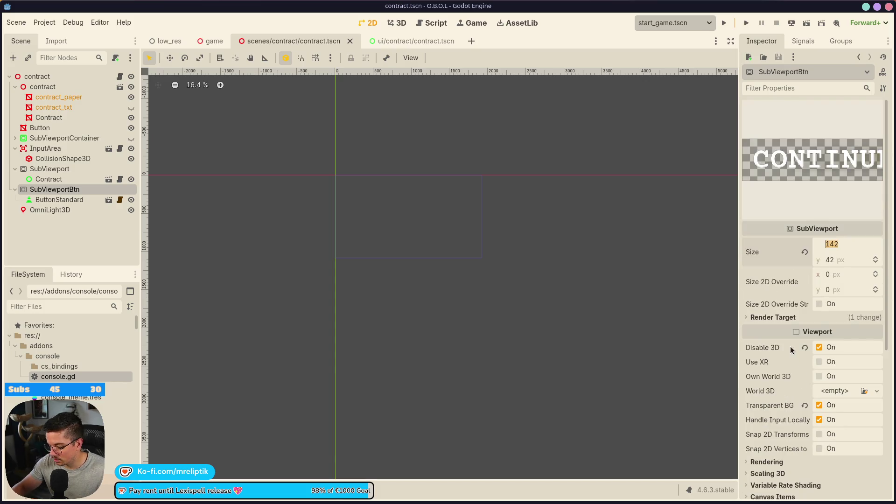
pyautogui.write('152')
pyautogui.press('BackSpace')
pyautogui.press('BackSpace')
pyautogui.write('62')
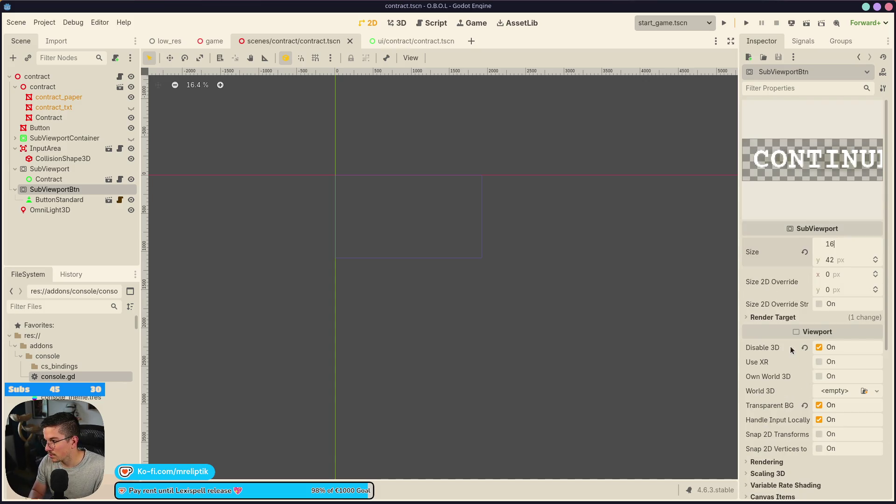
pyautogui.press('Return')
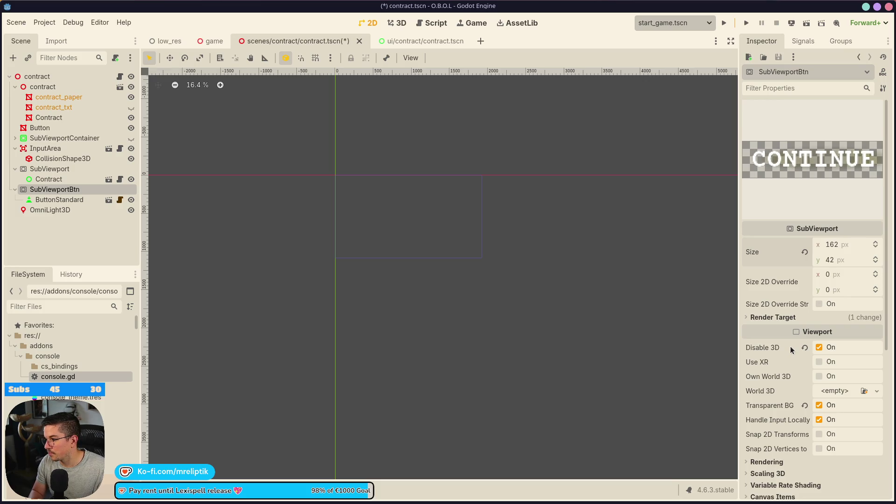
pyautogui.click(836, 245)
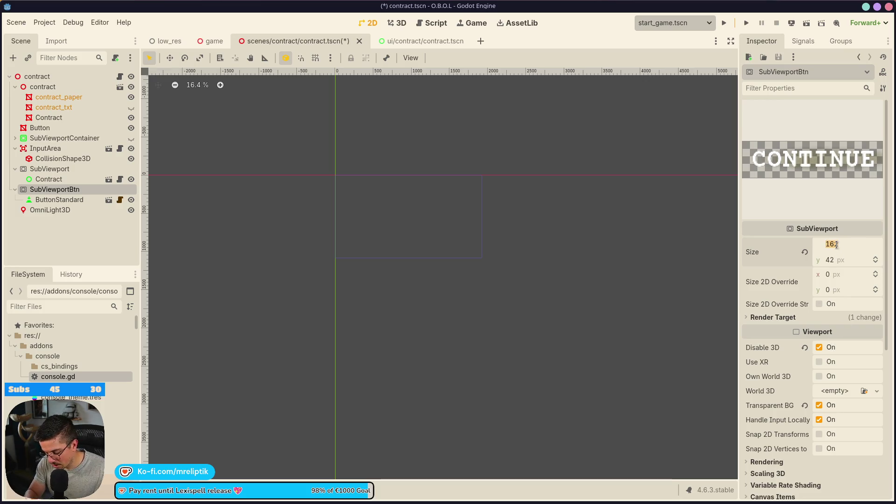
pyautogui.write('170')
pyautogui.press('Return')
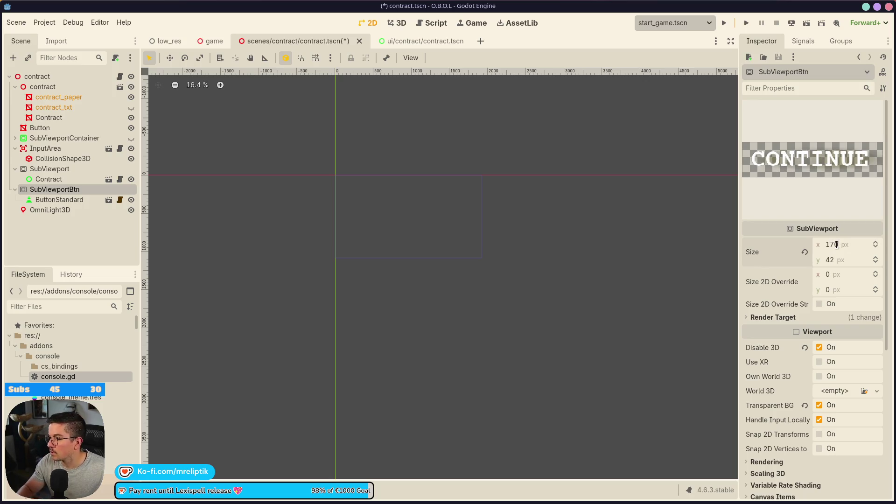
pyautogui.hotkey('ctrl', 's')
# Step: Inspect the widened CONTINUE button mesh in the 3D view
pyautogui.click(397, 24)
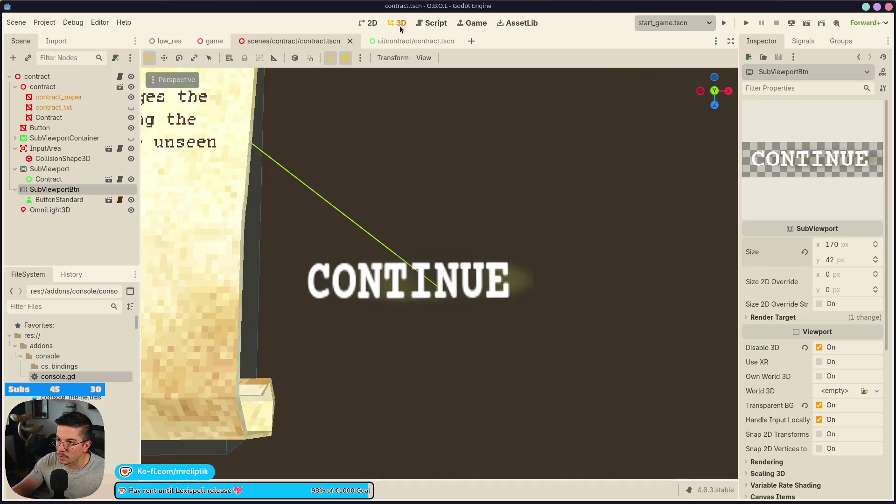
pyautogui.scroll(-3, 420, 304)
pyautogui.scroll(-2, 421, 303)
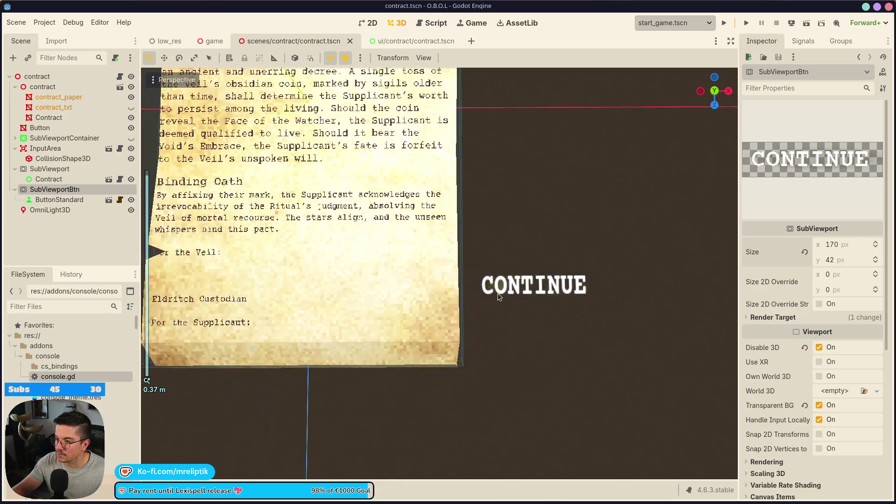
pyautogui.click(472, 286)
pyautogui.scroll(-2, 491, 290)
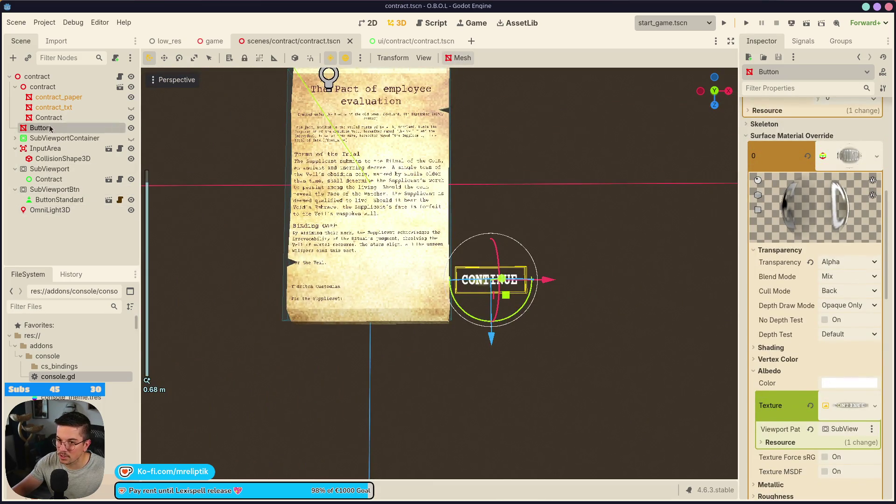
# Step: Paste an InputArea under Button, set its Quad to Button and Viewport to SubViewport, then save
pyautogui.click(45, 148)
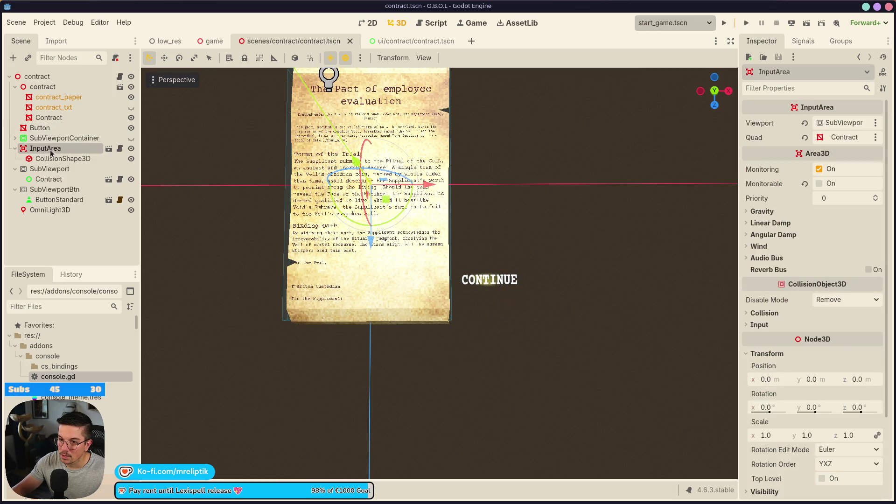
pyautogui.click(71, 127)
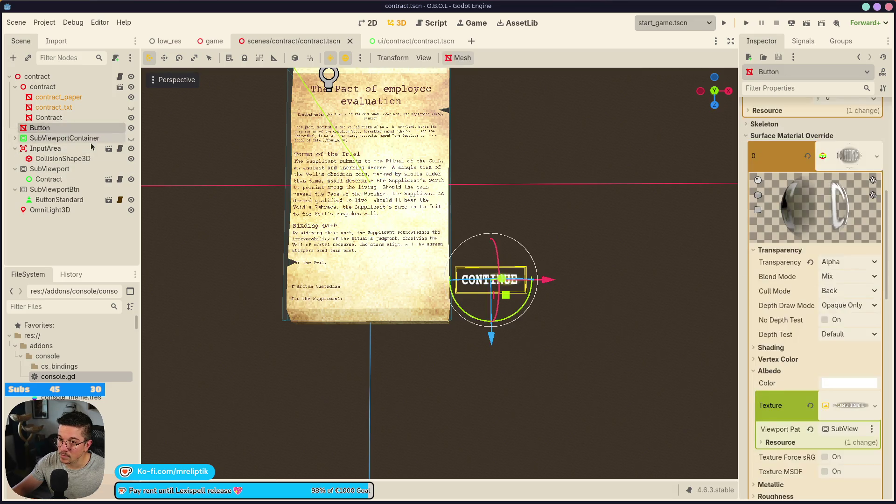
pyautogui.hotkey('ctrl', 'v')
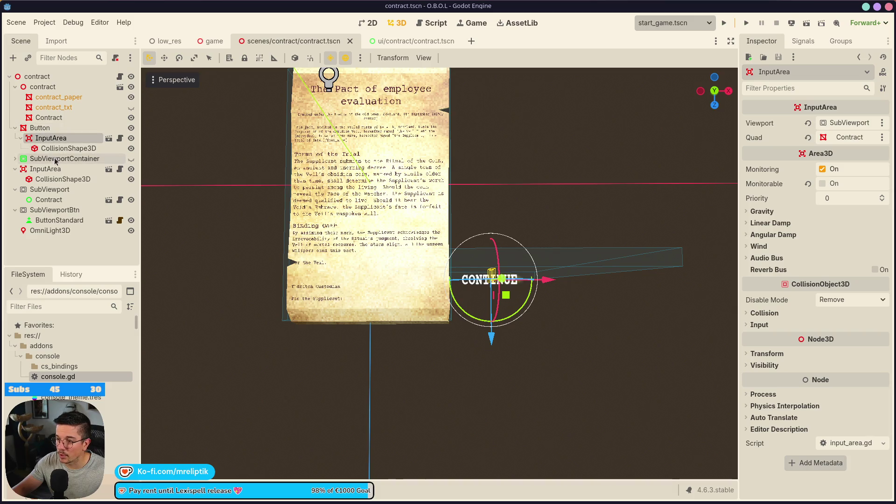
pyautogui.click(877, 139)
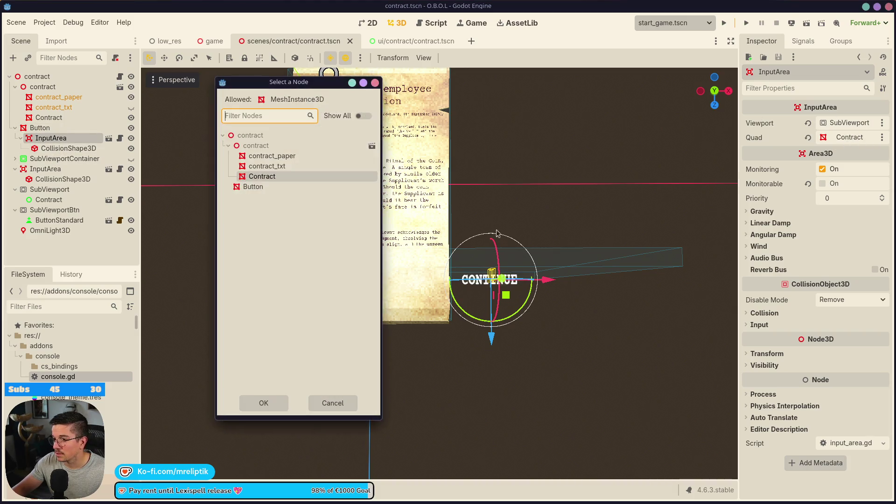
pyautogui.doubleClick(257, 187)
pyautogui.click(837, 124)
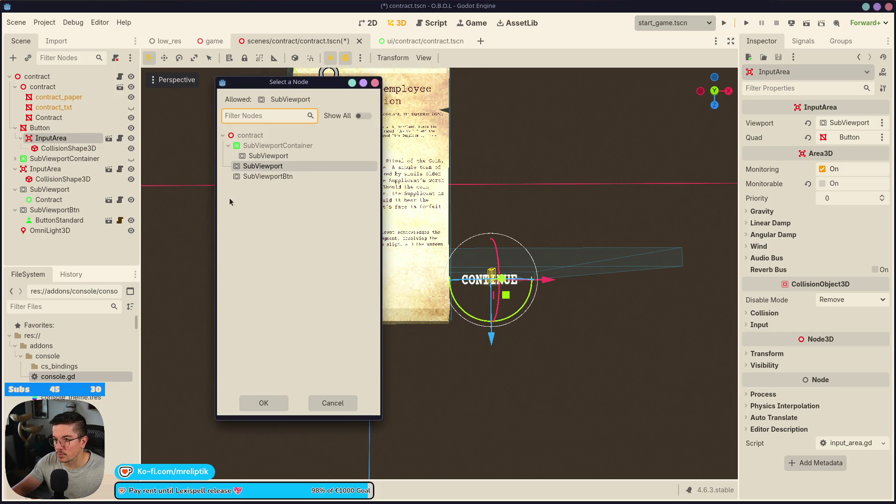
pyautogui.doubleClick(263, 167)
pyautogui.hotkey('ctrl', 's')
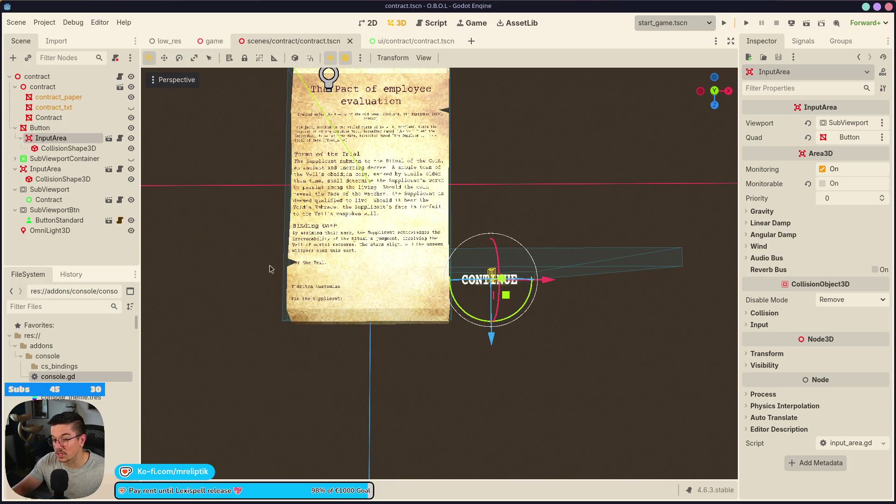
pyautogui.moveTo(497, 288)
pyautogui.mouseDown()
pyautogui.moveTo(506, 208)
pyautogui.moveTo(450, 286)
pyautogui.moveTo(384, 266)
pyautogui.moveTo(384, 275)
pyautogui.moveTo(394, 216)
pyautogui.mouseUp()
# Step: Replace the copied collision shape with a new BoxShape3D
pyautogui.click(51, 146)
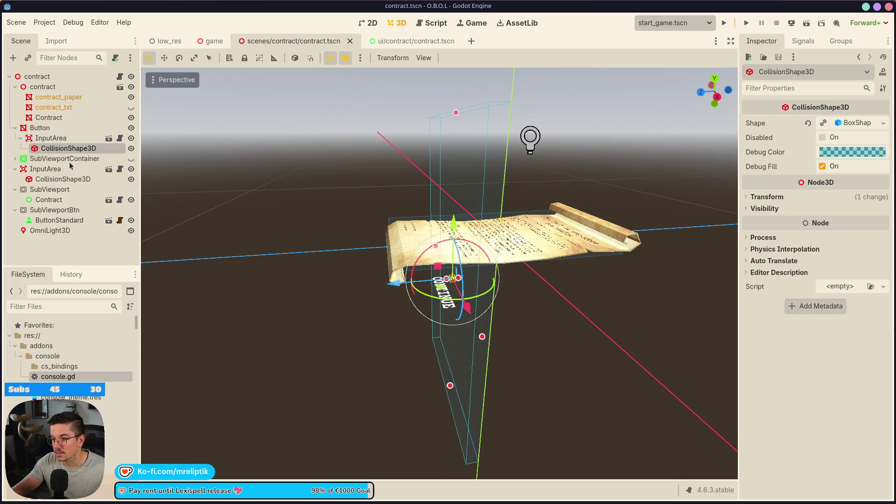
pyautogui.click(807, 126)
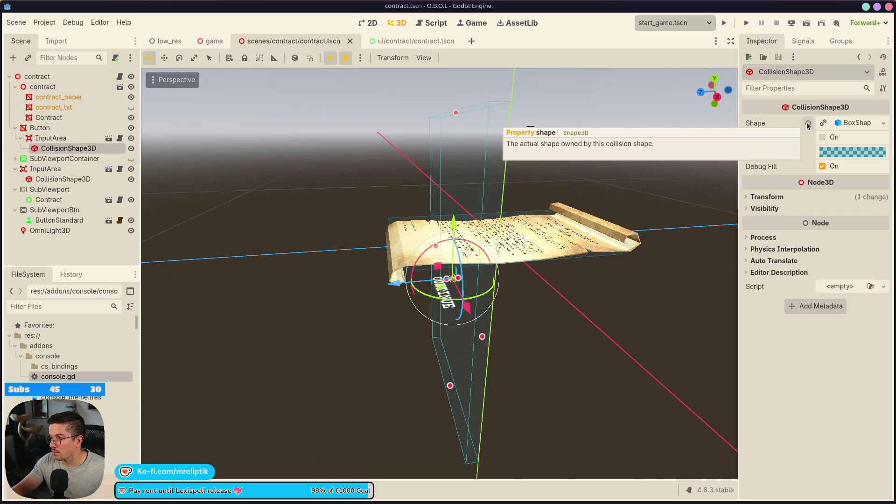
pyautogui.click(850, 122)
pyautogui.click(812, 170)
# Step: Review the transform values of the button's InputArea and collision shape
pyautogui.moveTo(568, 279)
pyautogui.mouseDown()
pyautogui.moveTo(480, 300)
pyautogui.moveTo(439, 285)
pyautogui.mouseUp()
pyautogui.click(50, 138)
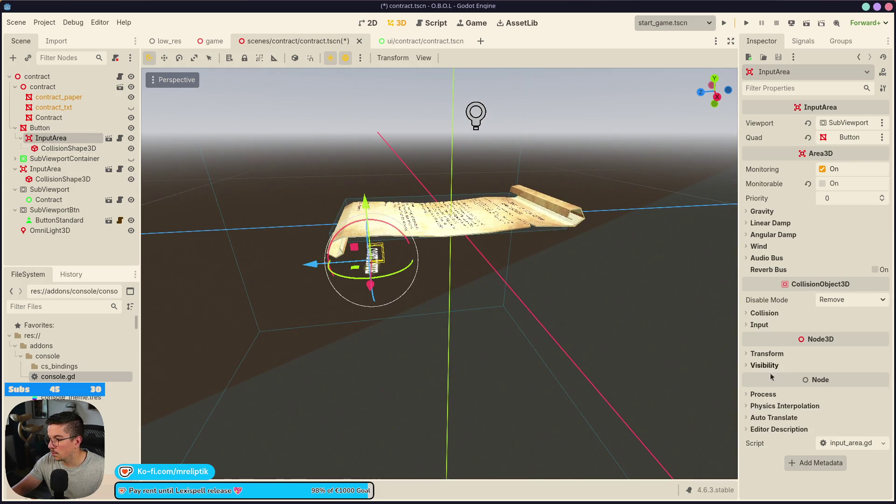
pyautogui.click(793, 357)
pyautogui.click(371, 268)
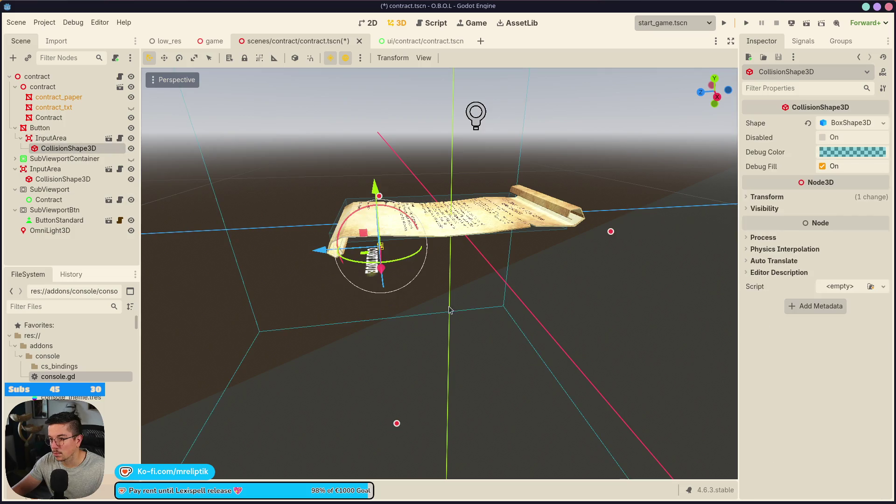
pyautogui.click(773, 196)
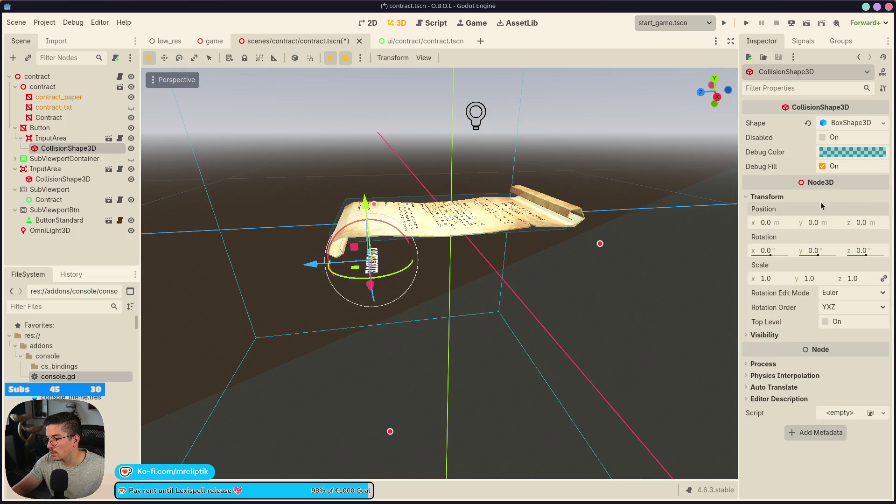
pyautogui.click(794, 197)
pyautogui.scroll(-5, 412, 126)
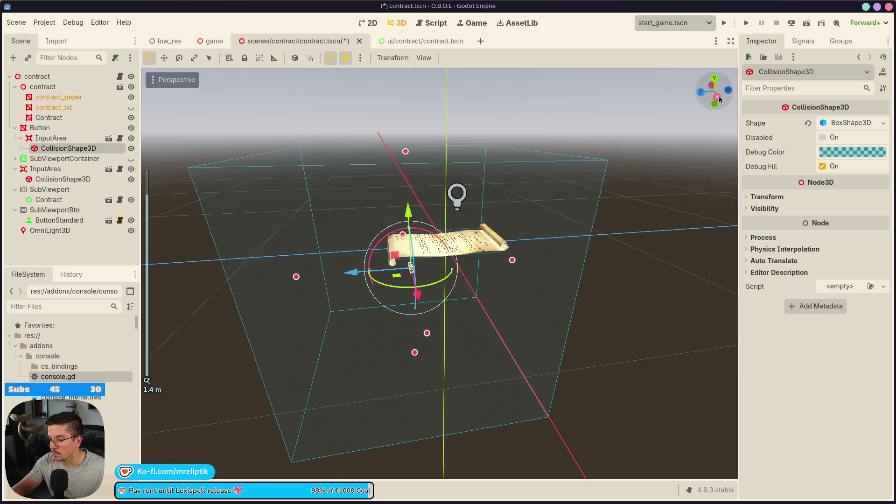
# Step: In Right view, shrink the box collision to a thin slab around CONTINUE and save
pyautogui.click(717, 97)
pyautogui.moveTo(414, 253)
pyautogui.mouseDown()
pyautogui.moveTo(491, 264)
pyautogui.moveTo(424, 268)
pyautogui.moveTo(530, 380)
pyautogui.moveTo(564, 336)
pyautogui.moveTo(579, 346)
pyautogui.moveTo(719, 350)
pyautogui.moveTo(657, 329)
pyautogui.mouseUp()
pyautogui.moveTo(469, 326); pyautogui.dragTo(469, 326)
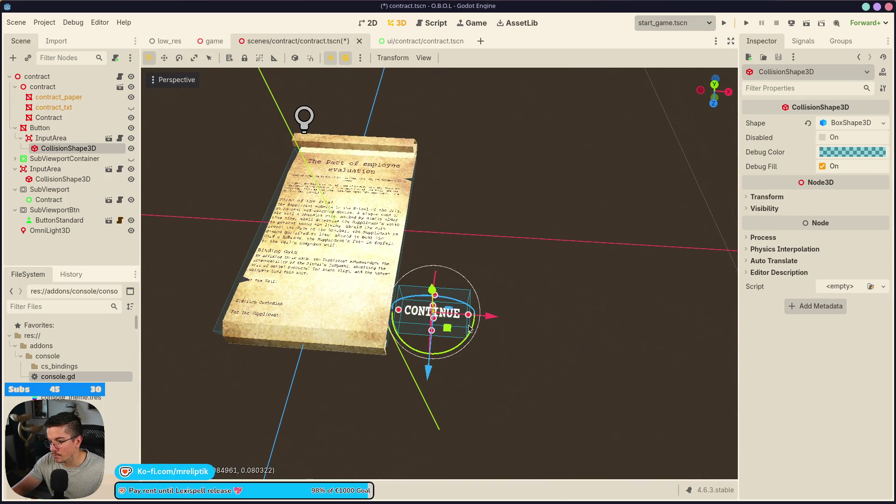
pyautogui.click(729, 92)
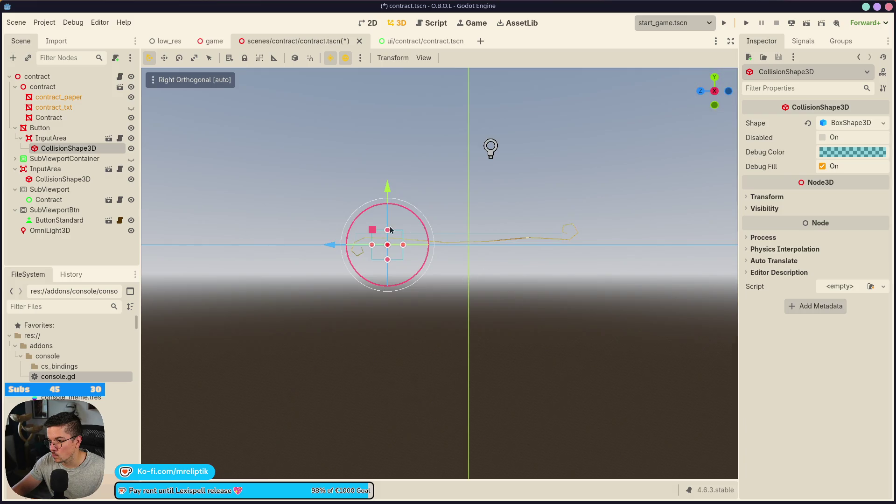
pyautogui.moveTo(391, 232)
pyautogui.mouseDown()
pyautogui.moveTo(393, 286)
pyautogui.moveTo(487, 412)
pyautogui.mouseUp()
pyautogui.moveTo(435, 267); pyautogui.dragTo(438, 293)
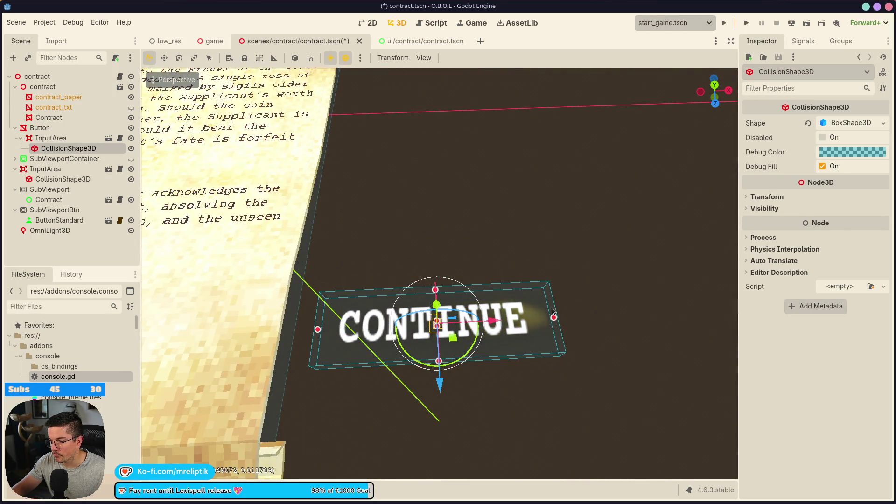
pyautogui.hotkey('ctrl', 's')
# Step: Look down on the contract and button, then run the game
pyautogui.scroll(-5, 465, 297)
pyautogui.moveTo(465, 297); pyautogui.dragTo(444, 352)
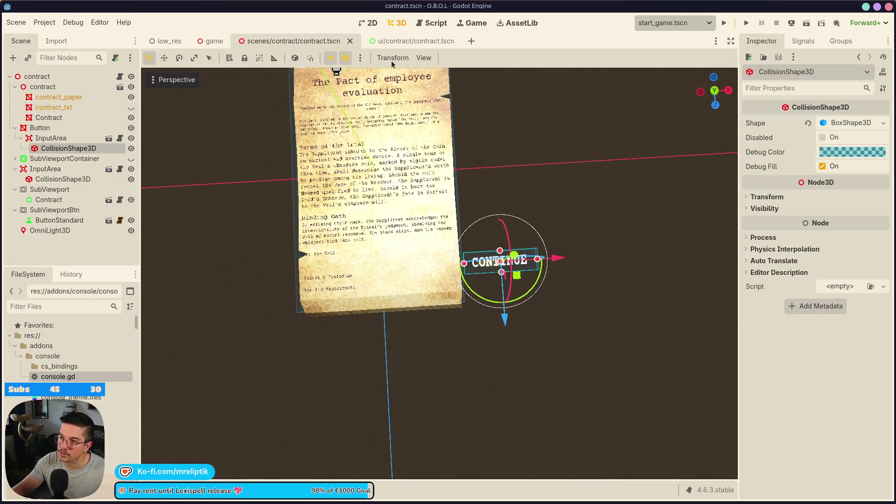
pyautogui.click(724, 23)
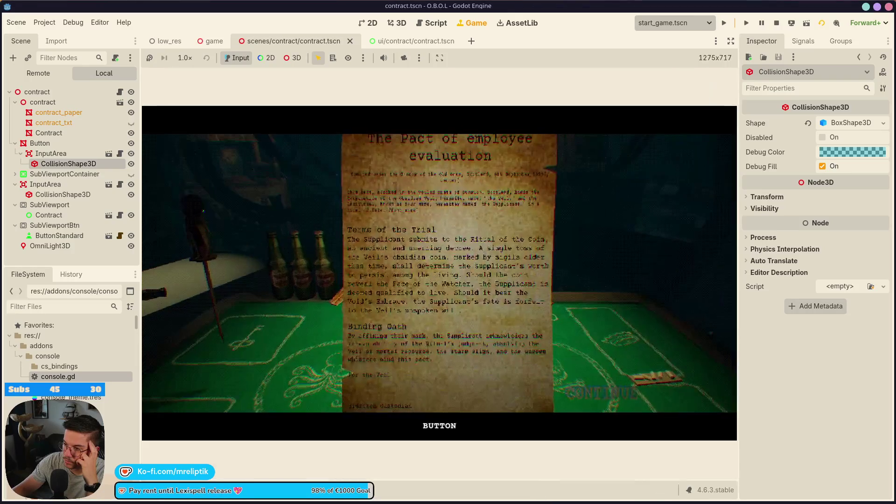
# Step: Press CONTINUE in the running game to lay the contract down, then stop the game
pyautogui.click(607, 417)
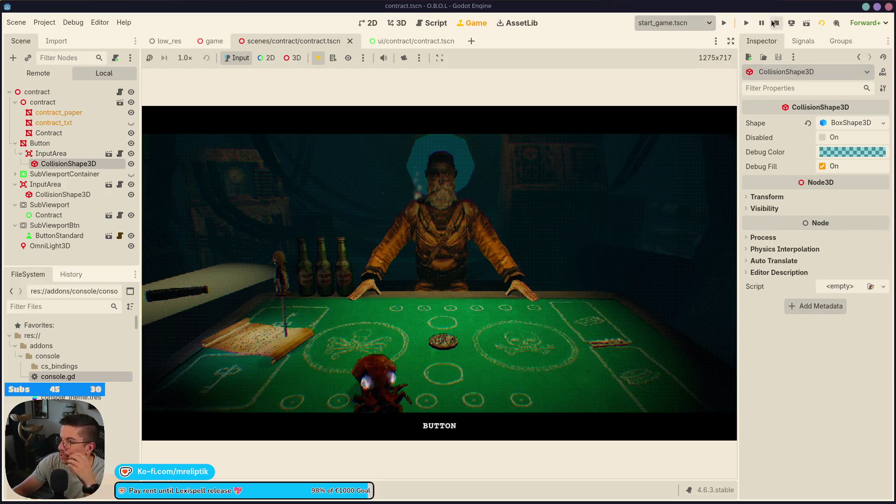
pyautogui.press('F8')
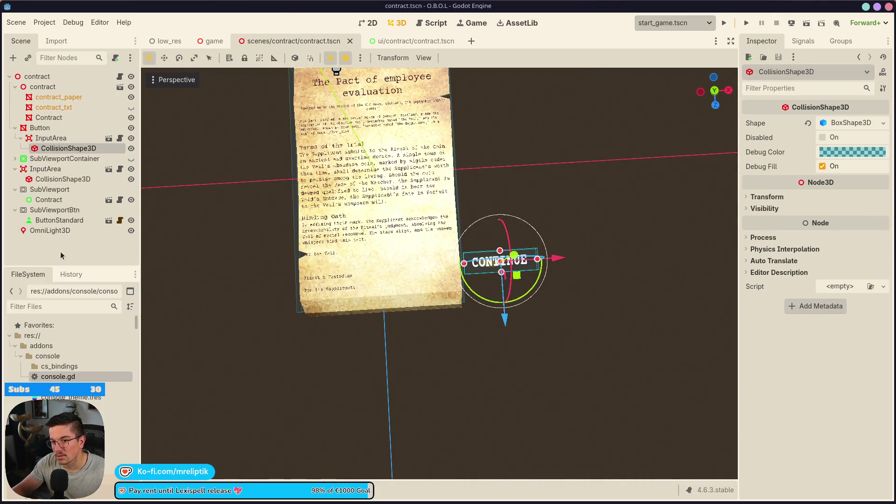
# Step: Set the Button's override material Shading Mode to Unshaded and save the contract scene
pyautogui.click(40, 127)
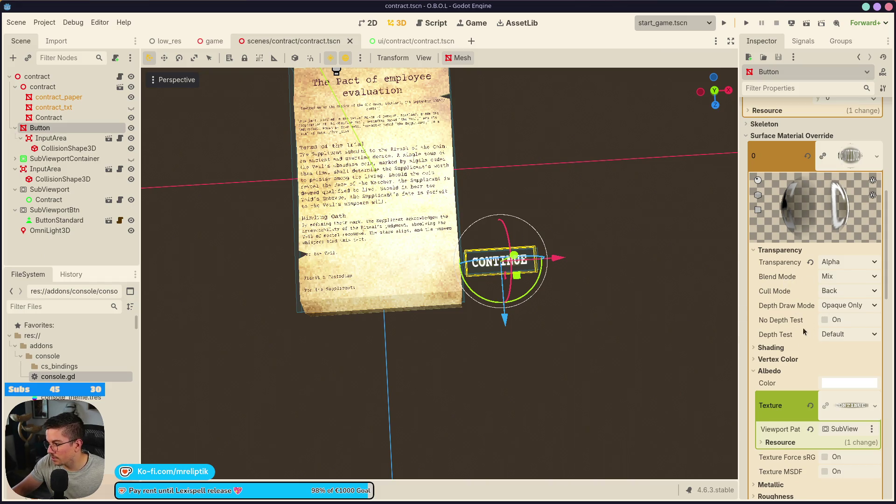
pyautogui.scroll(-2, 813, 343)
pyautogui.scroll(-1, 793, 327)
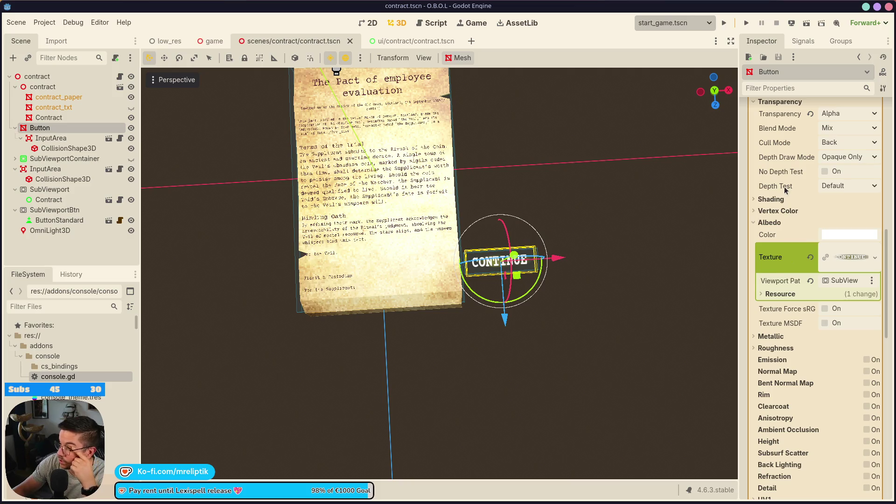
pyautogui.click(772, 199)
pyautogui.click(841, 211)
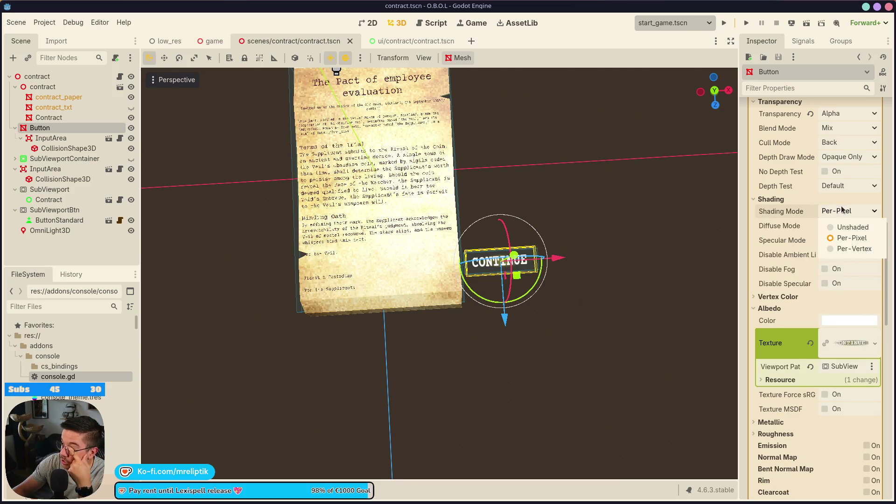
pyautogui.click(853, 227)
pyautogui.click(67, 244)
pyautogui.hotkey('ctrl', 's')
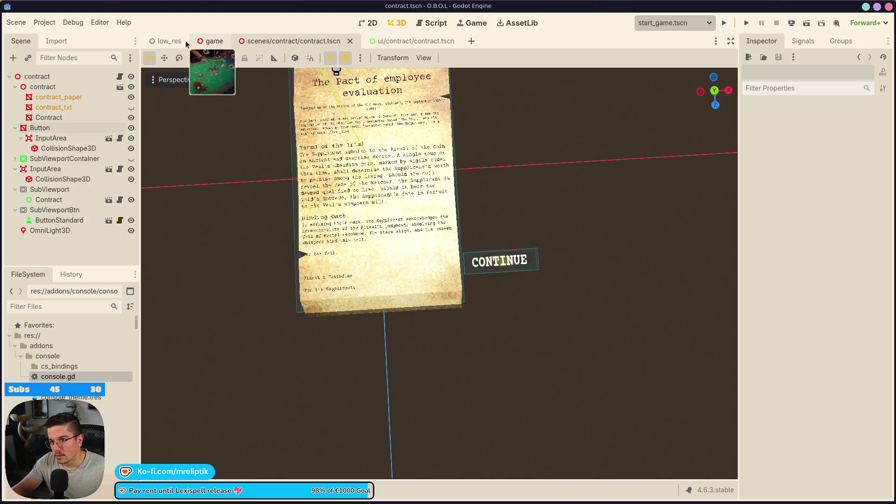
pyautogui.click(119, 77)
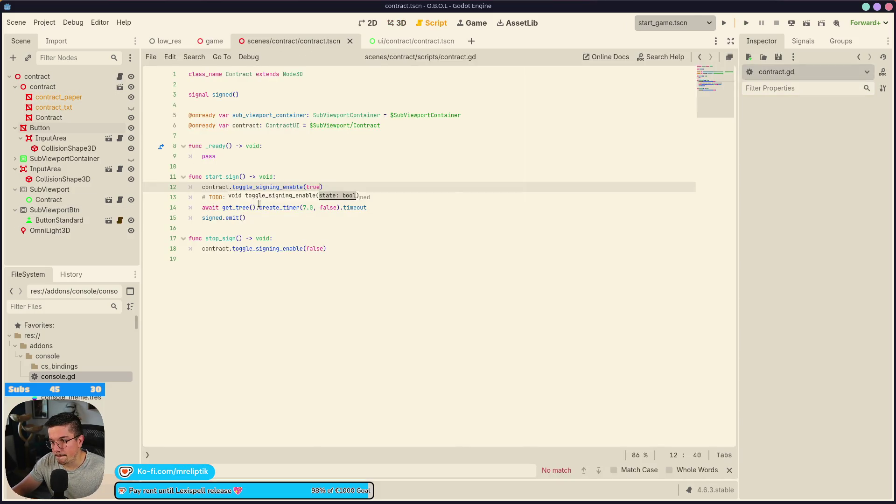
pyautogui.click(288, 226)
pyautogui.click(316, 175)
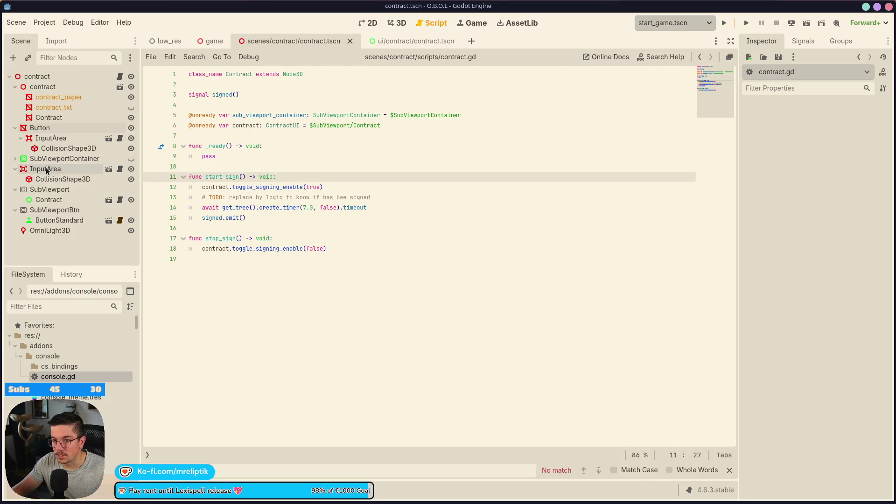
pyautogui.click(288, 136)
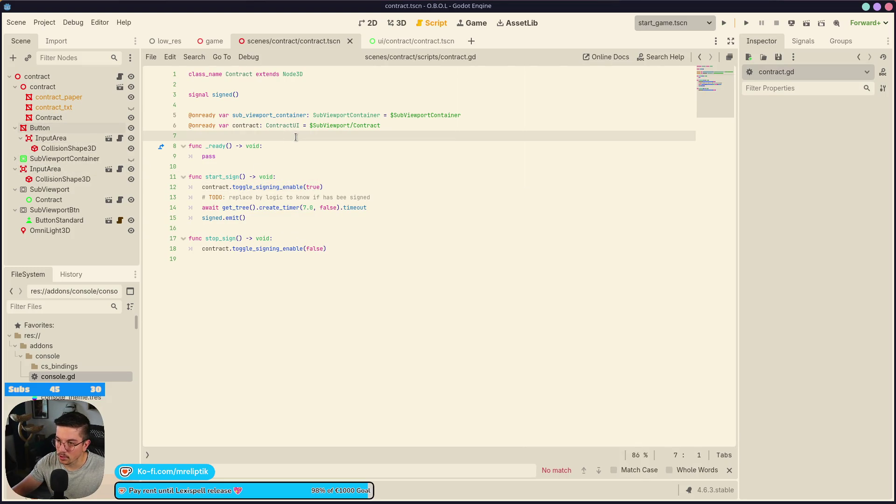
pyautogui.press('Return')
pyautogui.press('Up')
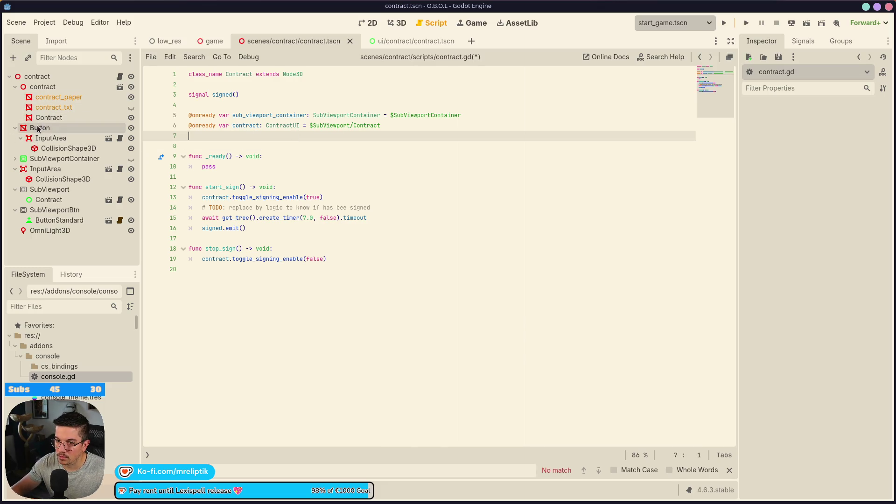
pyautogui.moveTo(233, 140); pyautogui.dragTo(236, 137)
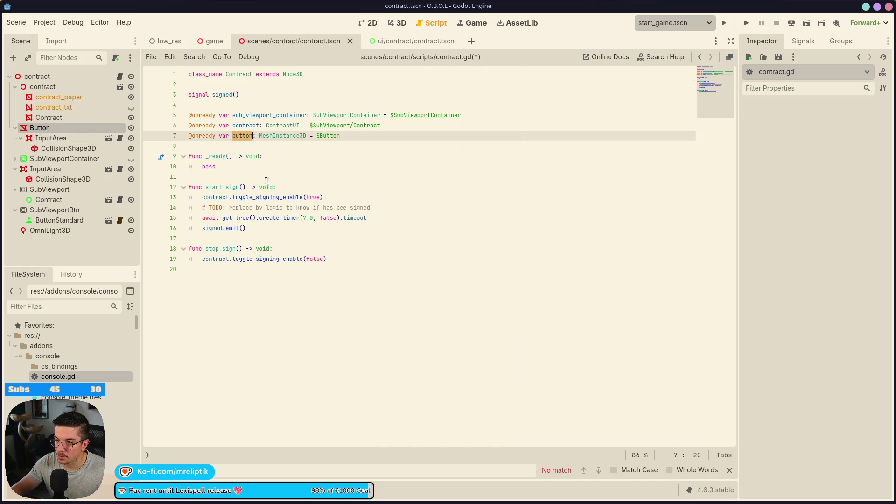
# Step: Add button.show() to start_sign and button.hide() to stop_sign, then save
pyautogui.click(331, 187)
pyautogui.press('Return')
pyautogui.write('button.show(')
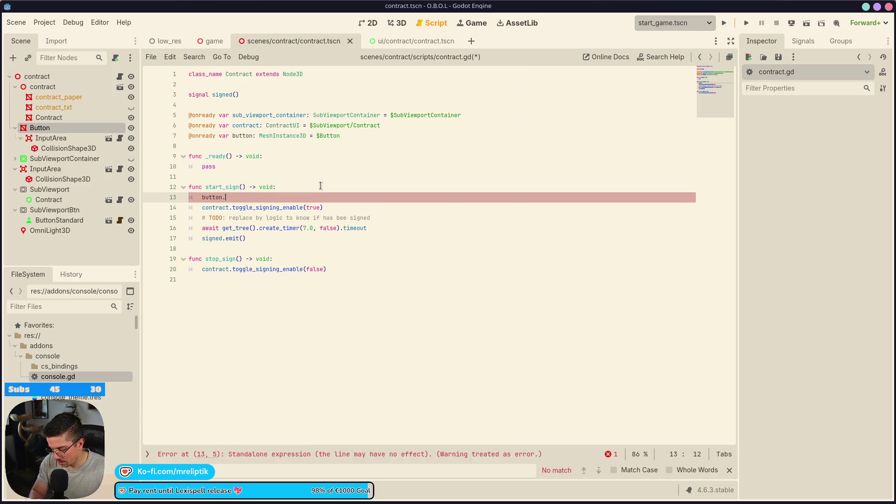
pyautogui.press('Down')
pyautogui.press('Down')
pyautogui.press('Down')
pyautogui.press('End')
pyautogui.press('Return')
pyautogui.write('button.show(')
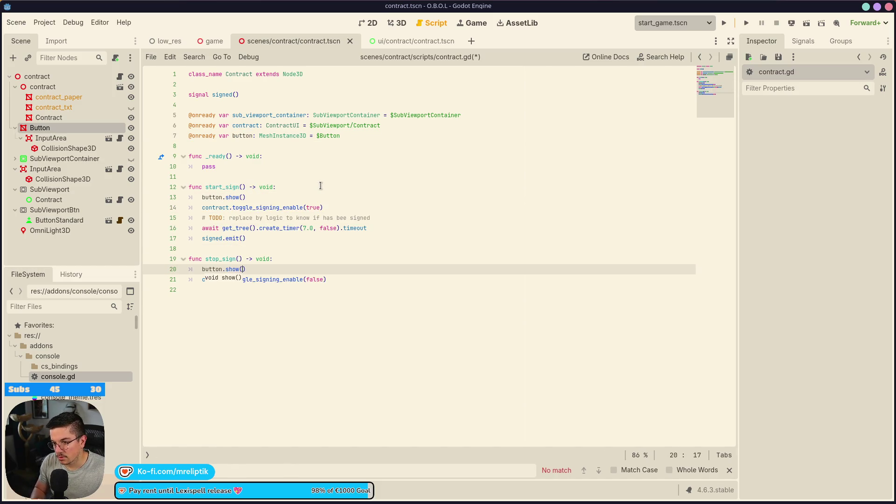
pyautogui.write('hide')
pyautogui.hotkey('ctrl', 's')
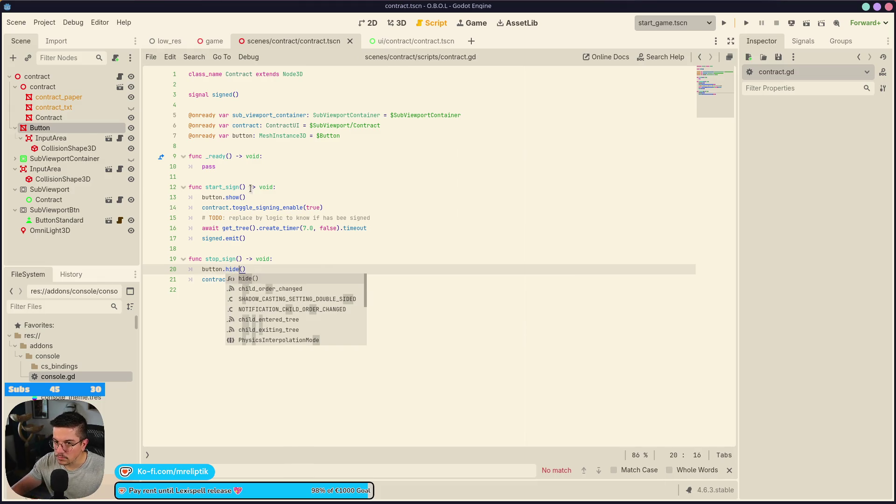
# Step: Return to the 3D contract scene and select ButtonStandard
pyautogui.click(369, 23)
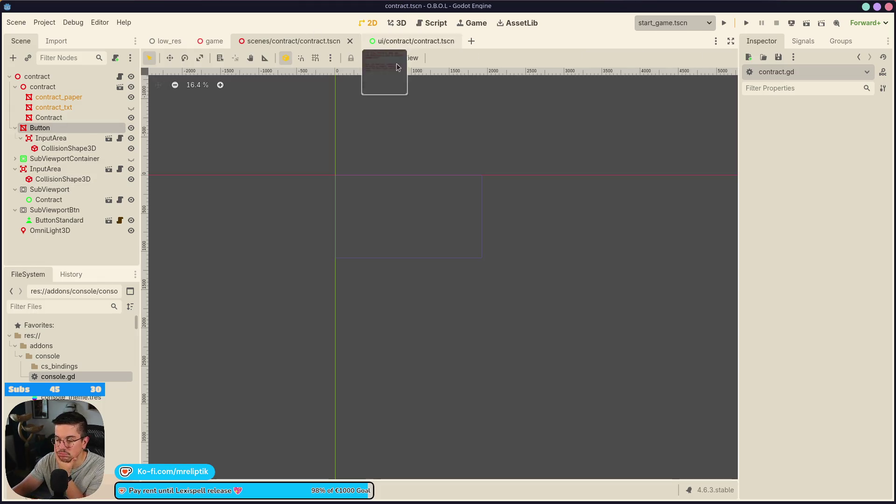
pyautogui.click(399, 23)
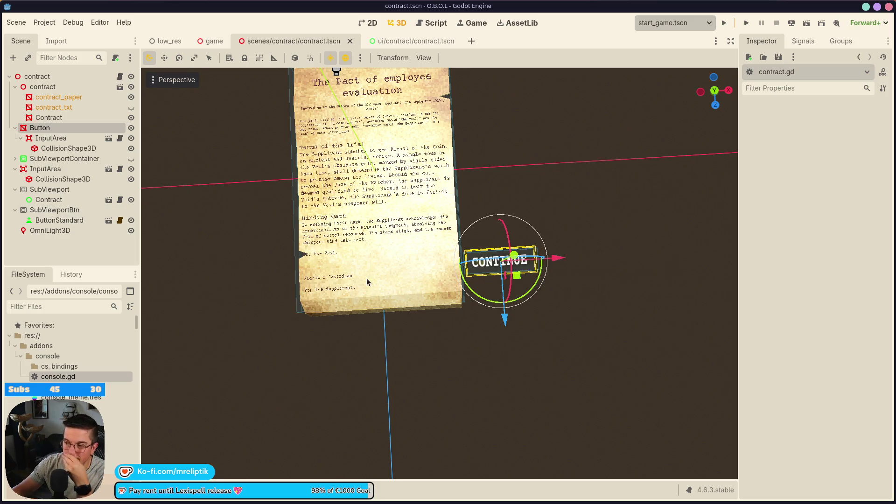
pyautogui.click(61, 220)
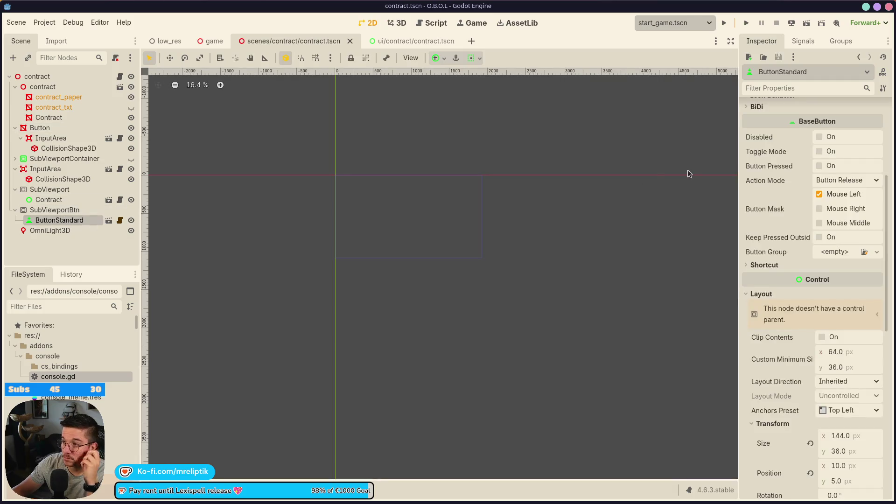
# Step: Connect ButtonStandard's pressed() signal to a new handler in contract.gd
pyautogui.click(802, 41)
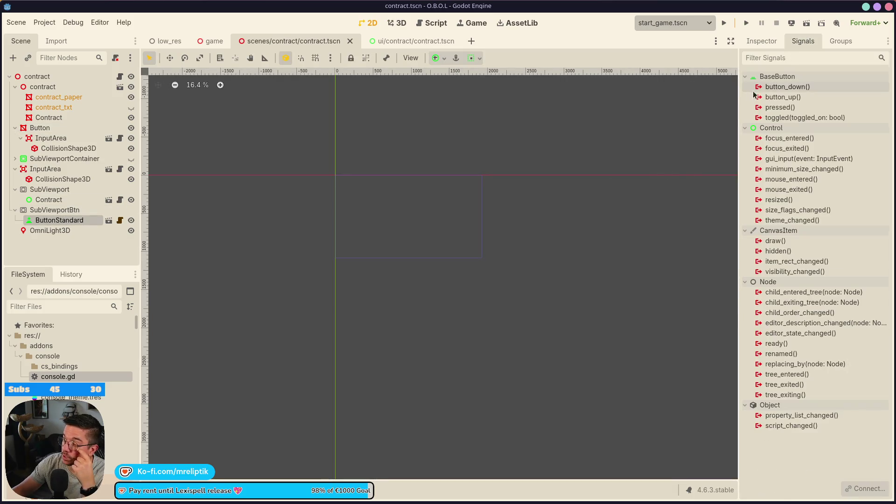
pyautogui.doubleClick(781, 107)
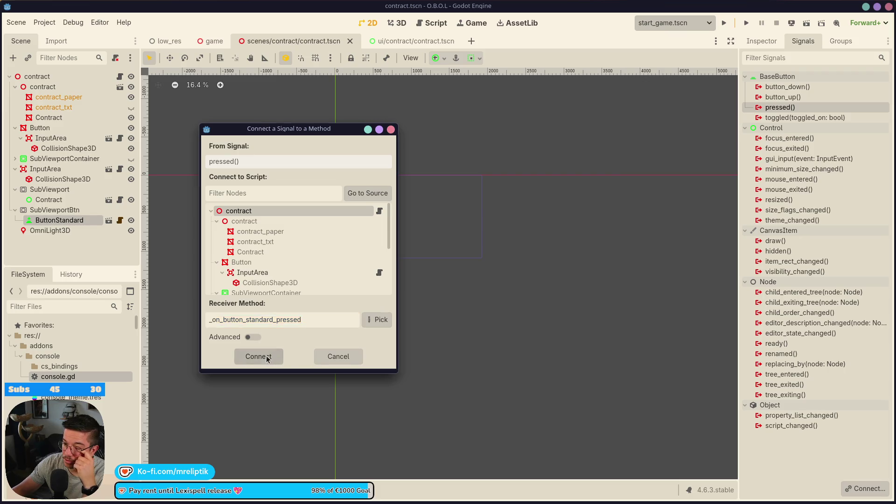
pyautogui.click(258, 357)
pyautogui.click(230, 298)
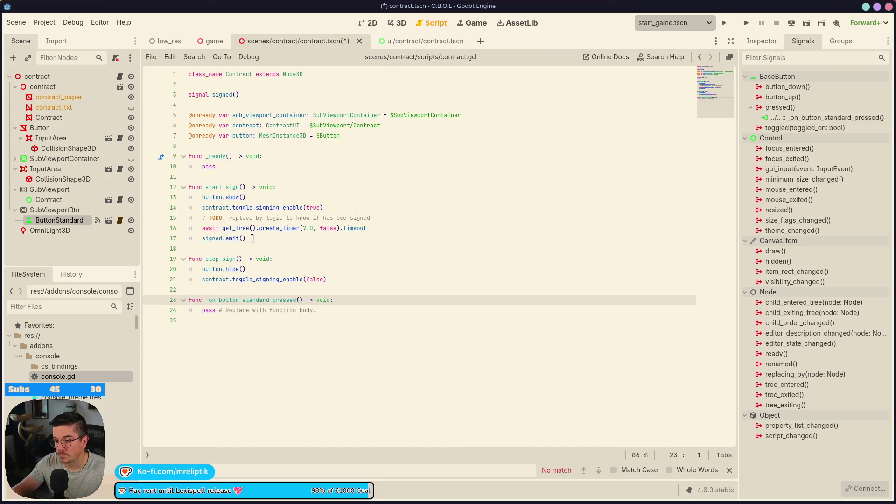
# Step: Move signed.emit() into the pressed handler and delete the timer lines from start_sign
pyautogui.click(306, 232)
pyautogui.click(295, 239)
pyautogui.hotkey('ctrl', 'shift', 'd')
pyautogui.hotkey('alt', 'Down')
pyautogui.hotkey('alt', 'Down')
pyautogui.hotkey('alt', 'Down')
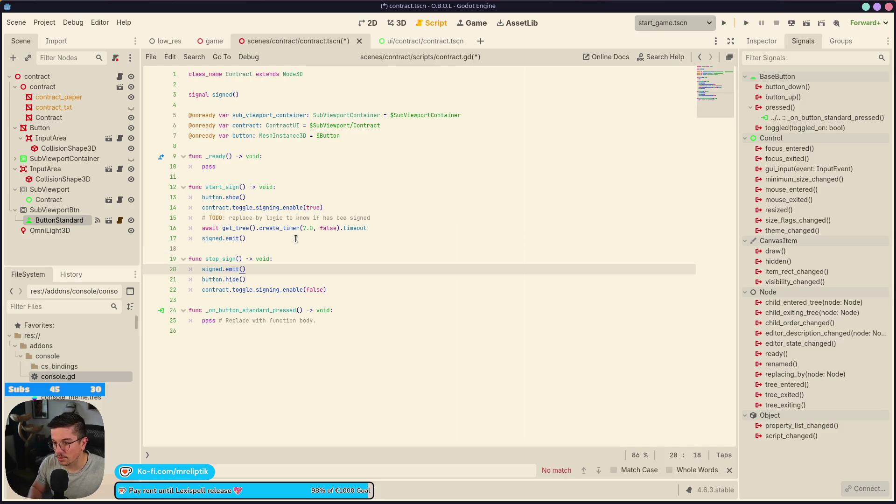
pyautogui.press('Up')
pyautogui.press('Up')
pyautogui.press('Up')
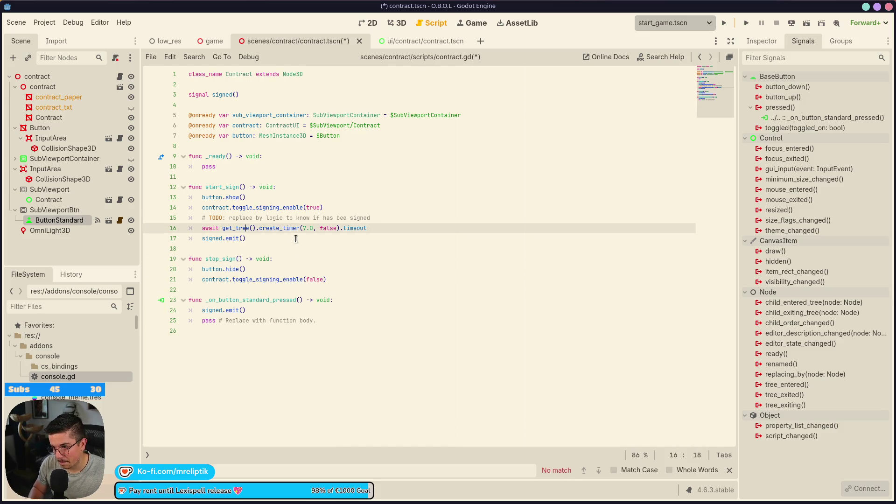
pyautogui.hotkey('ctrl', 'shift', 'k')
pyautogui.hotkey('ctrl', 'shift', 'k')
pyautogui.hotkey('ctrl', 'shift', 'k')
pyautogui.press('Down')
pyautogui.hotkey('ctrl', 'Right')
pyautogui.hotkey('ctrl', 'Right')
pyautogui.hotkey('ctrl', 'Right')
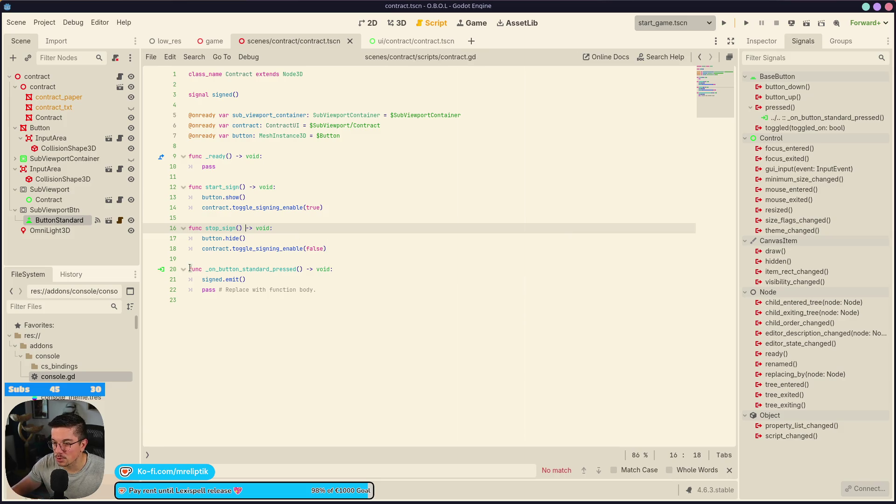
# Step: Review the contract scene in the 3D view
pyautogui.click(368, 23)
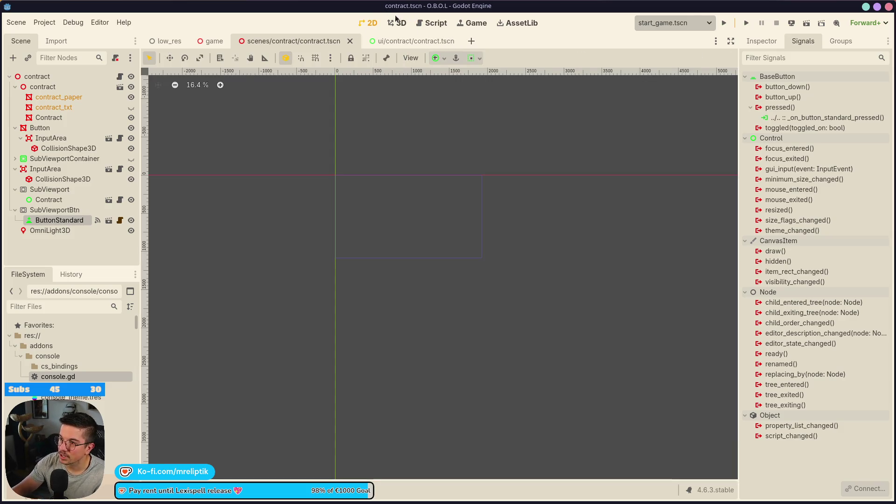
pyautogui.hotkey('ctrl', 'F2')
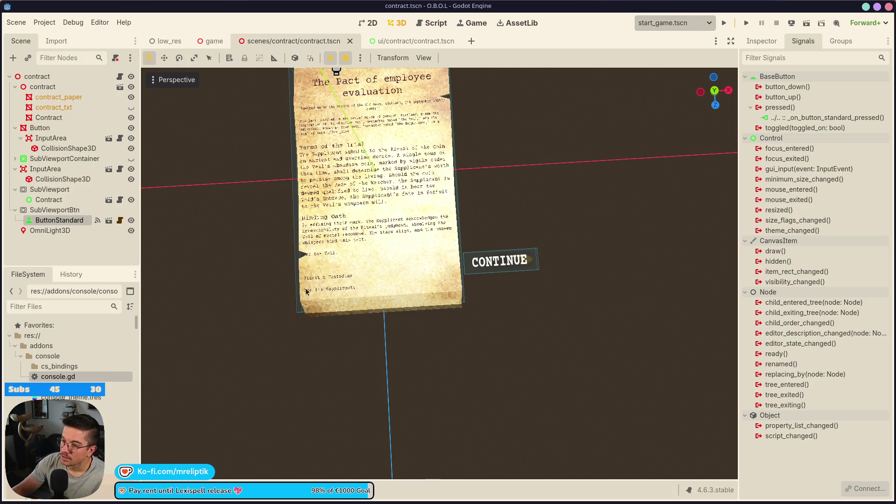
pyautogui.click(73, 258)
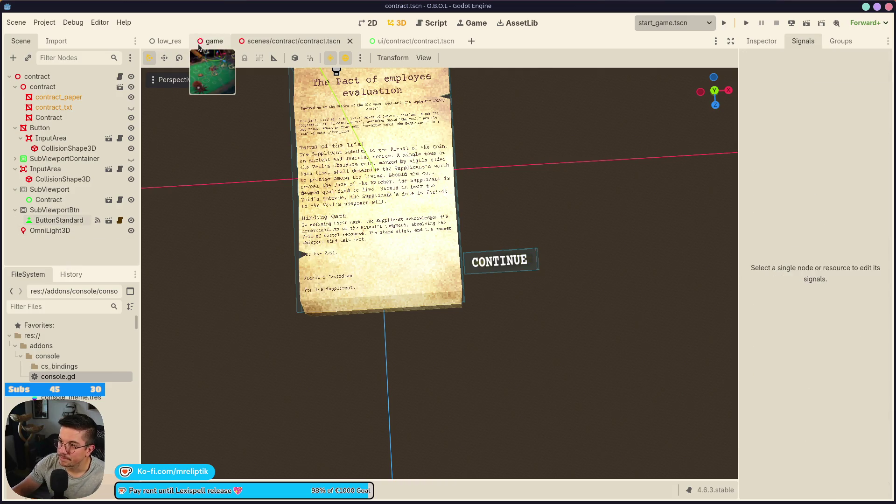
pyautogui.moveTo(217, 51)
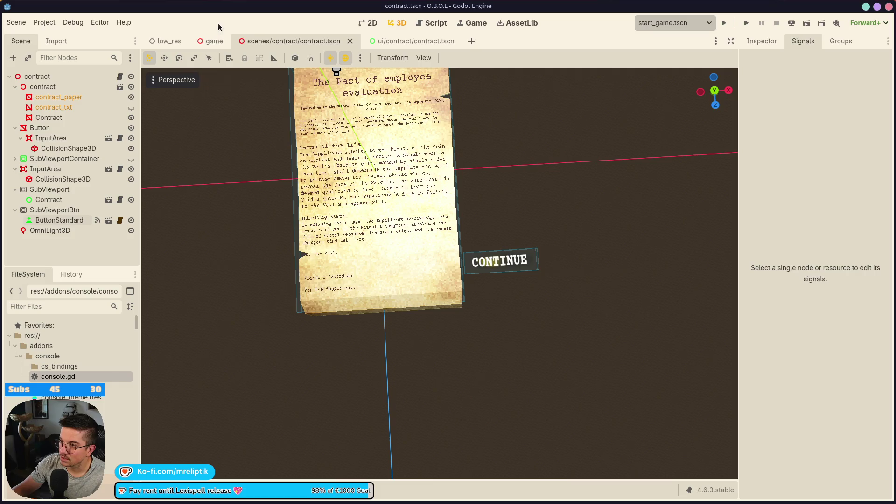
# Step: Replace pass in _ready with button.hide() and save the script
pyautogui.click(119, 77)
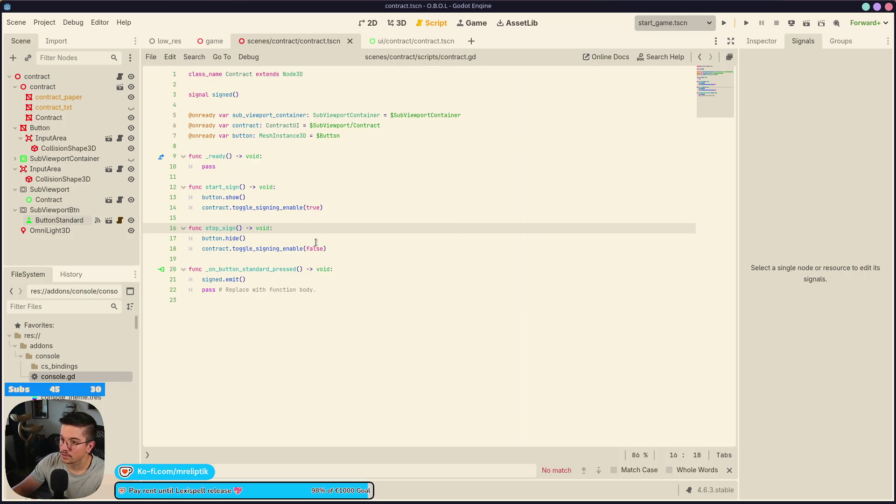
pyautogui.click(352, 252)
pyautogui.click(270, 194)
pyautogui.click(259, 226)
pyautogui.click(259, 238)
pyautogui.hotkey('ctrl', 'shift', 'd')
pyautogui.hotkey('alt', 'Up')
pyautogui.hotkey('alt', 'Up')
pyautogui.hotkey('alt', 'Up')
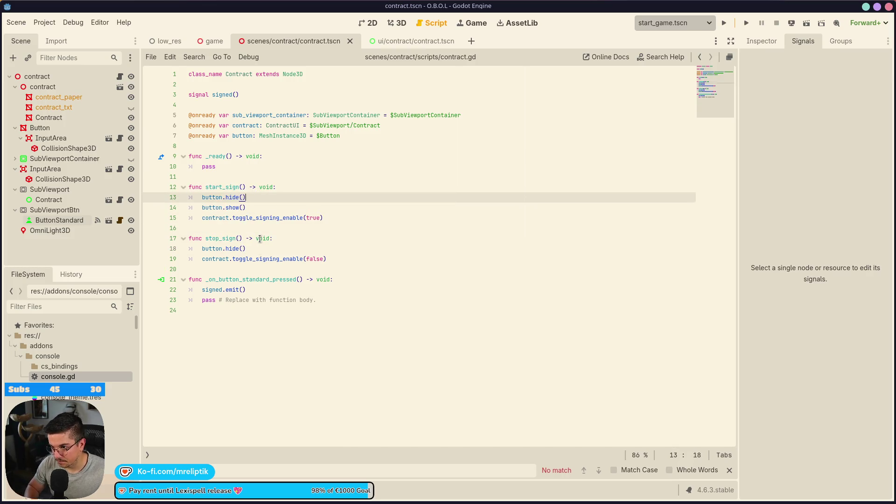
pyautogui.press('Up')
pyautogui.hotkey('ctrl', 'shift', 'k')
pyautogui.hotkey('ctrl', 's')
# Step: Switch between the contract scenes and run the project to test
pyautogui.click(406, 42)
pyautogui.click(316, 43)
pyautogui.click(372, 24)
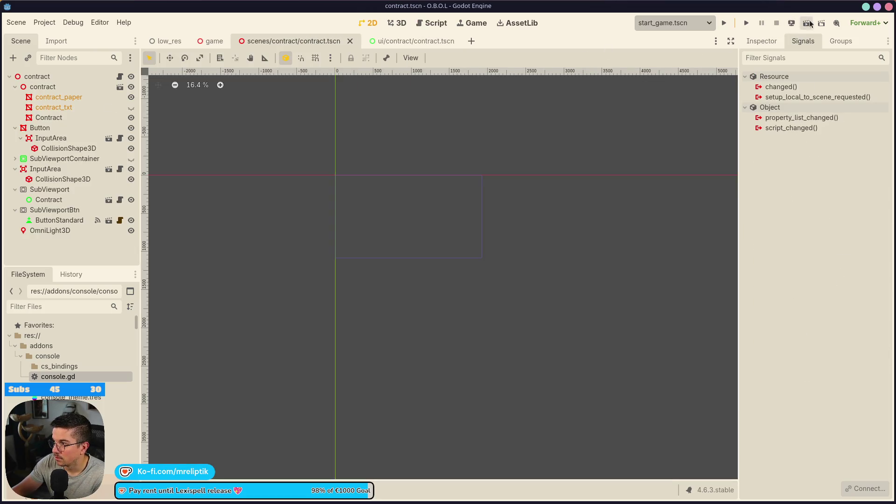
pyautogui.click(724, 23)
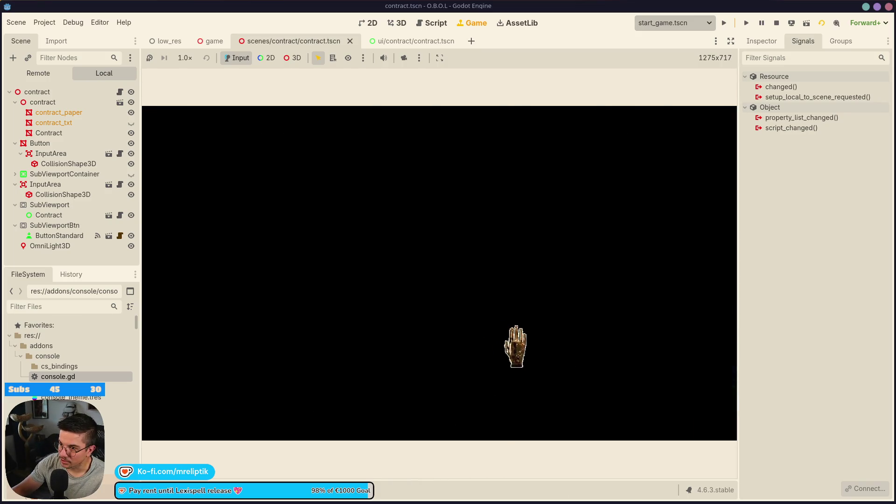
# Step: Delete the leftover Button node from the low_res scene and save it
pyautogui.click(170, 41)
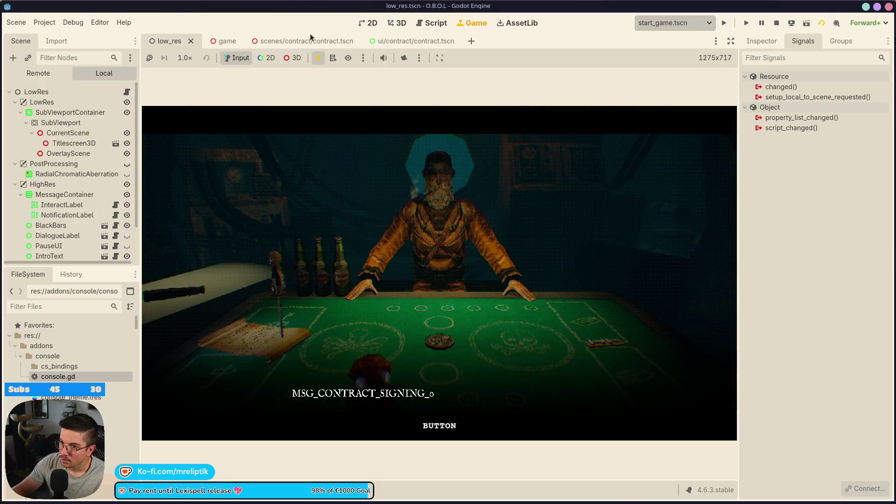
pyautogui.click(369, 24)
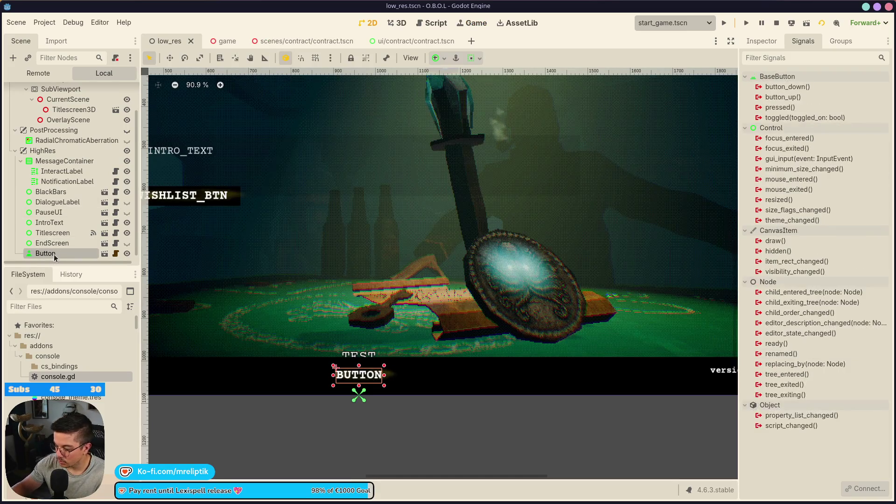
pyautogui.press('Delete')
pyautogui.hotkey('ctrl', 's')
# Step: Check the running game, then select ButtonStandard in the 3D contract scene
pyautogui.click(462, 23)
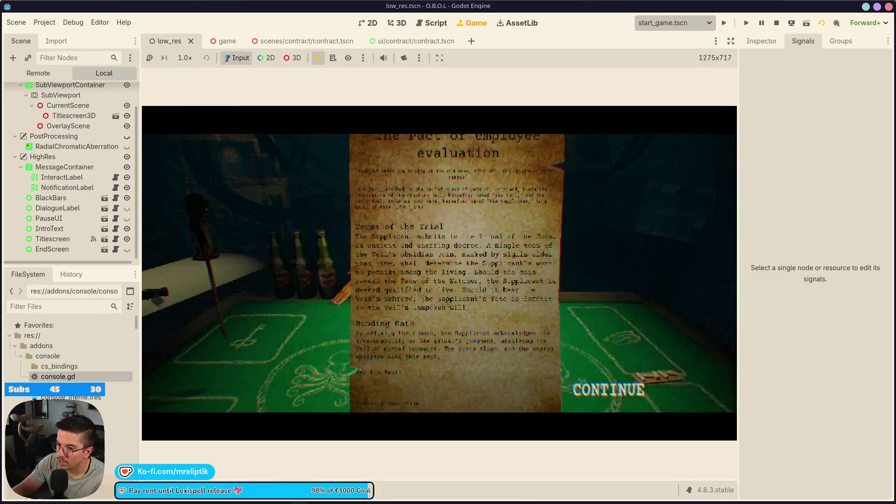
pyautogui.click(404, 45)
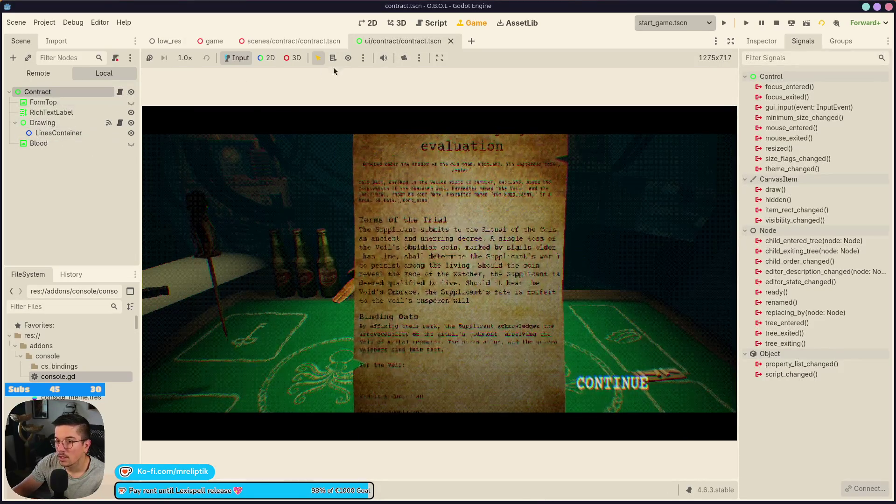
pyautogui.click(271, 46)
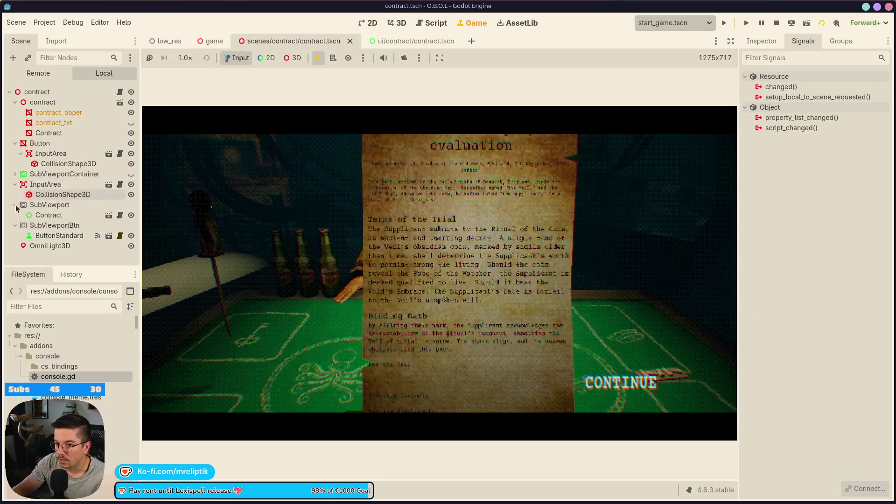
pyautogui.click(47, 235)
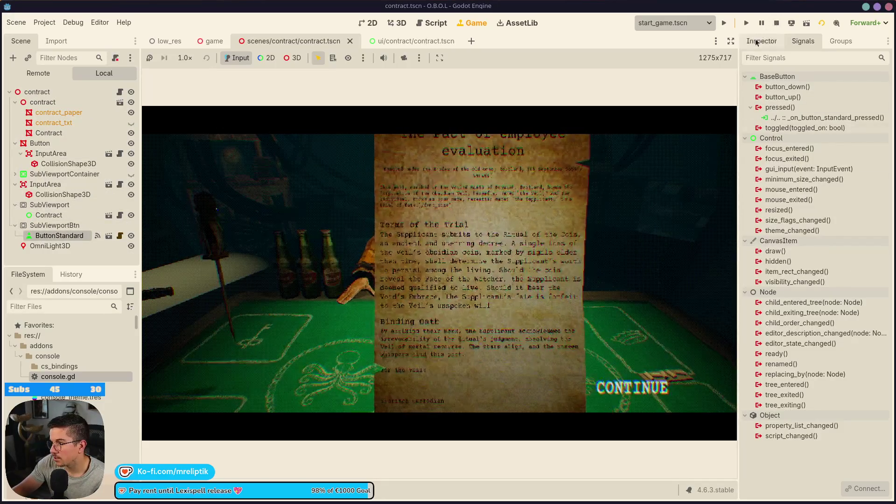
# Step: Toggle ButtonStandard's Mouse Filter to Pass and back to Stop
pyautogui.click(762, 40)
pyautogui.scroll(-10, 812, 276)
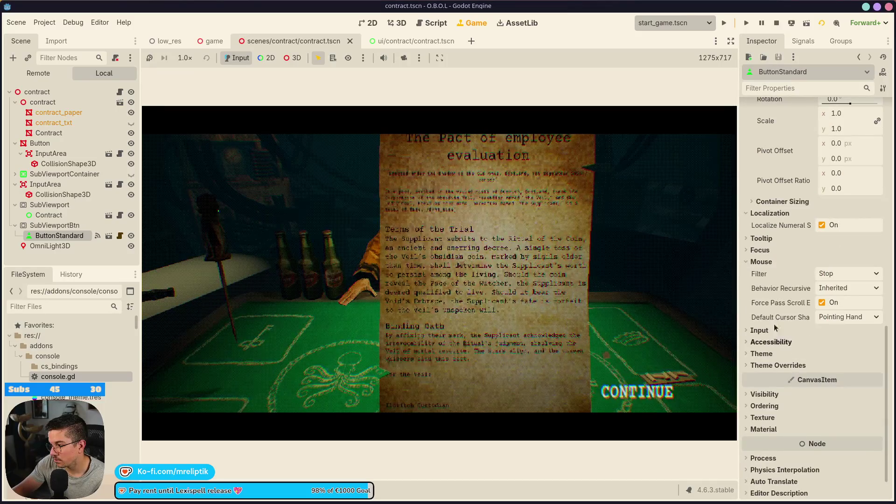
pyautogui.click(847, 275)
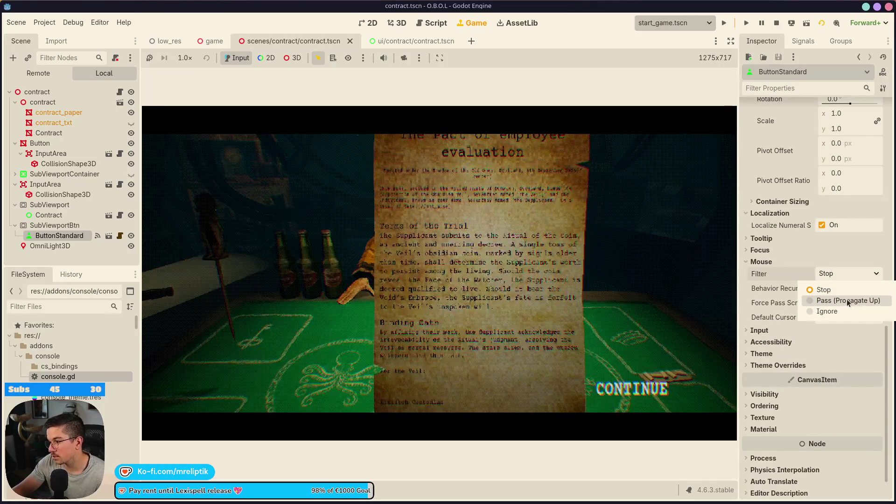
pyautogui.click(849, 302)
pyautogui.click(823, 276)
pyautogui.click(824, 288)
# Step: Set Default Cursor Shape to Pointing Hand, save, and enlarge the running game view
pyautogui.click(760, 330)
pyautogui.click(840, 344)
pyautogui.press('Escape')
pyautogui.click(835, 318)
pyautogui.click(818, 345)
pyautogui.hotkey('ctrl', 's')
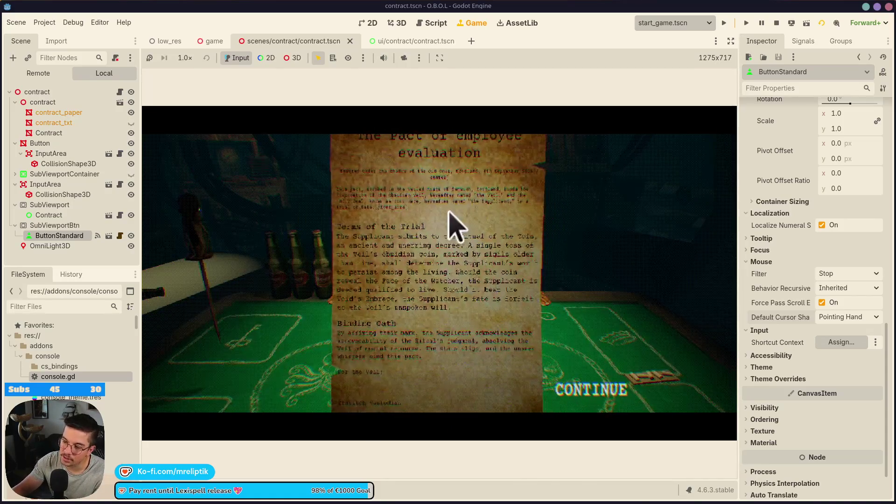
pyautogui.click(731, 40)
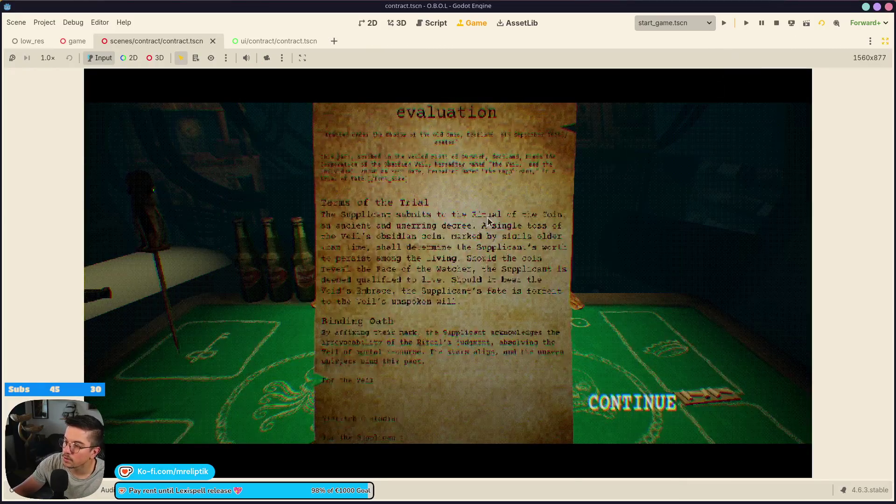
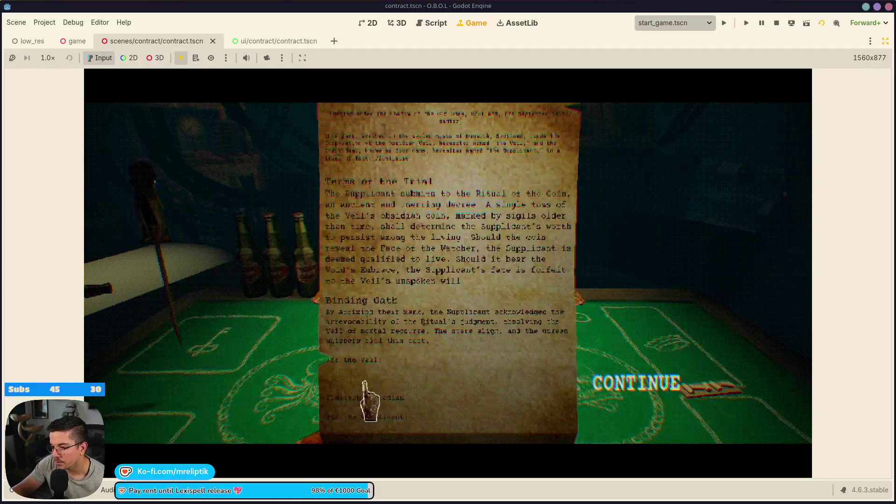
# Step: Sign the contract with looping ink strokes, press CONTINUE, and stop the running game
pyautogui.moveTo(375, 379)
pyautogui.mouseDown()
pyautogui.moveTo(366, 384)
pyautogui.moveTo(394, 392)
pyautogui.moveTo(381, 388)
pyautogui.moveTo(447, 374)
pyautogui.moveTo(483, 398)
pyautogui.moveTo(402, 396)
pyautogui.moveTo(433, 387)
pyautogui.moveTo(476, 395)
pyautogui.moveTo(484, 354)
pyautogui.mouseUp()
pyautogui.moveTo(446, 413)
pyautogui.mouseDown()
pyautogui.moveTo(372, 410)
pyautogui.moveTo(414, 441)
pyautogui.moveTo(400, 367)
pyautogui.moveTo(377, 391)
pyautogui.moveTo(410, 370)
pyautogui.moveTo(390, 417)
pyautogui.mouseUp()
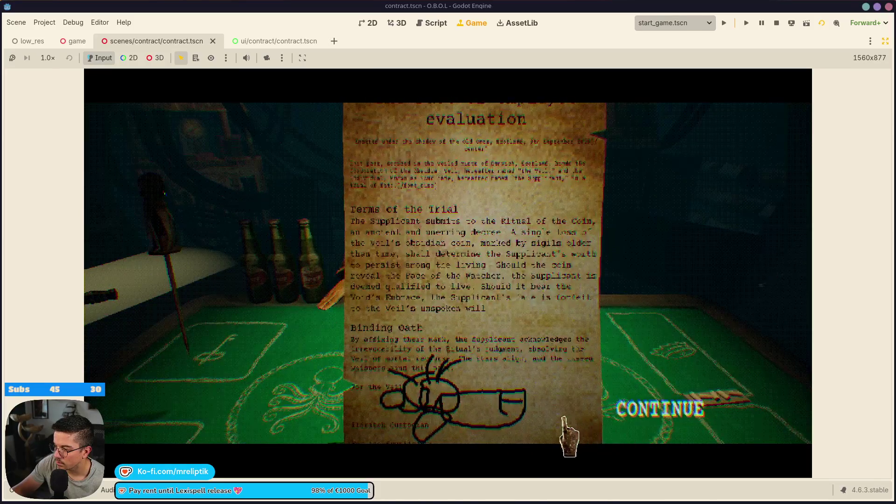
pyautogui.click(640, 411)
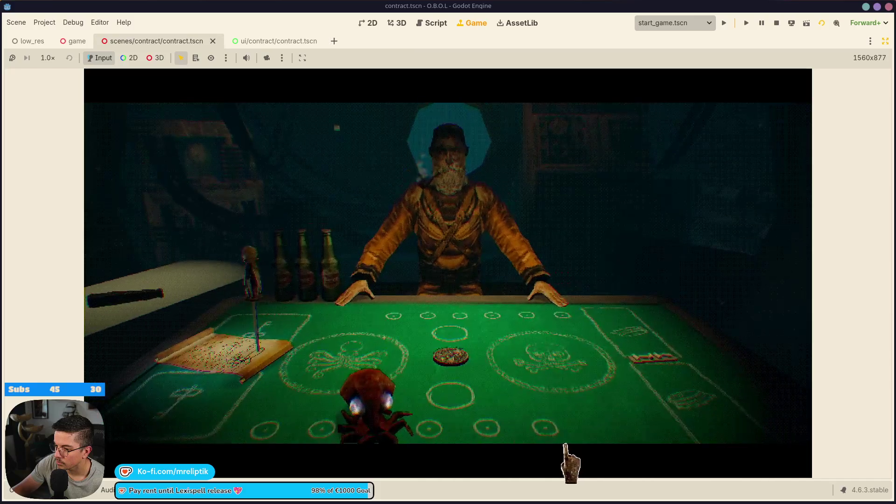
pyautogui.click(776, 22)
# Step: In Discord, read the walaber-ent server and its unread parking-garage-rally-circuit channel
pyautogui.moveTo(389, 503)
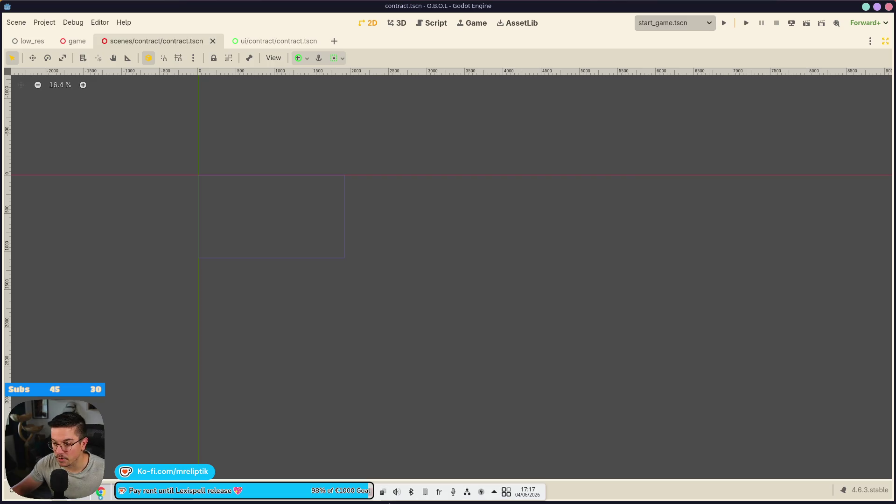
pyautogui.click(84, 492)
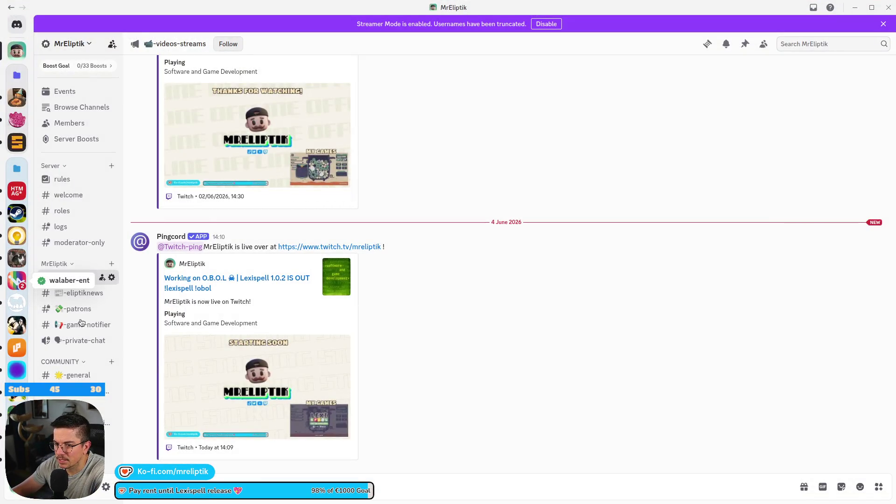
pyautogui.click(16, 280)
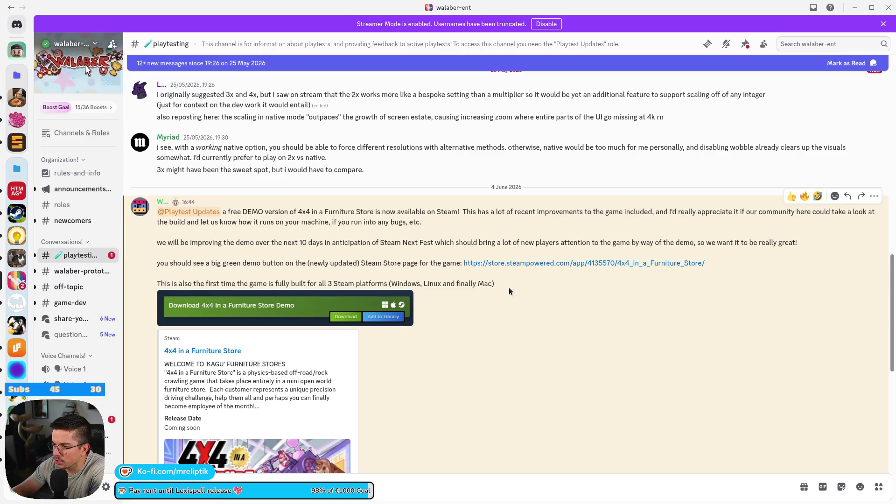
pyautogui.scroll(-7, 530, 290)
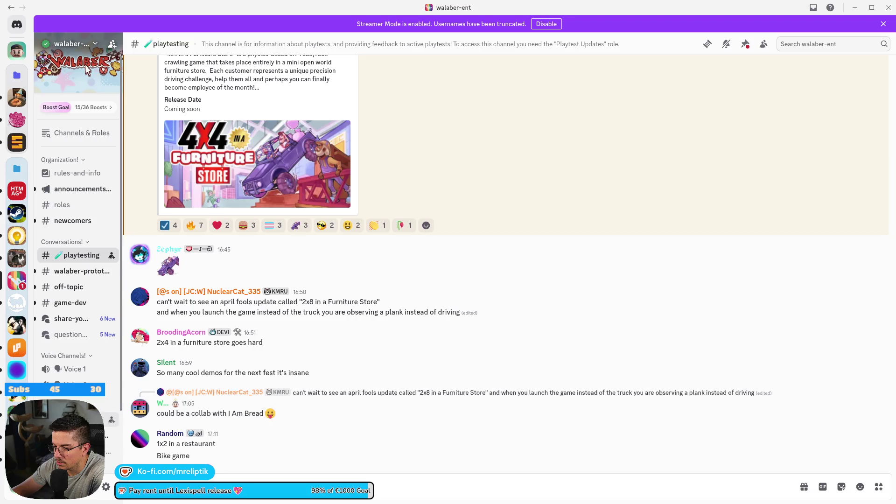
pyautogui.hotkey('alt', 'shift', 'Down')
pyautogui.scroll(-3, 436, 332)
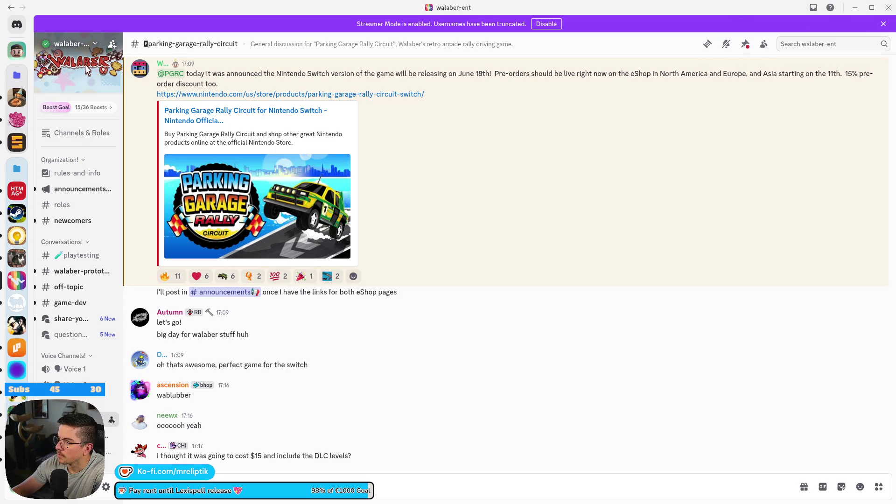
# Step: Close Discord and bring back Godot's Game workspace
pyautogui.click(882, 11)
pyautogui.scroll(2, 300, 234)
pyautogui.click(472, 23)
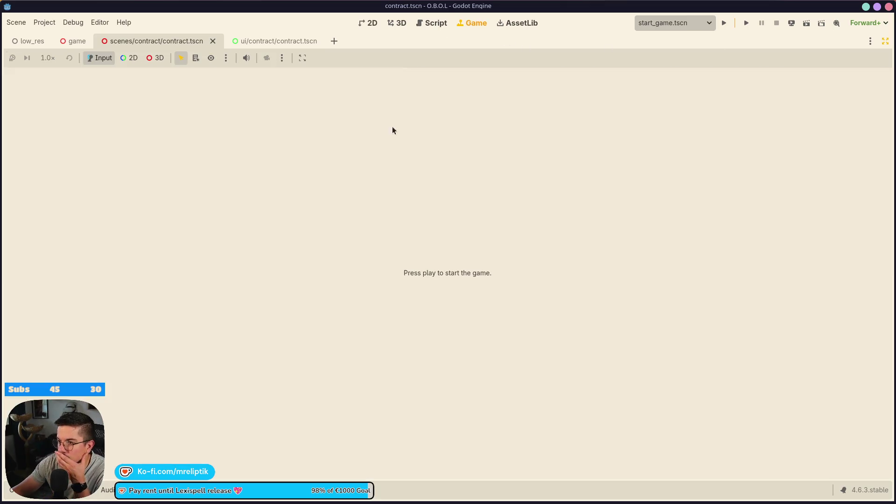
# Step: In ui/contract/contract.tscn's contract.gd, add func has_drawing() -> bool: below show_blood
pyautogui.click(366, 23)
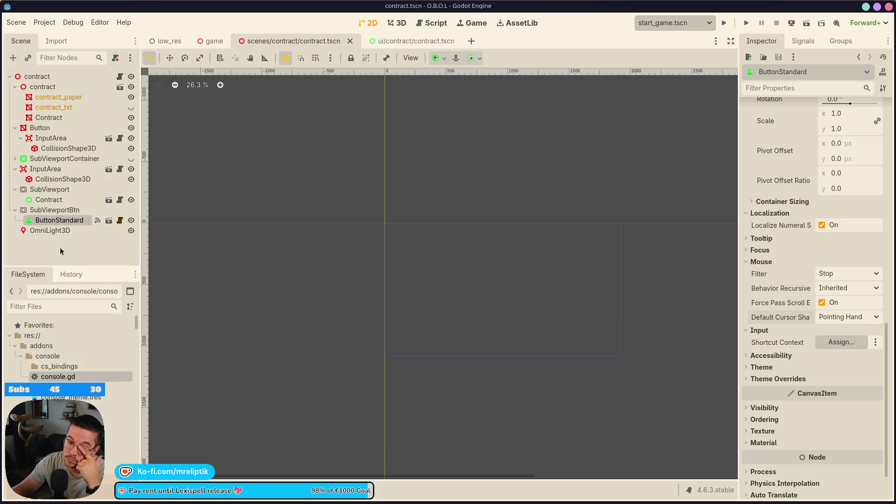
pyautogui.click(395, 41)
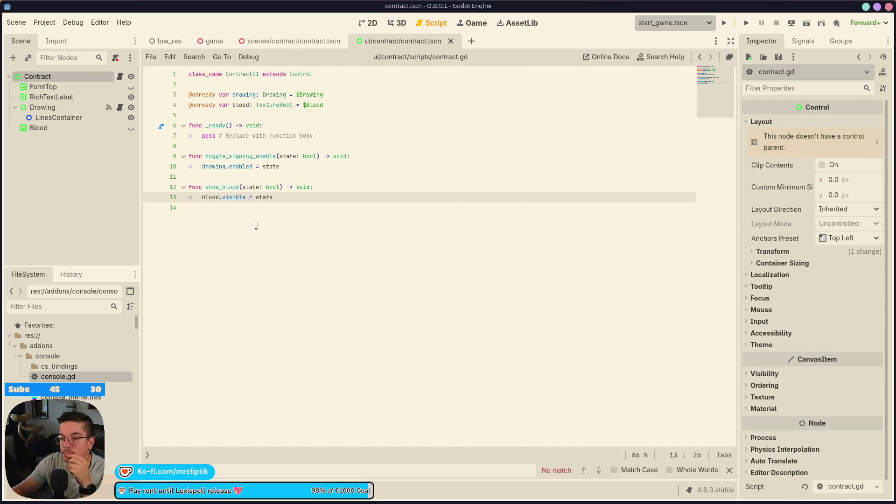
pyautogui.click(217, 209)
pyautogui.press('Return')
pyautogui.write('func ha')
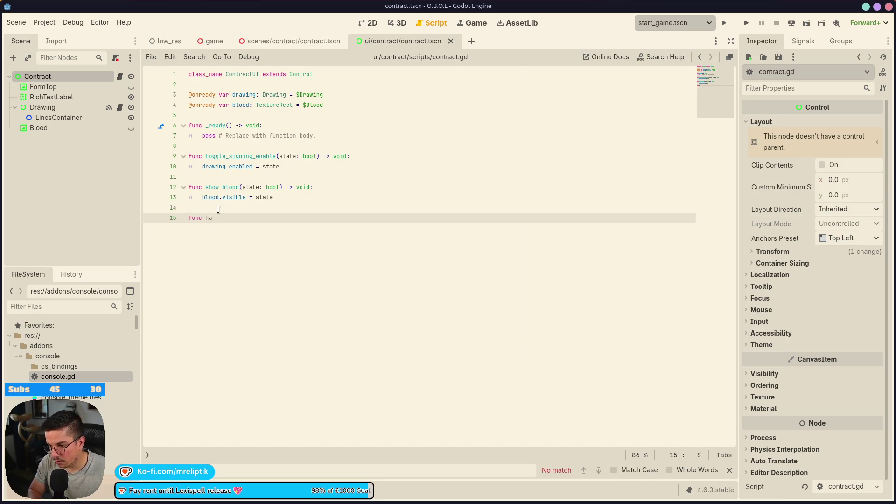
pyautogui.write('s_drawing() -')
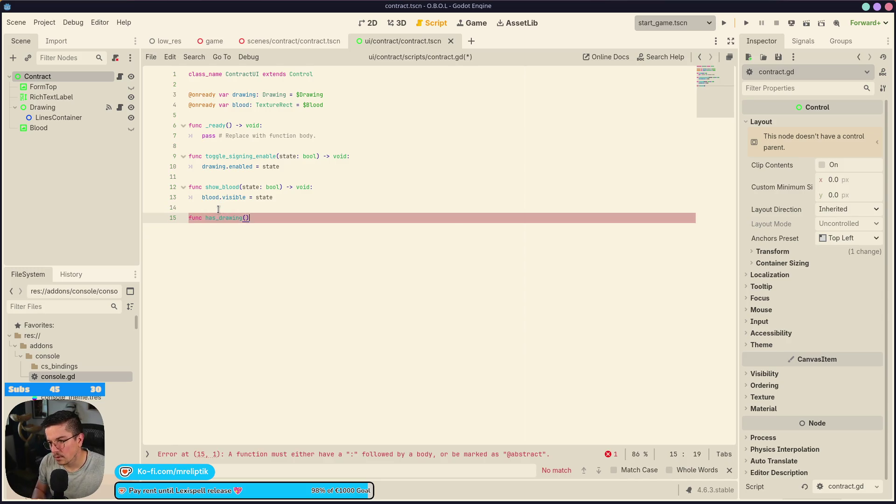
pyautogui.write('> bool:')
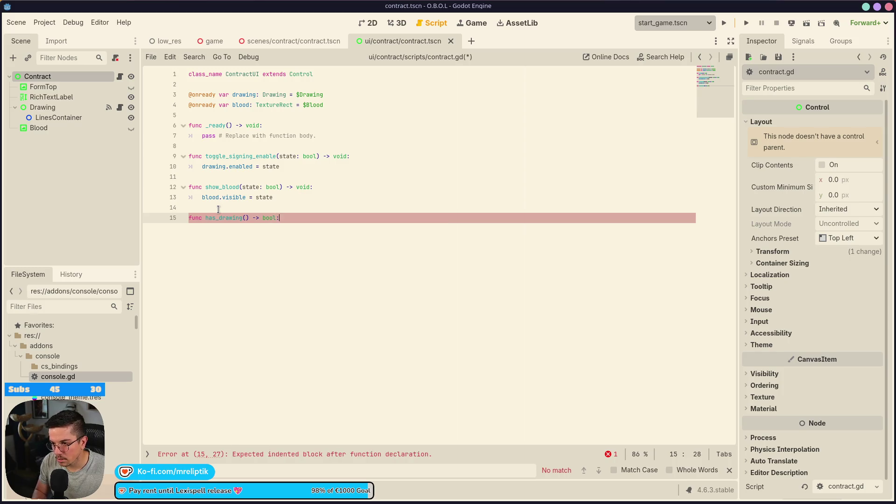
pyautogui.press('Return')
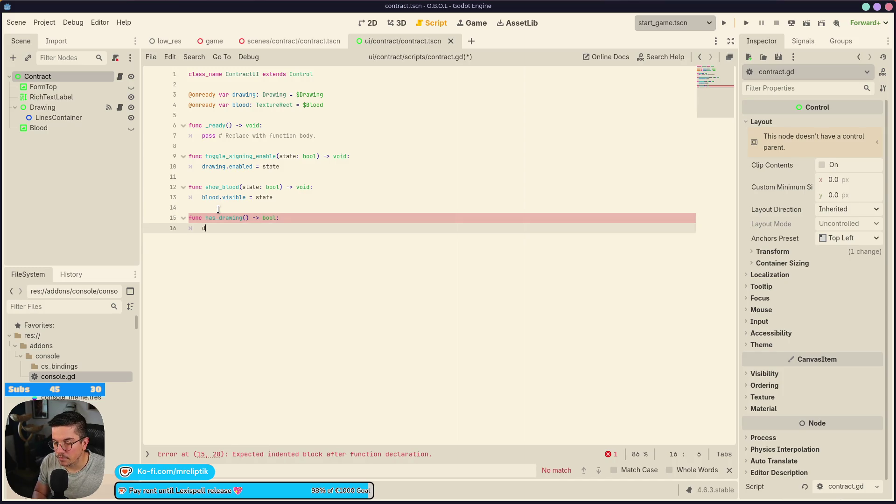
# Step: Try a drawing. member access in has_drawing's body, clear it, and select the Drawing node
pyautogui.write('drawing')
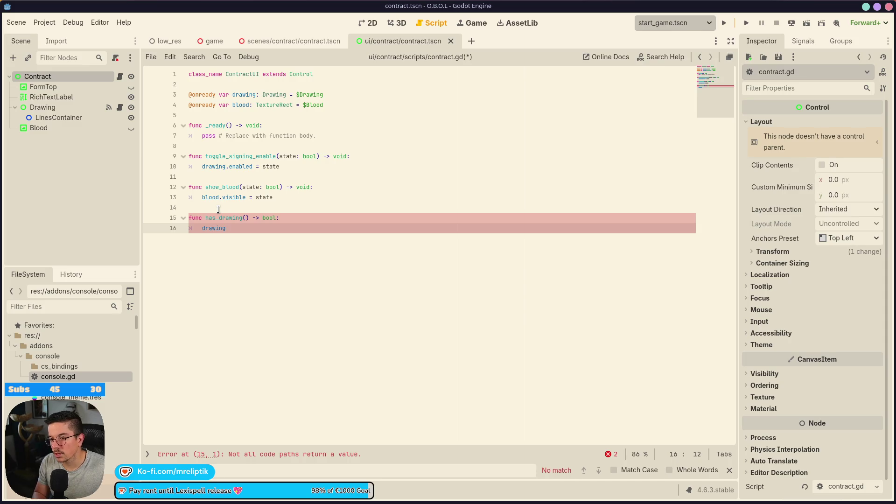
pyautogui.write('.point')
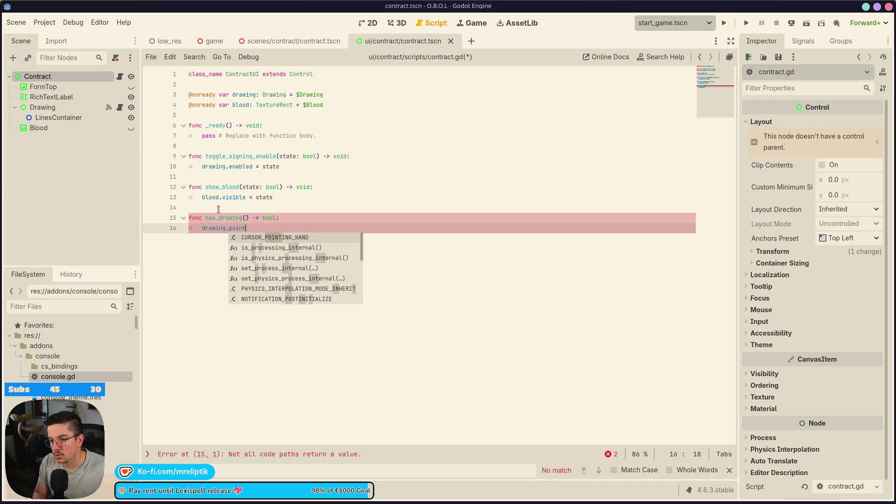
pyautogui.press('BackSpace')
pyautogui.press('BackSpace')
pyautogui.press('BackSpace')
pyautogui.write('liu')
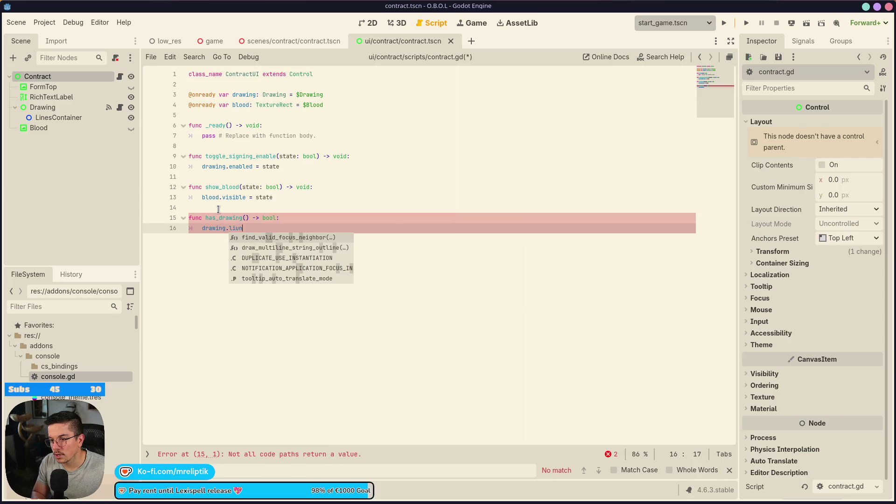
pyautogui.press('BackSpace')
pyautogui.write('e')
pyautogui.press('BackSpace')
pyautogui.press('BackSpace')
pyautogui.press('BackSpace')
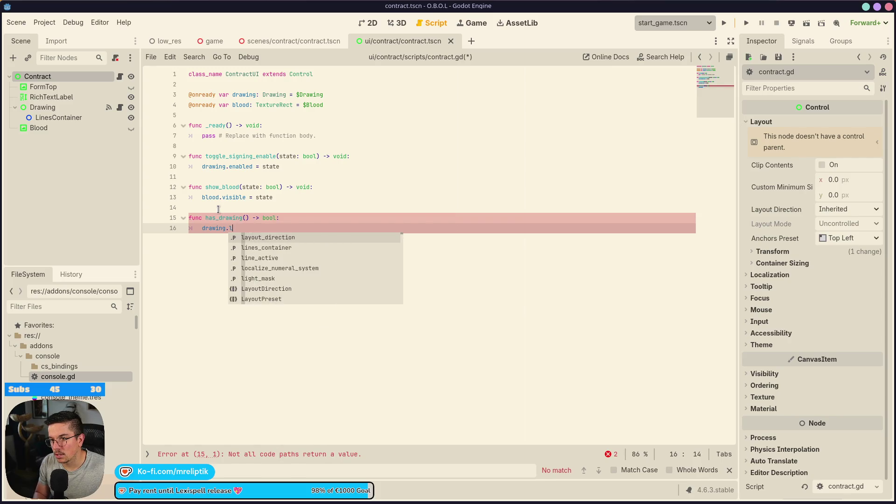
pyautogui.press('BackSpace')
pyautogui.press('BackSpace')
pyautogui.press('BackSpace')
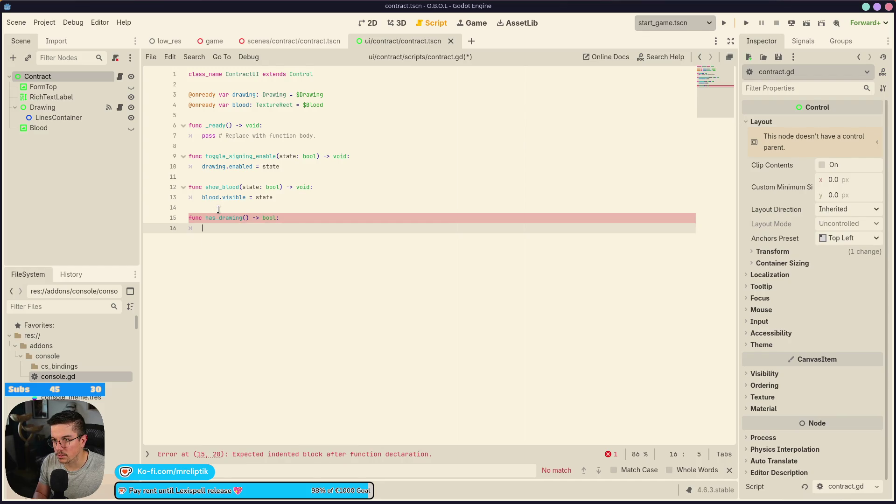
pyautogui.click(73, 109)
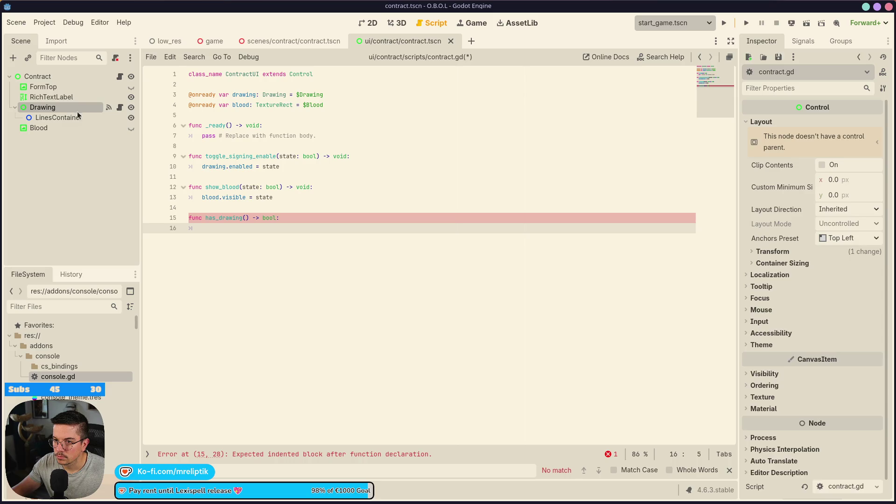
pyautogui.click(120, 108)
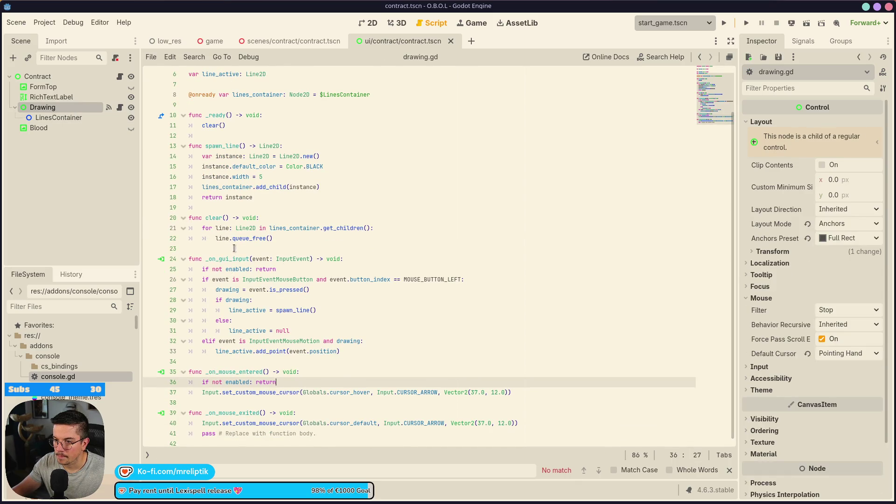
pyautogui.click(120, 76)
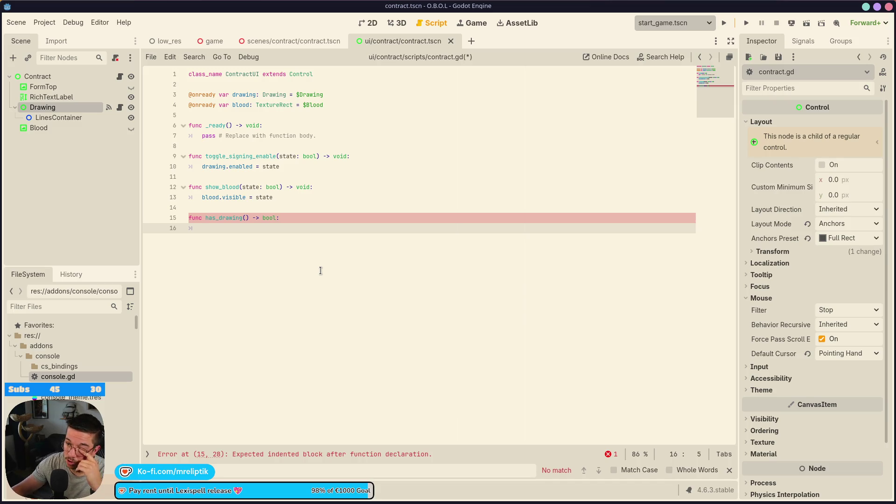
pyautogui.click(120, 108)
pyautogui.click(120, 76)
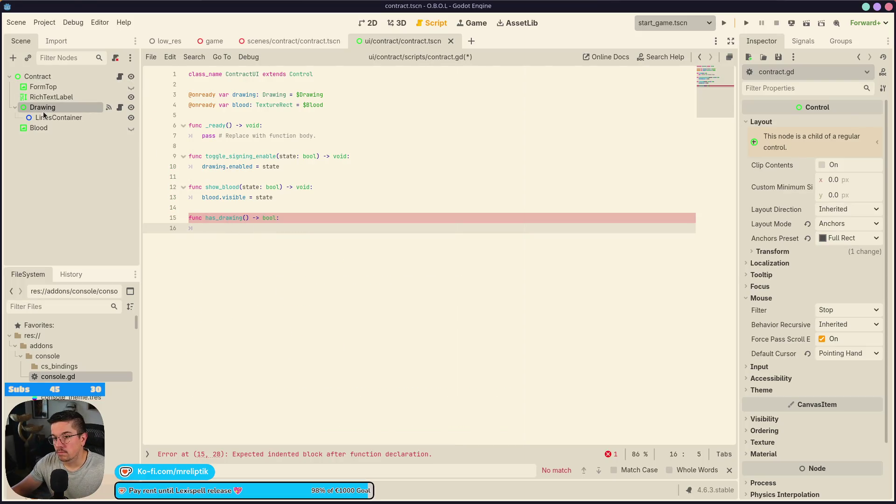
pyautogui.moveTo(46, 123); pyautogui.dragTo(255, 118)
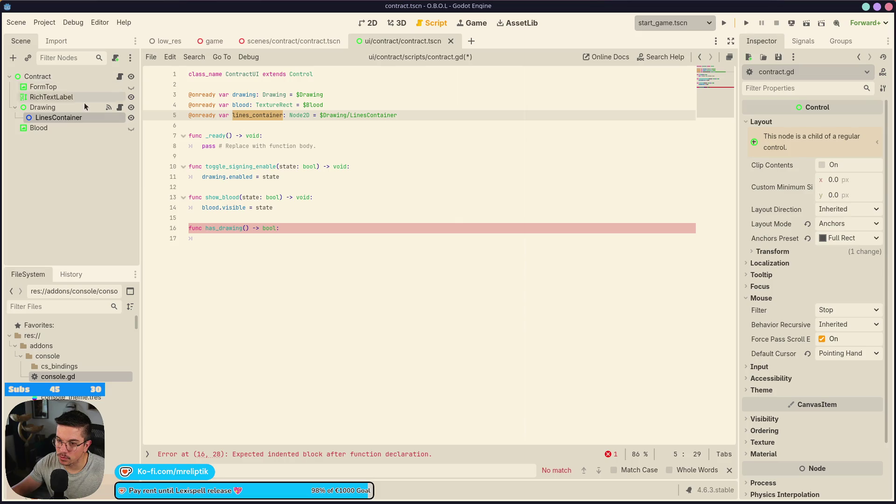
pyautogui.click(243, 246)
# Step: Write a for line: Line2D in lines_container.get_children() loop with an if on line.points
pyautogui.write('lines_container')
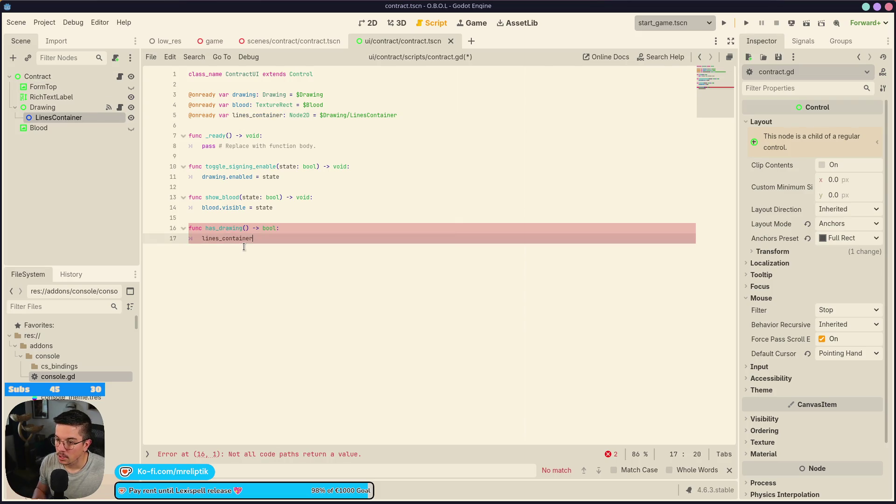
pyautogui.write('for line: Line')
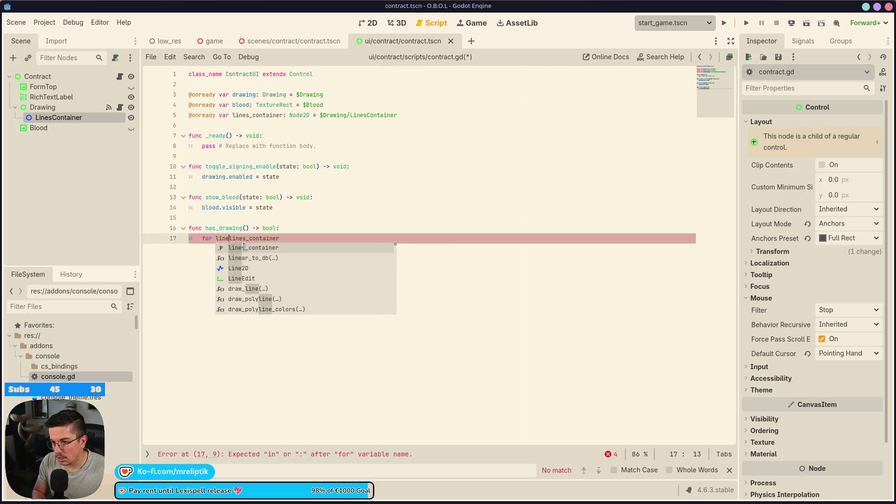
pyautogui.press('Return')
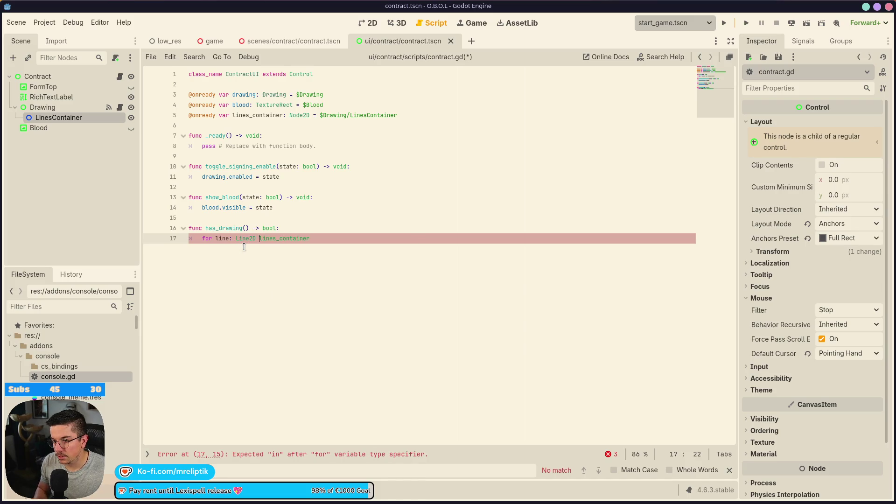
pyautogui.write('in')
pyautogui.press('End')
pyautogui.write('get_ch')
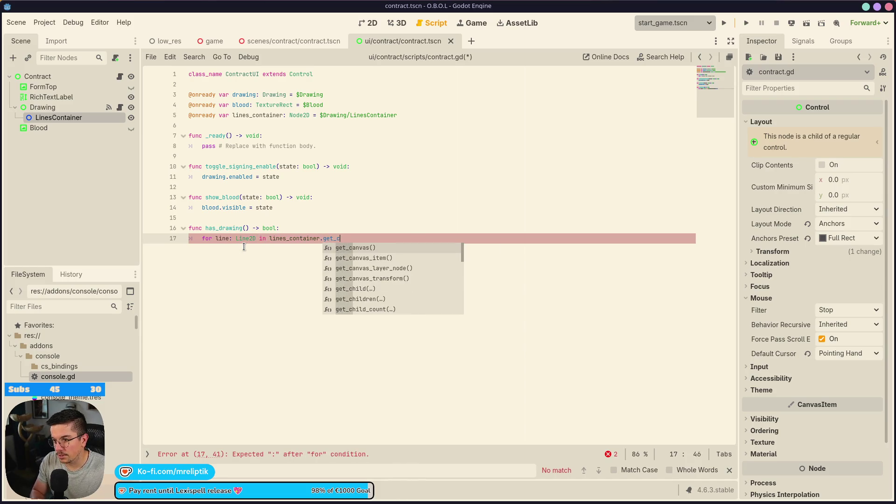
pyautogui.press('Return')
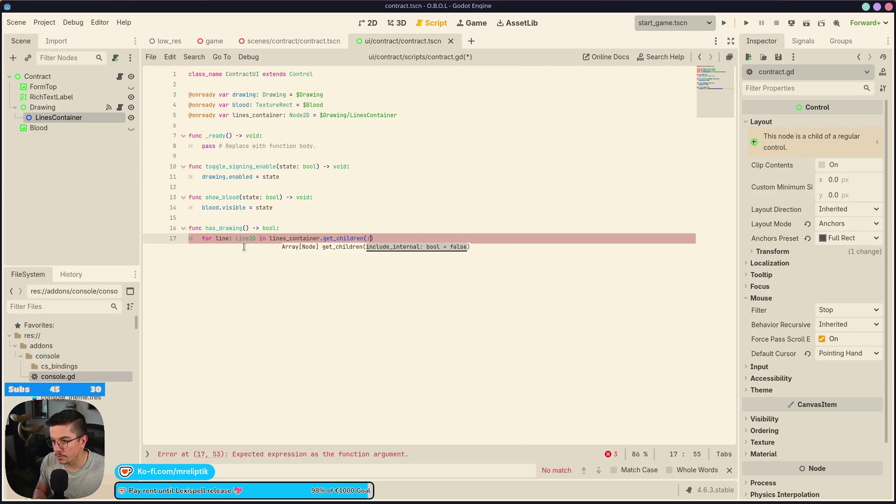
pyautogui.press('Return')
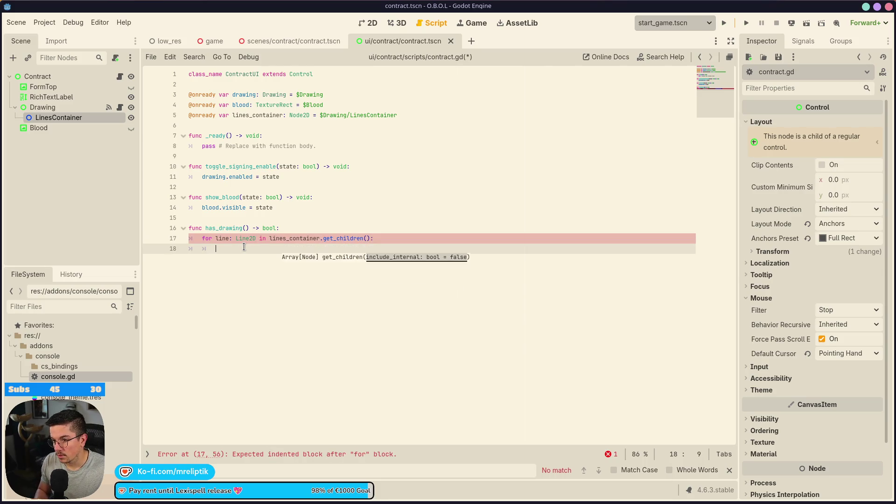
pyautogui.press('Up')
pyautogui.click(243, 247)
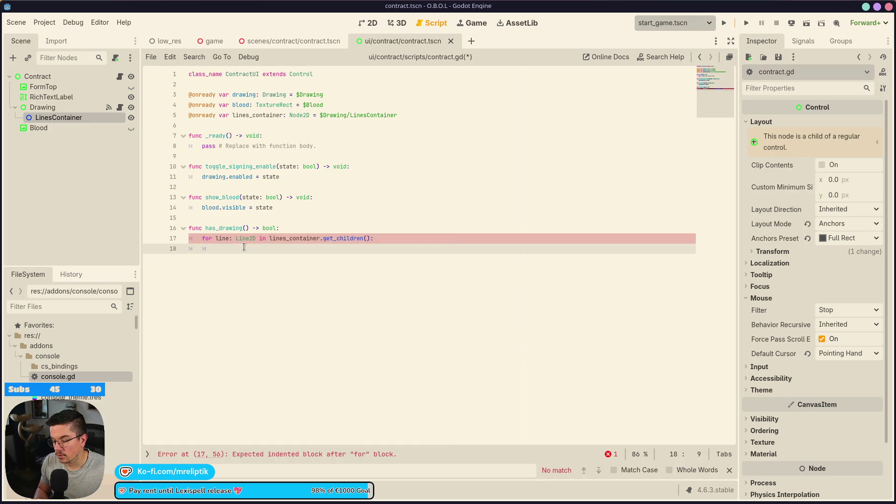
pyautogui.write('if line')
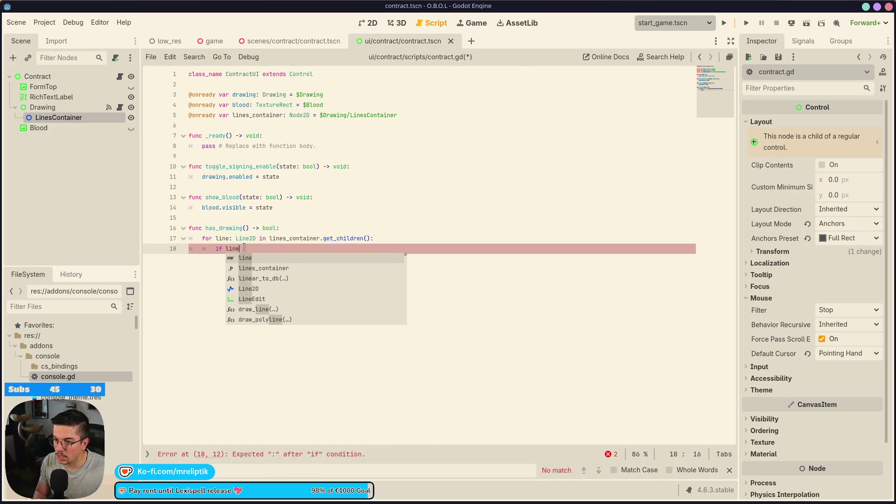
pyautogui.write('.poin')
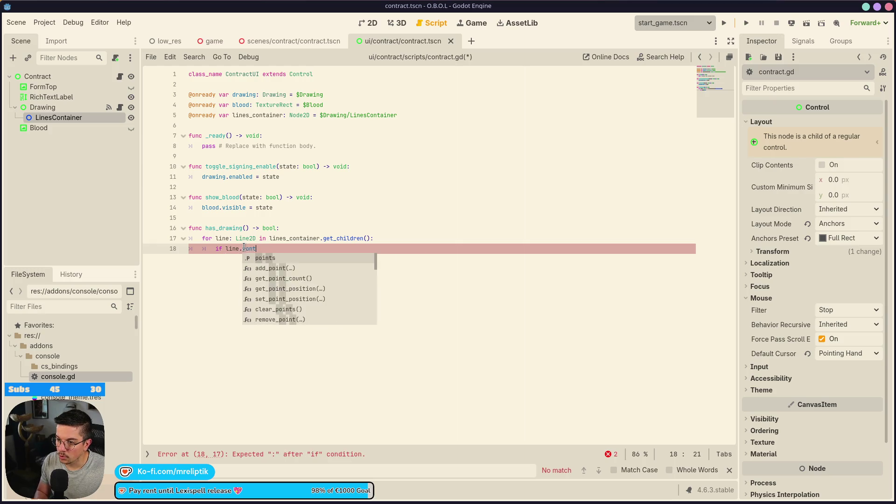
pyautogui.write('ts > ')
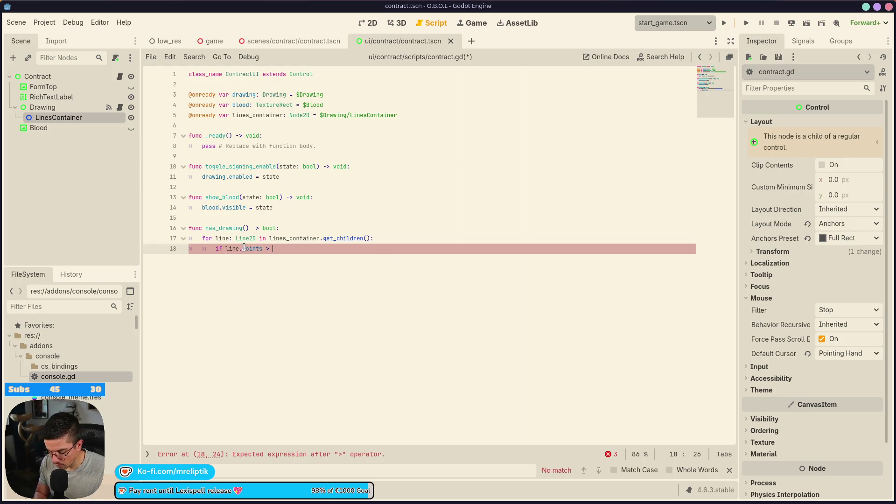
pyautogui.write('5')
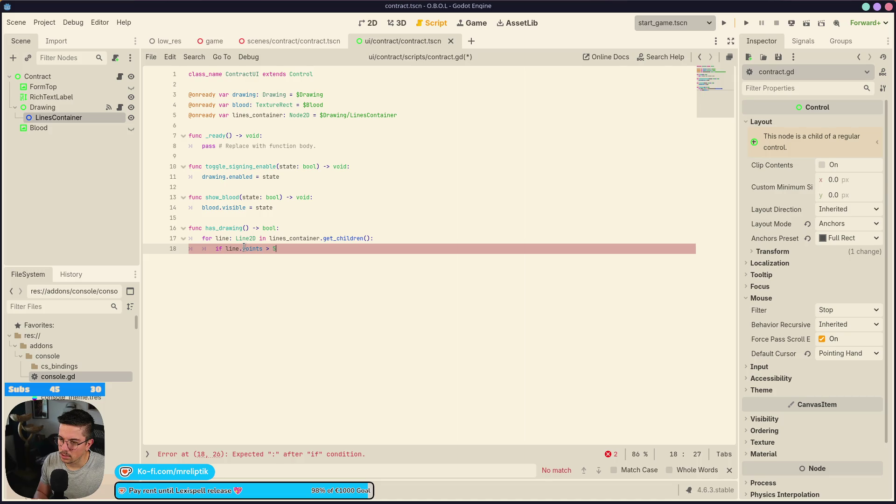
# Step: Declare an int points counter initialised to 0 above the loop
pyautogui.press('Up')
pyautogui.press('Up')
pyautogui.press('Return')
pyautogui.write('v')
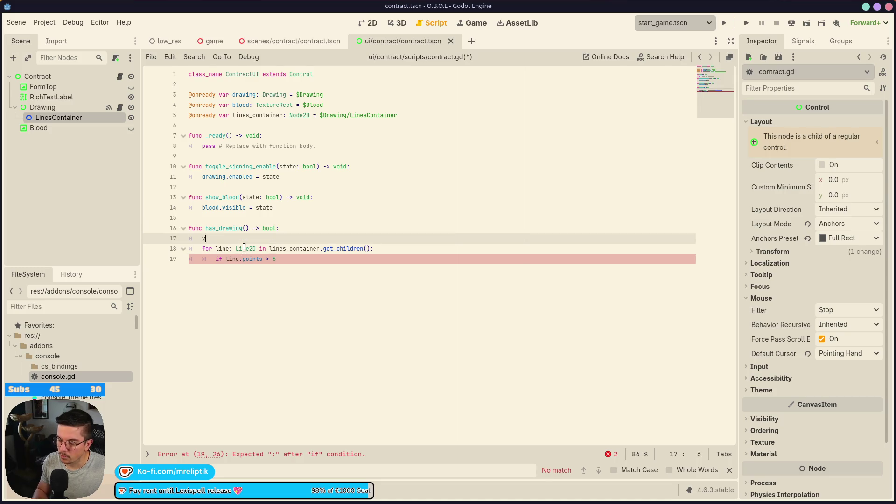
pyautogui.write('ar totla')
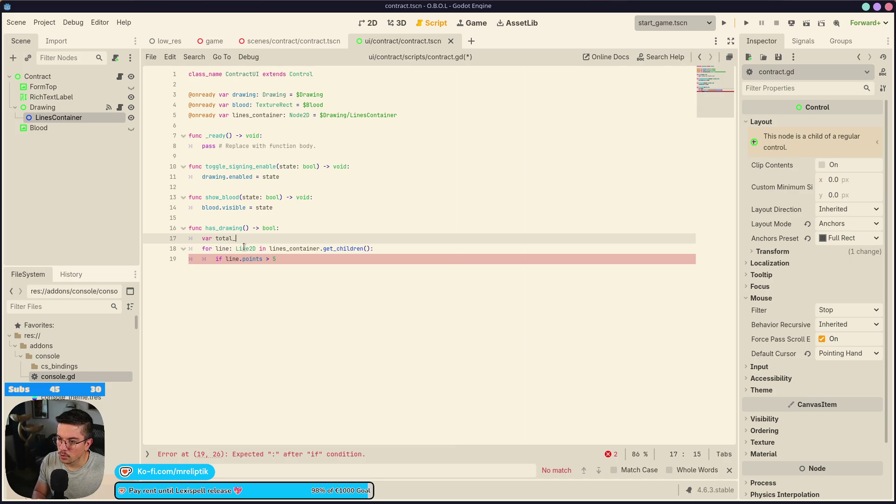
pyautogui.write('s: int')
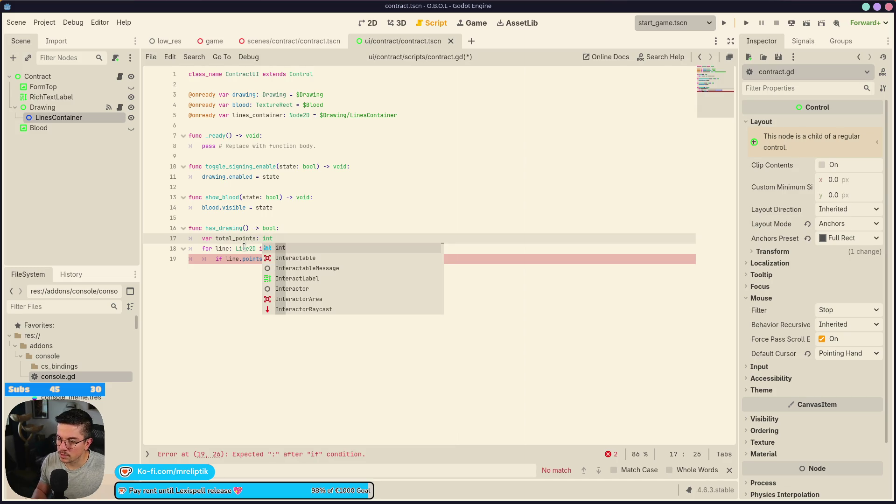
pyautogui.press('Escape')
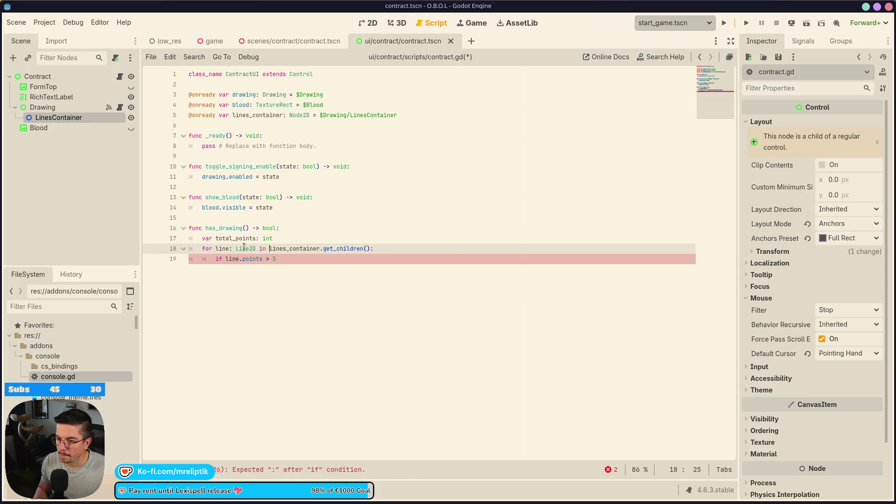
pyautogui.write('= 0')
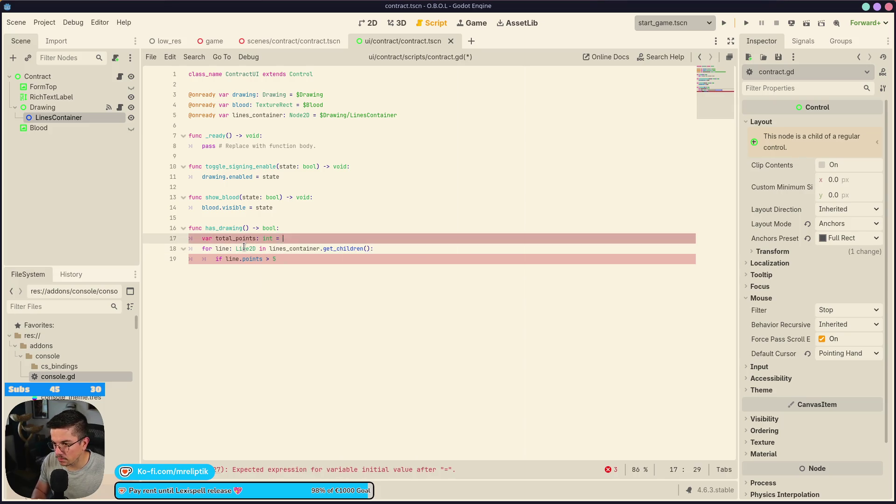
pyautogui.press('Down')
pyautogui.press('Down')
# Step: Replace the if with total_points += line.points.size() in the loop body
pyautogui.press('BackSpace')
pyautogui.press('BackSpace')
pyautogui.press('BackSpace')
pyautogui.hotkey('ctrl', 'Left')
pyautogui.press('BackSpace')
pyautogui.press('BackSpace')
pyautogui.press('BackSpace')
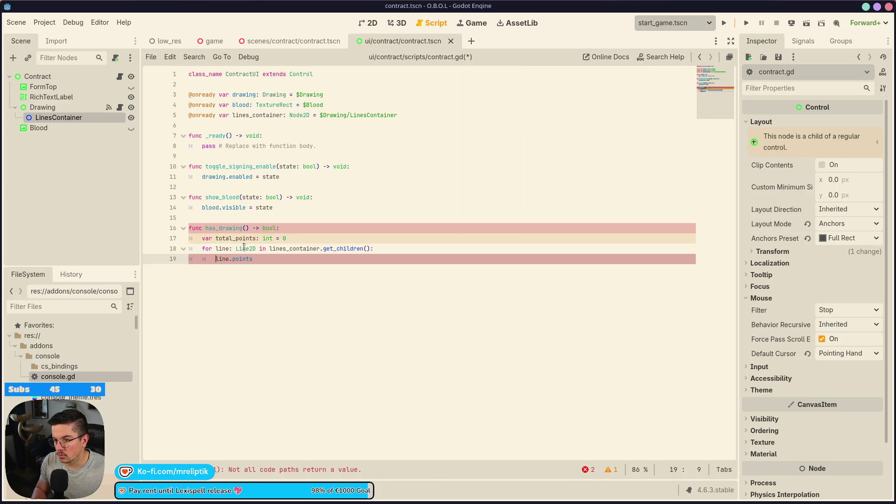
pyautogui.write('tt')
pyautogui.press('BackSpace')
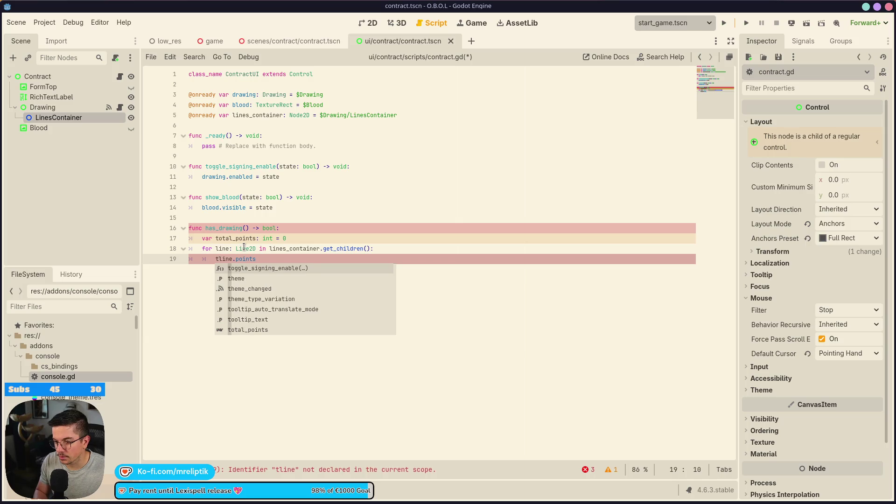
pyautogui.write('otal_points +=')
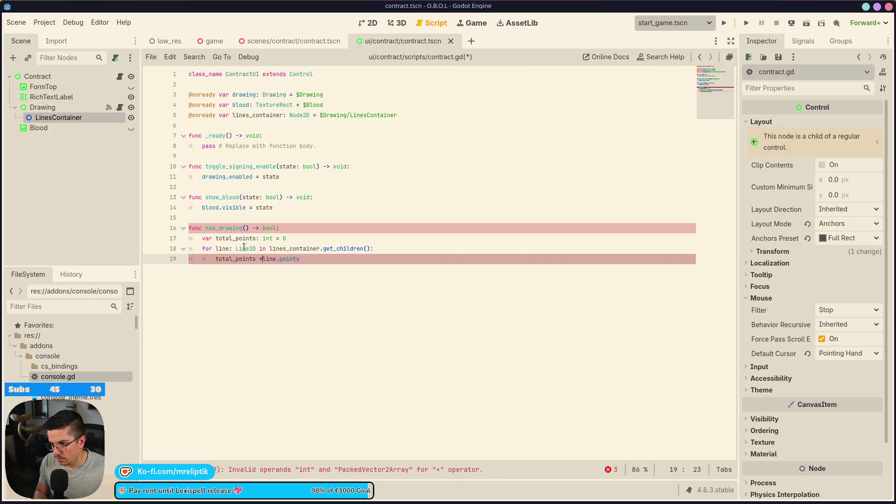
pyautogui.press('Escape')
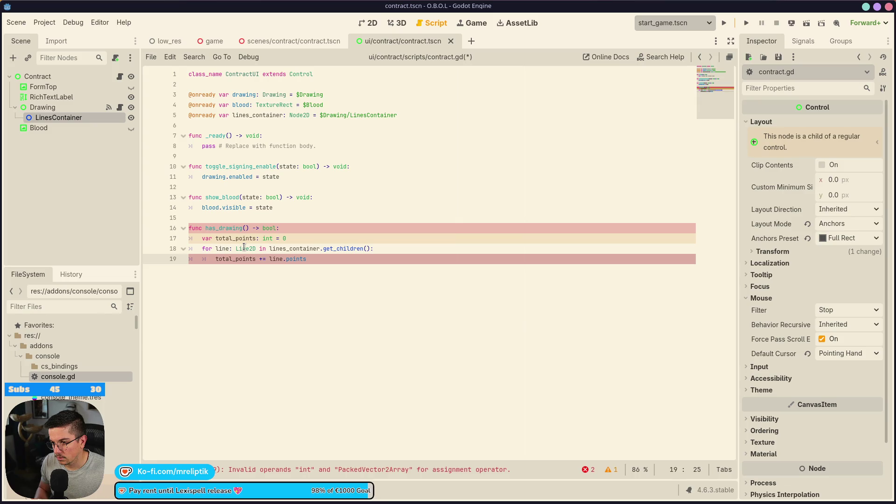
pyautogui.write('.le')
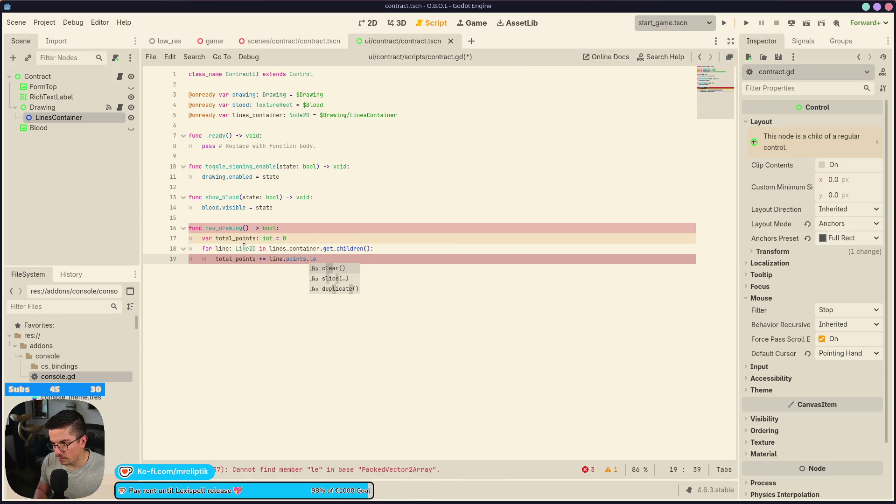
pyautogui.press('BackSpace')
pyautogui.press('BackSpace')
pyautogui.write('size()')
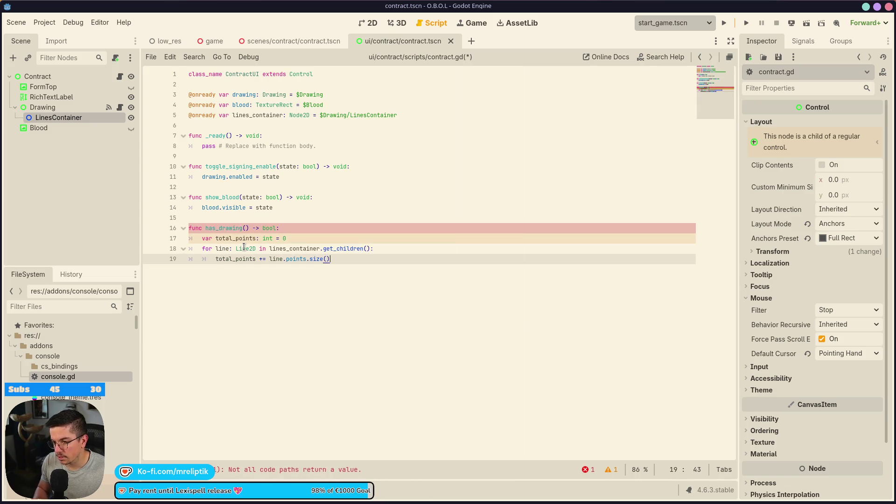
# Step: Return total_points > 10 after the loop, save contract.gd, and select the has_drawing name
pyautogui.press('Return')
pyautogui.press('BackSpace')
pyautogui.press('Return')
pyautogui.press('BackSpace')
pyautogui.press('BackSpace')
pyautogui.press('BackSpace')
pyautogui.write('return total_points')
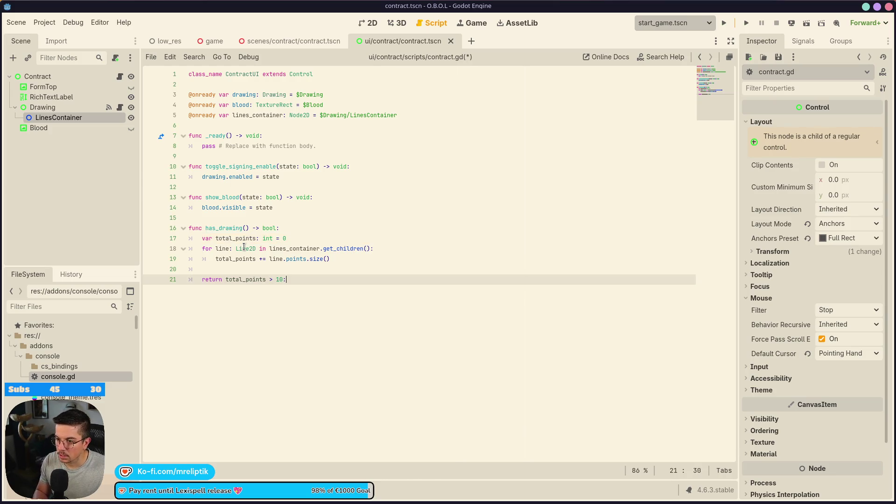
pyautogui.hotkey('ctrl', 's')
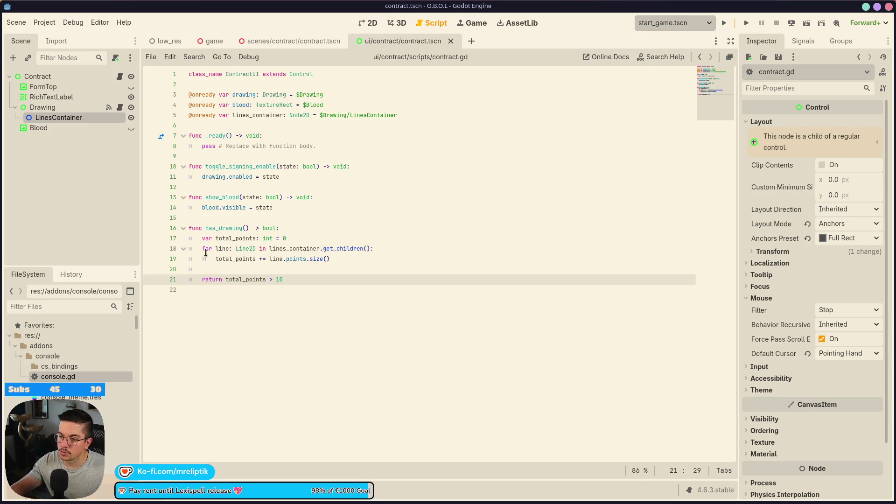
pyautogui.click(215, 228)
pyautogui.doubleClick(215, 228)
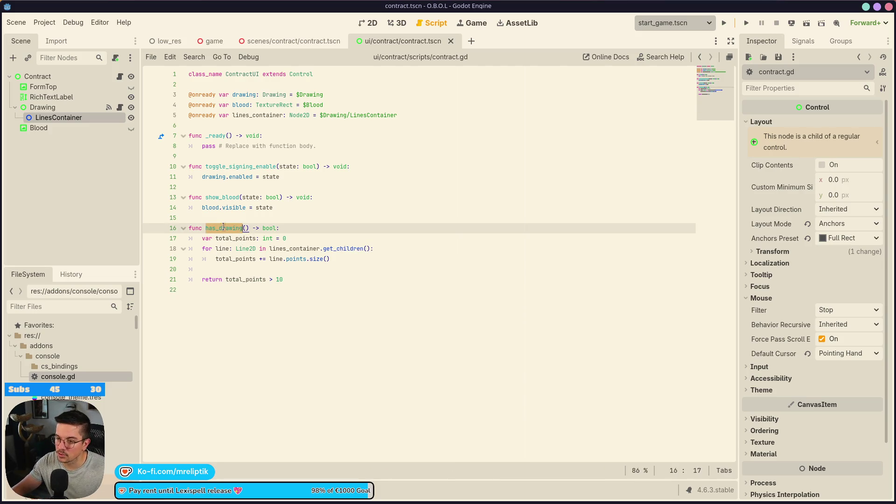
pyautogui.click(294, 42)
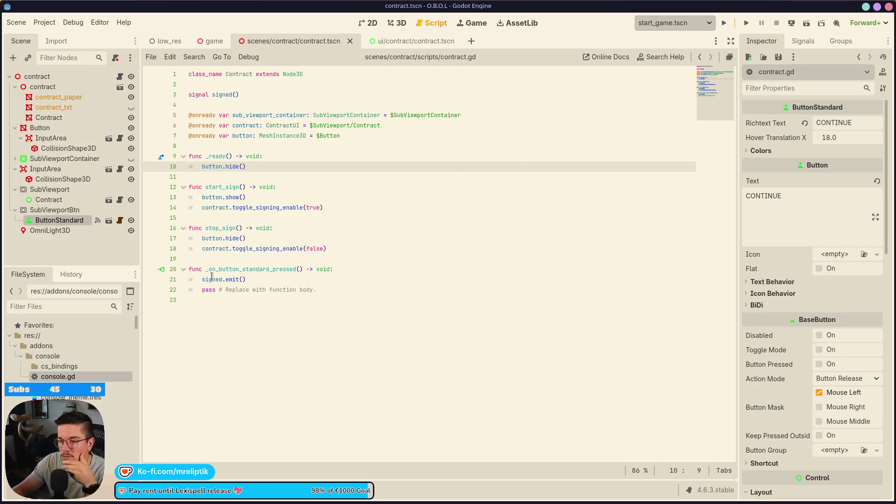
pyautogui.click(327, 269)
pyautogui.press('Return')
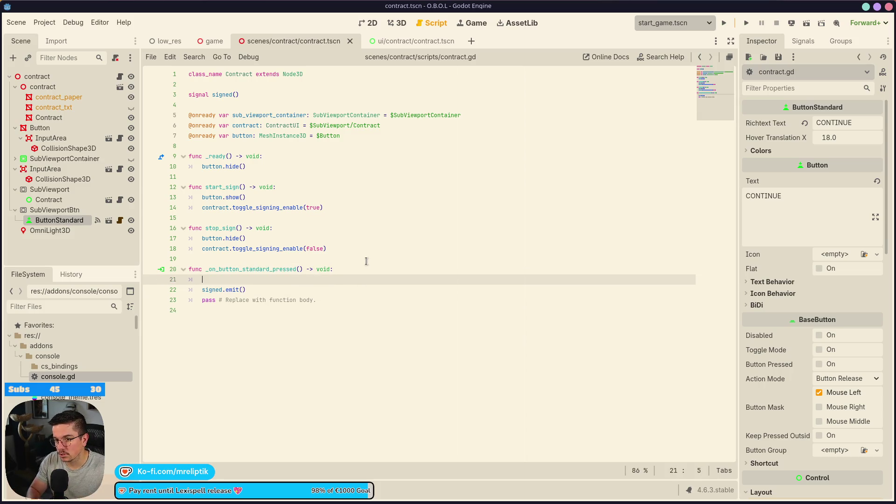
pyautogui.write('if ')
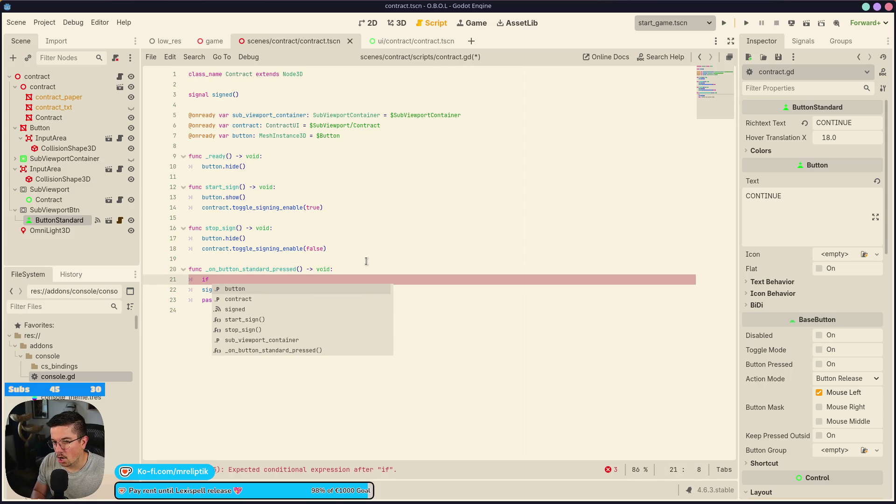
pyautogui.write('contract.has_drawing')
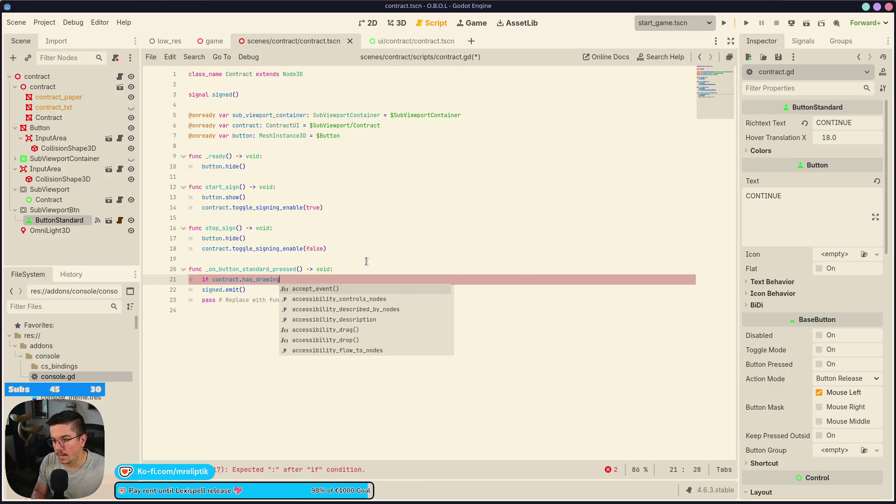
pyautogui.write('()')
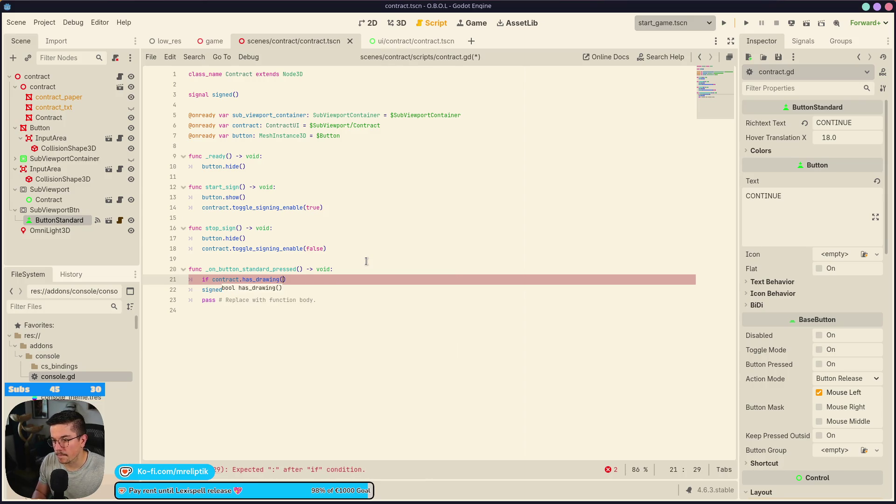
pyautogui.write(':')
pyautogui.press('Down')
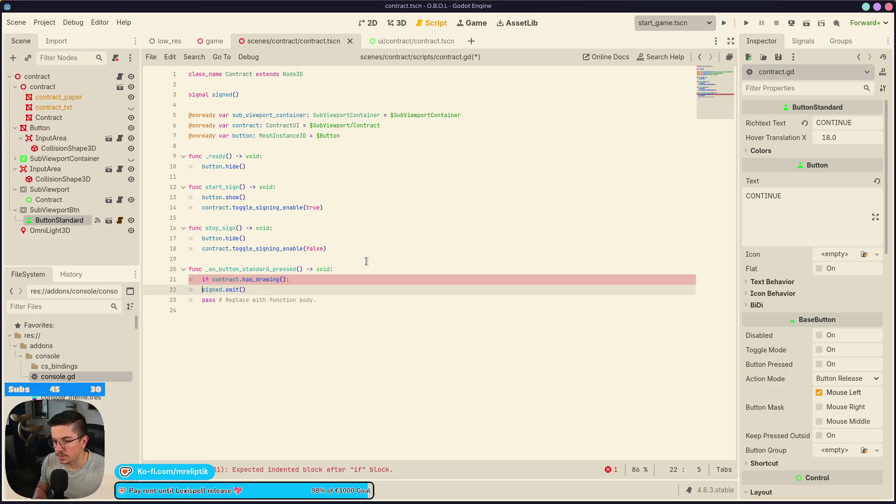
pyautogui.press('Home')
pyautogui.press('Tab')
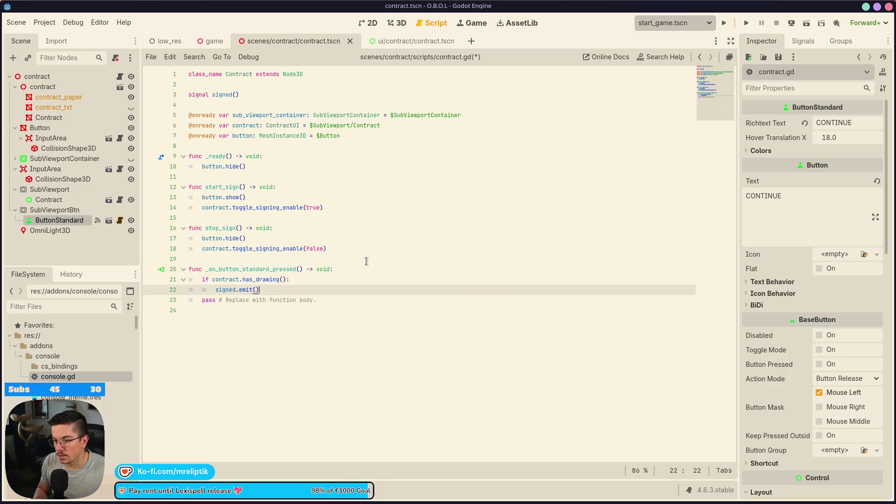
pyautogui.press('Return')
pyautogui.press('BackSpace')
pyautogui.write('else:')
pyautogui.press('Return')
pyautogui.hotkey('ctrl', 's')
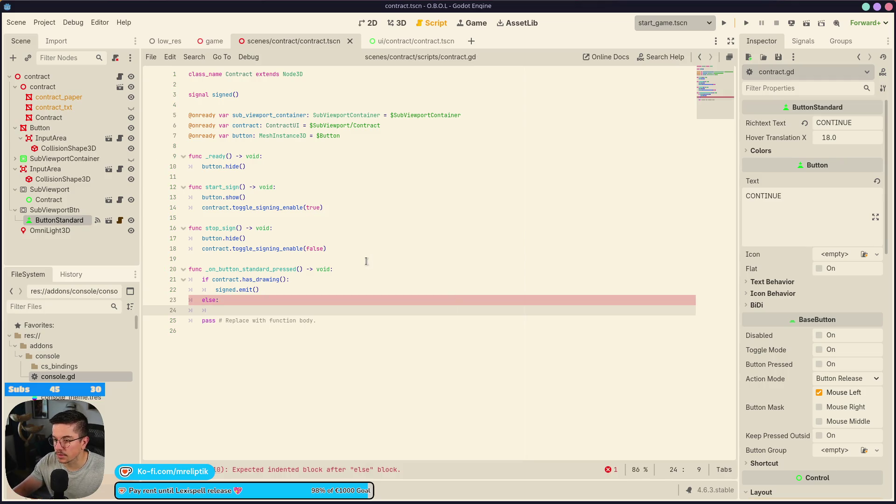
pyautogui.moveTo(295, 246)
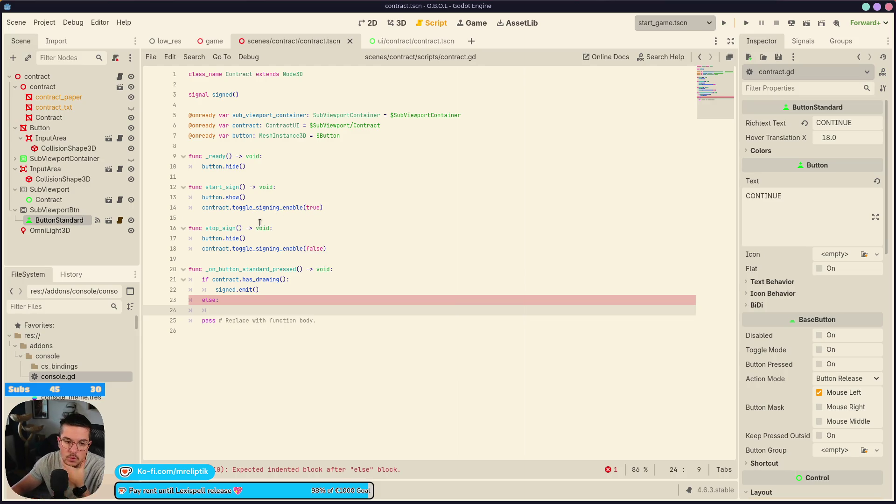
pyautogui.moveTo(209, 44)
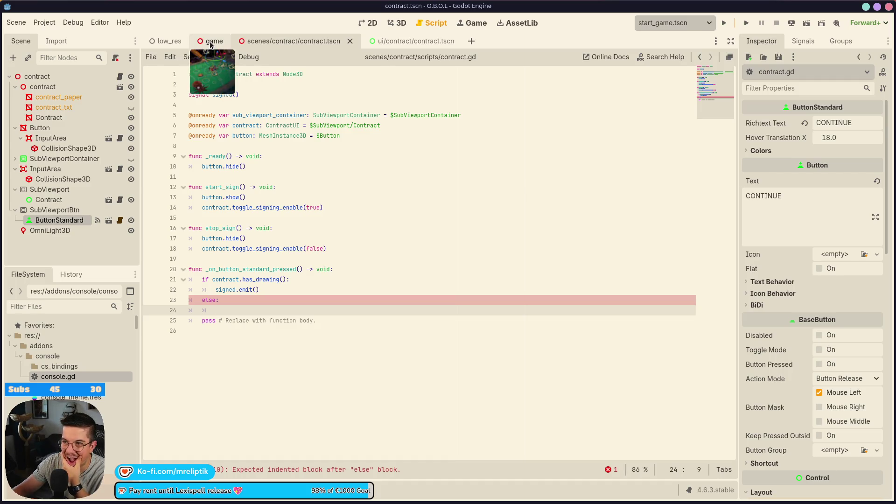
# Step: Quick-open upgrade.tscn and select the notification_text_changed emit line 83 in upgrade.gd
pyautogui.hotkey('ctrl', 'shift', 'o')
pyautogui.write('upgrade')
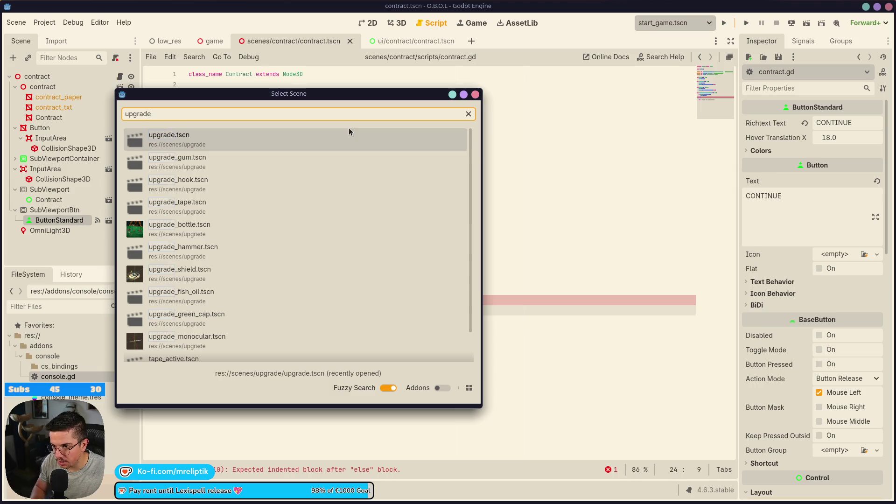
pyautogui.press('Return')
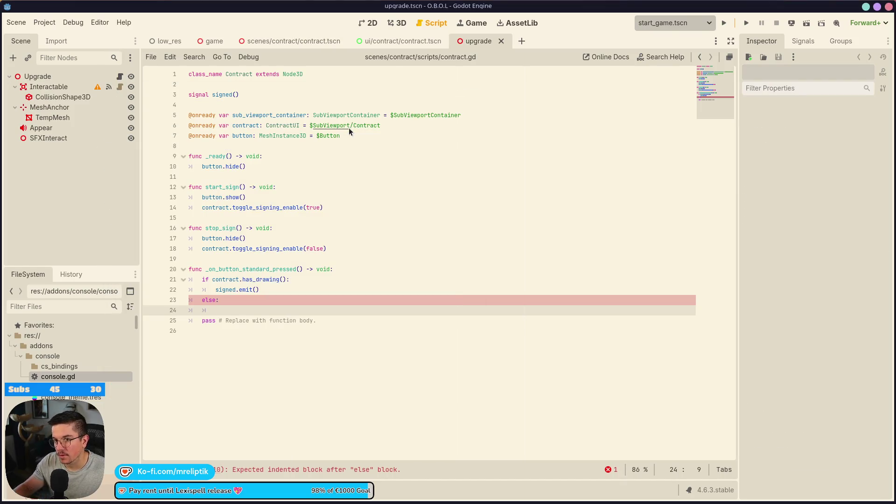
pyautogui.click(120, 76)
pyautogui.scroll(-3, 412, 328)
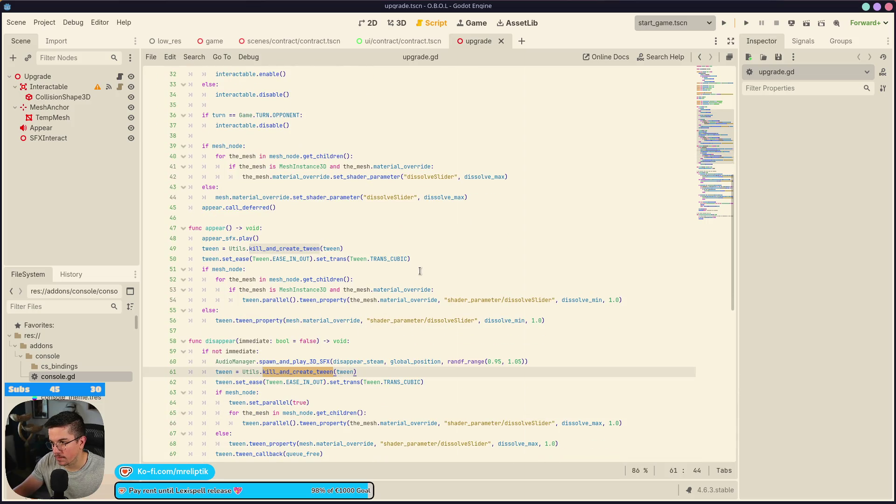
pyautogui.scroll(-3, 446, 280)
pyautogui.scroll(-8, 446, 279)
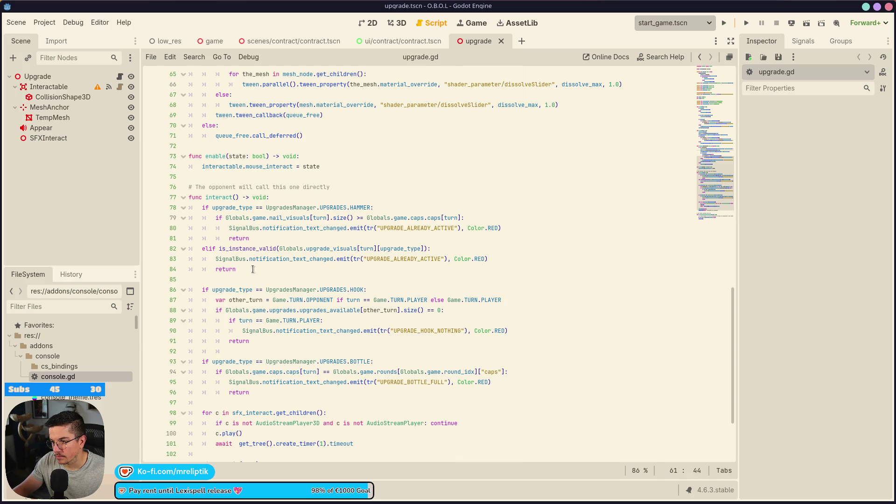
pyautogui.moveTo(488, 260); pyautogui.dragTo(214, 259)
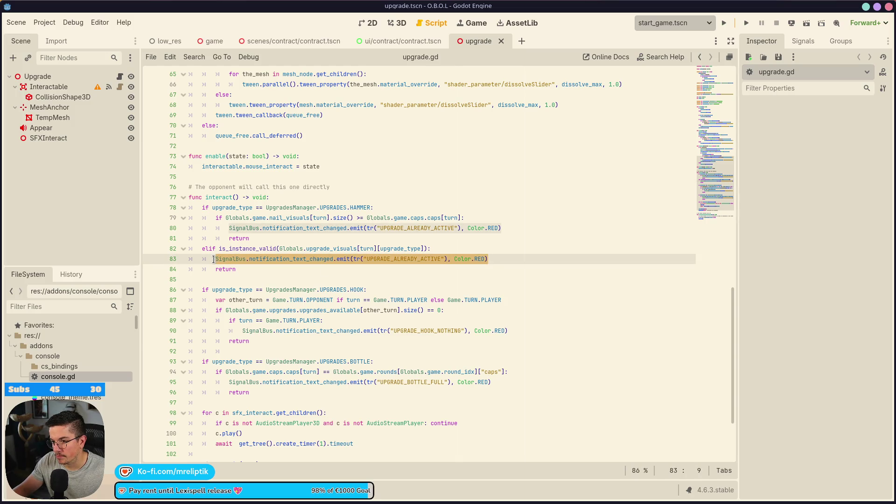
pyautogui.doubleClick(293, 259)
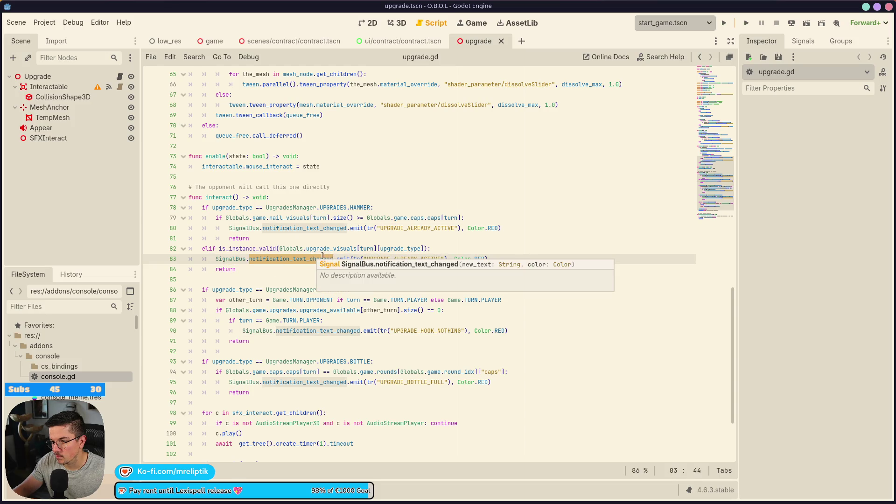
pyautogui.moveTo(293, 259)
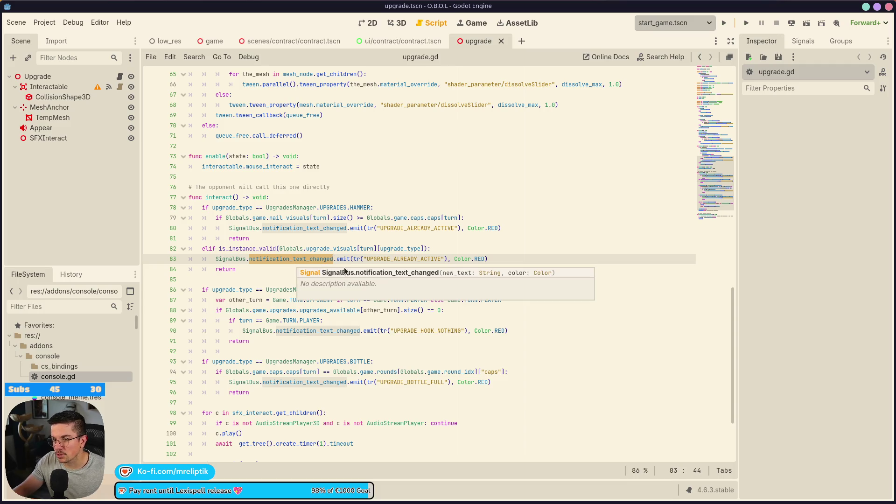
pyautogui.scroll(-2, 433, 280)
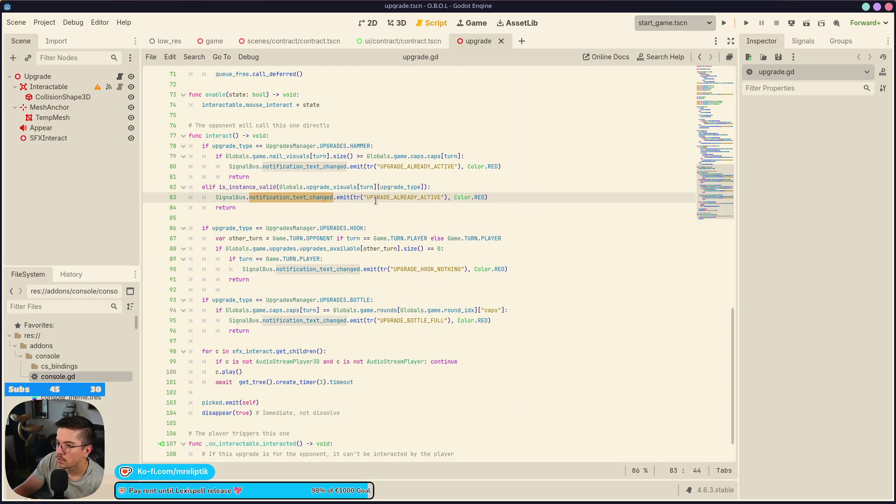
pyautogui.moveTo(489, 197); pyautogui.dragTo(216, 197)
pyautogui.hotkey('ctrl', 'c')
pyautogui.doubleClick(277, 197)
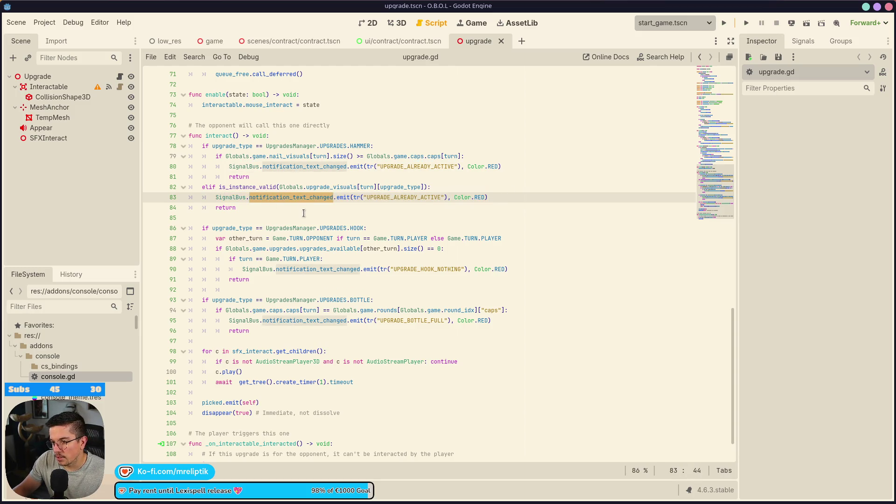
# Step: Find notification_text_changed in all files, inspect show_duration in notification_label.gd, and return to contract
pyautogui.hotkey('ctrl', 'shift', 'f')
pyautogui.click(299, 299)
pyautogui.scroll(-3, 267, 427)
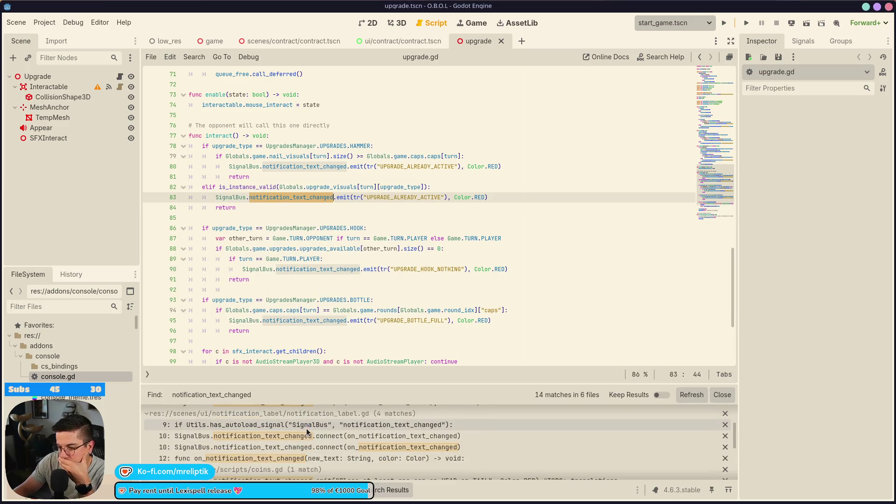
pyautogui.click(263, 459)
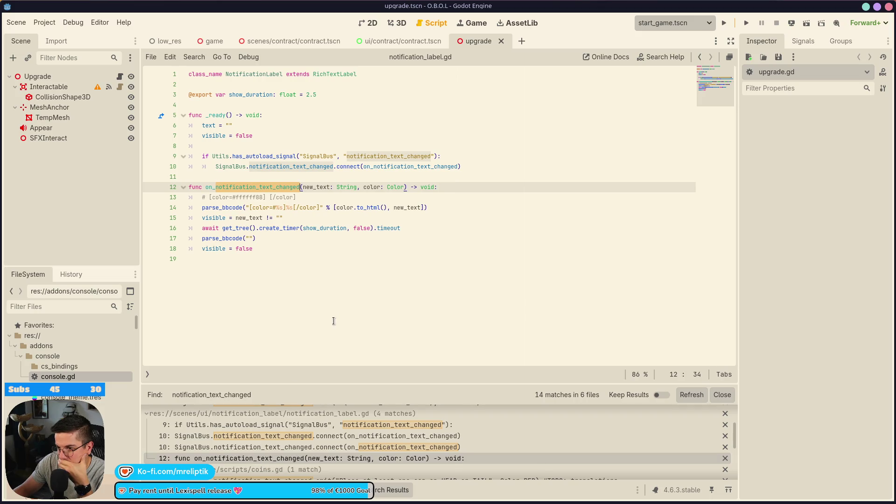
pyautogui.doubleClick(320, 230)
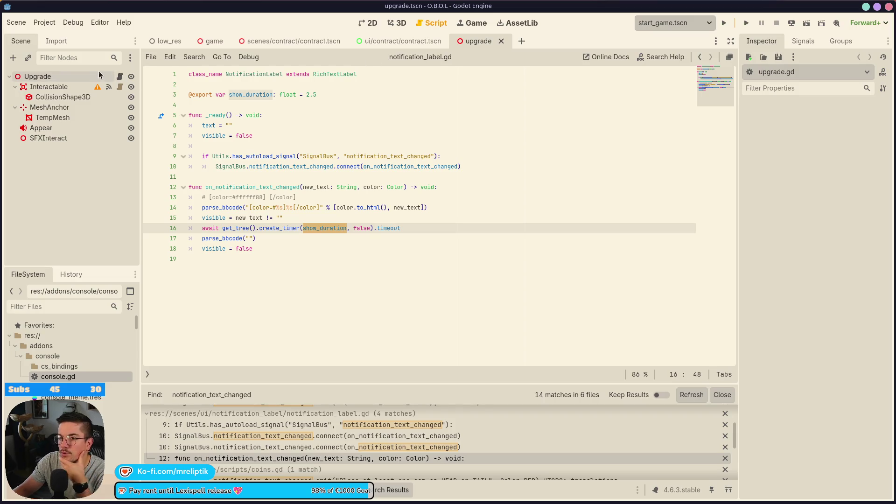
pyautogui.click(120, 77)
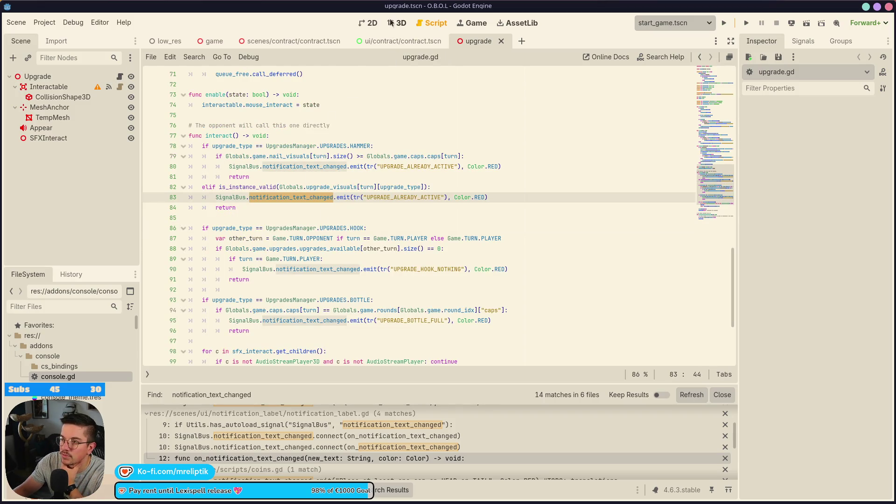
pyautogui.click(288, 42)
# Step: Paste the notification emit into contract.gd's else block with key CONTRACT_NOT_SIGNED and save
pyautogui.click(120, 77)
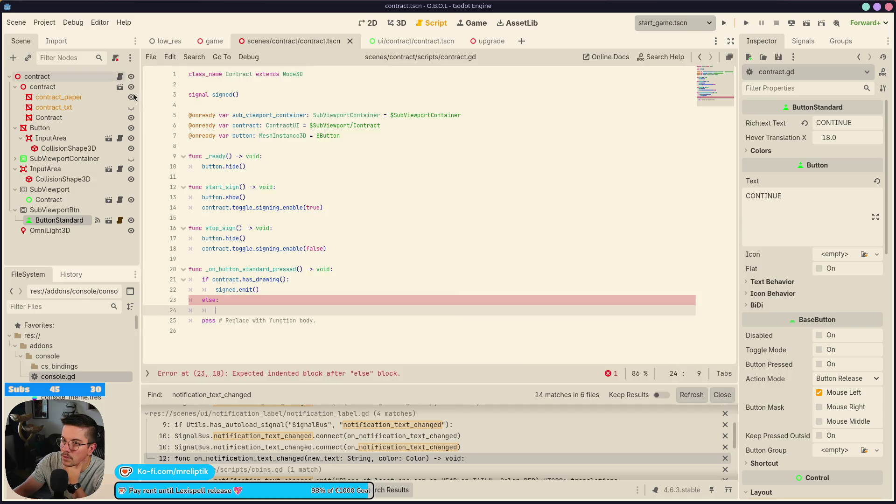
pyautogui.hotkey('ctrl', 'v')
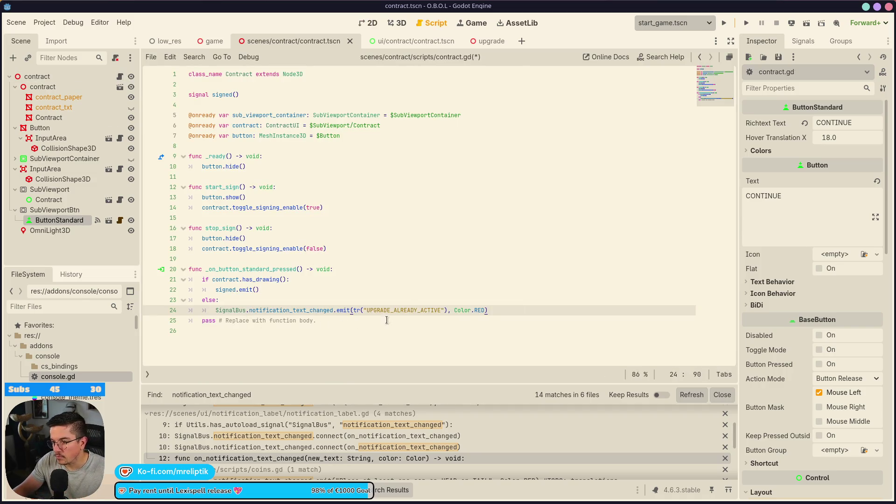
pyautogui.doubleClick(409, 314)
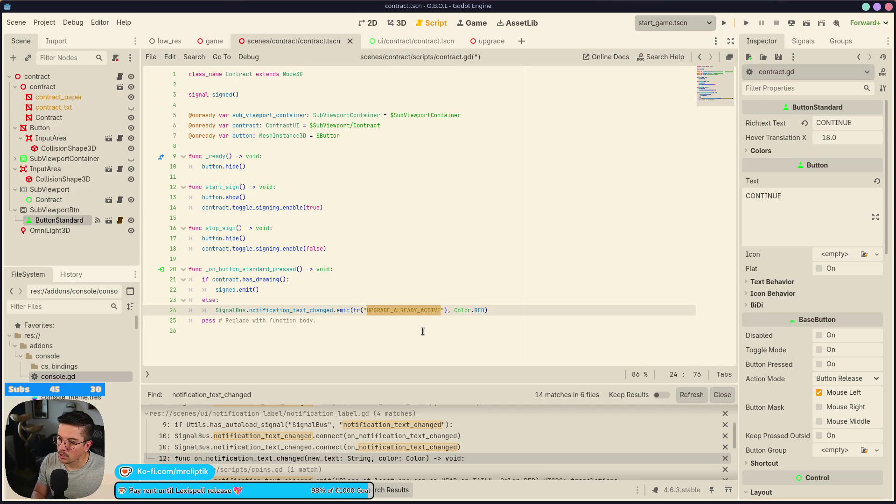
pyautogui.write('CONTRACT_')
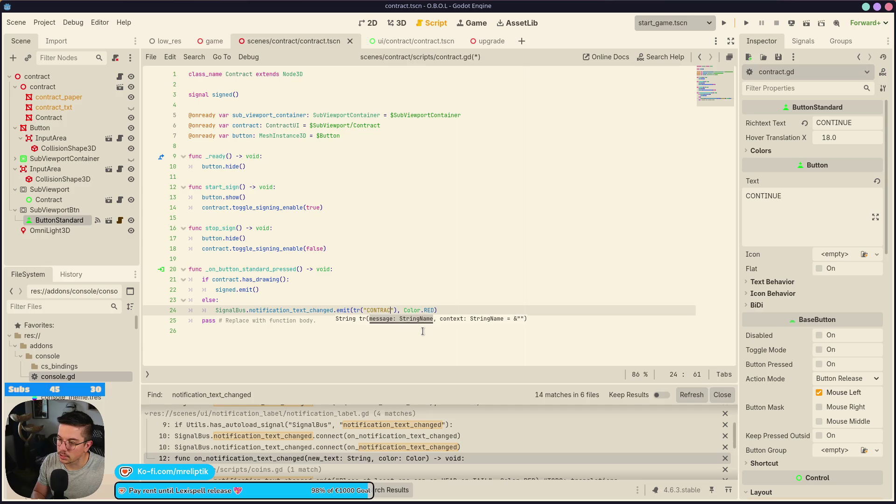
pyautogui.write('NOT_SIGNE')
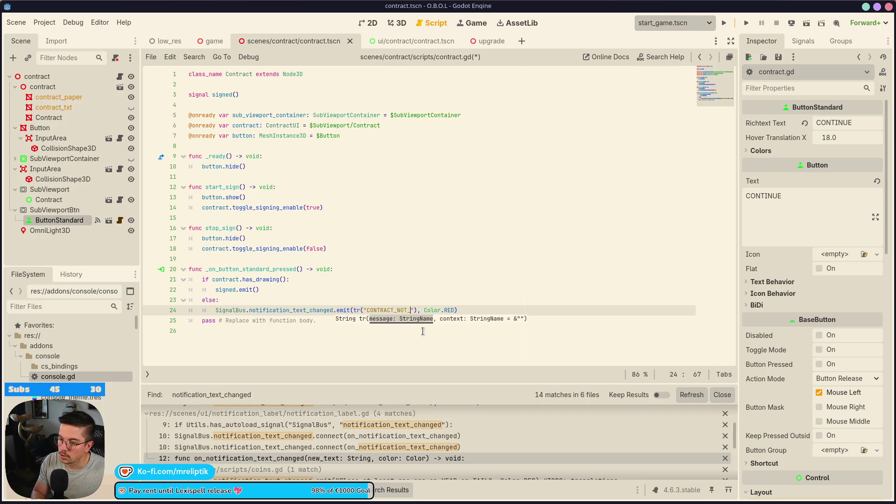
pyautogui.write('D')
pyautogui.hotkey('ctrl', 's')
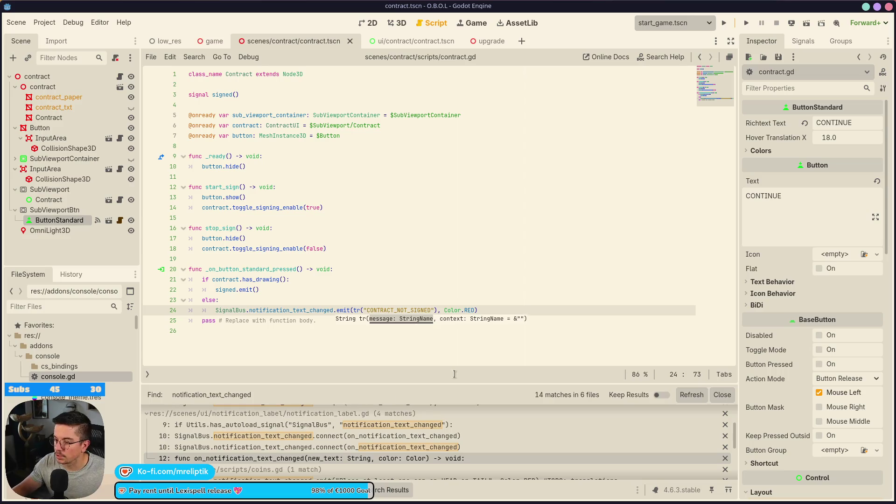
# Step: Delete the leftover pass line and run the game
pyautogui.press('F5')
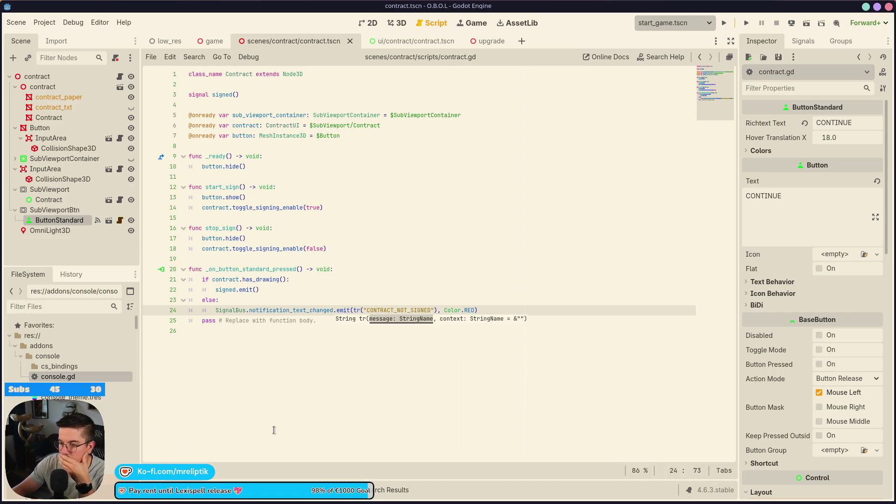
pyautogui.click(313, 324)
pyautogui.hotkey('ctrl', 'shift', 'k')
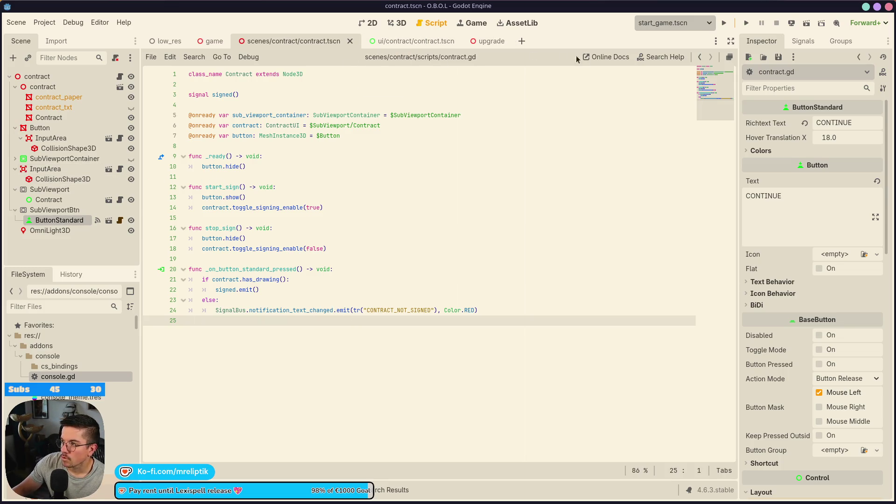
pyautogui.click(725, 23)
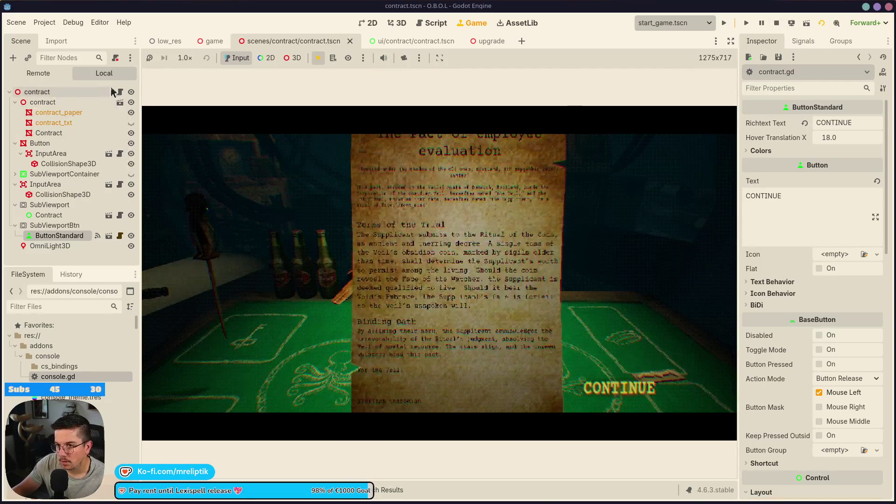
# Step: Switch to the main game scene and open its game.gd script
pyautogui.click(212, 41)
pyautogui.scroll(5, 115, 94)
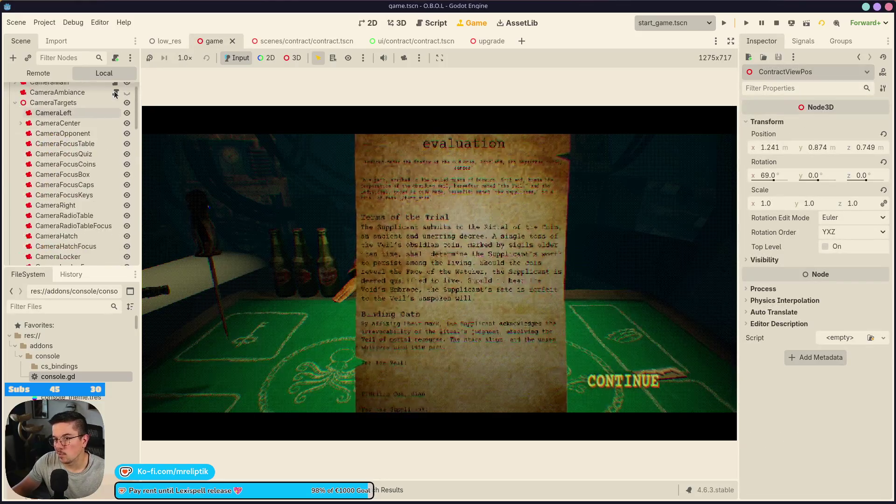
pyautogui.scroll(2, 115, 93)
pyautogui.click(115, 92)
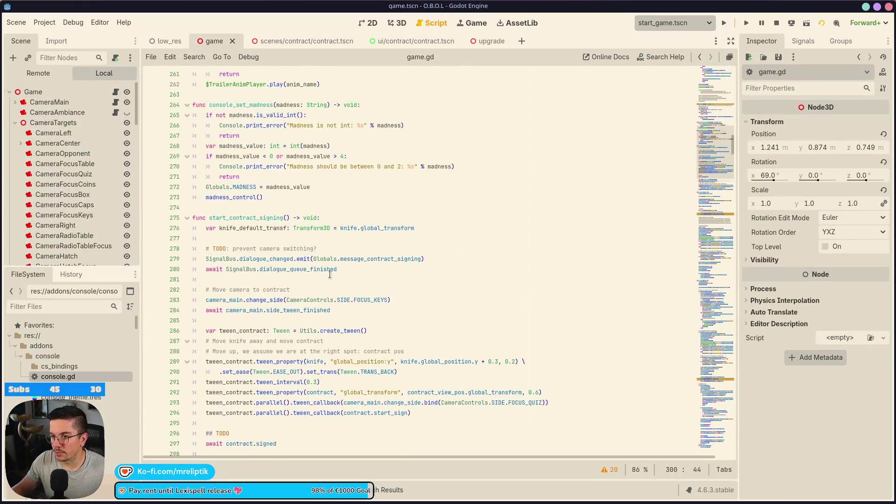
# Step: Add Globals.blackbars.disappear() as start_contract_signing's first line and save game.gd
pyautogui.scroll(20, 333, 274)
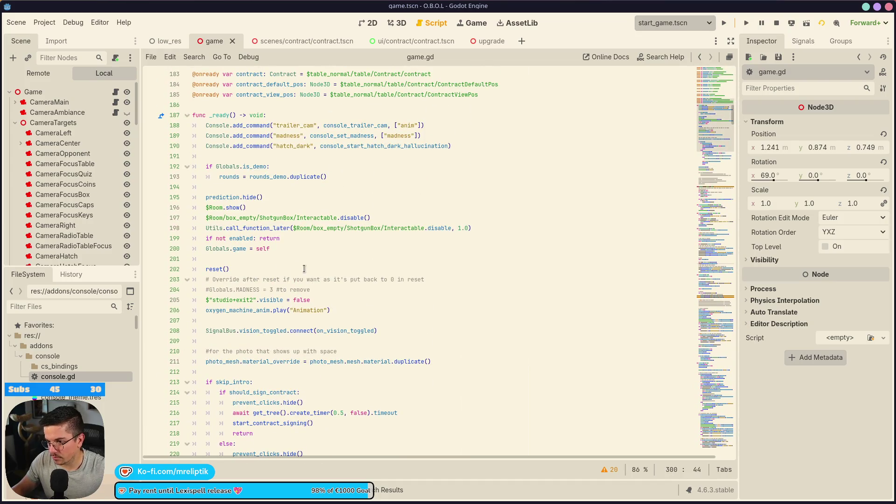
pyautogui.scroll(2, 299, 268)
pyautogui.scroll(-5, 311, 232)
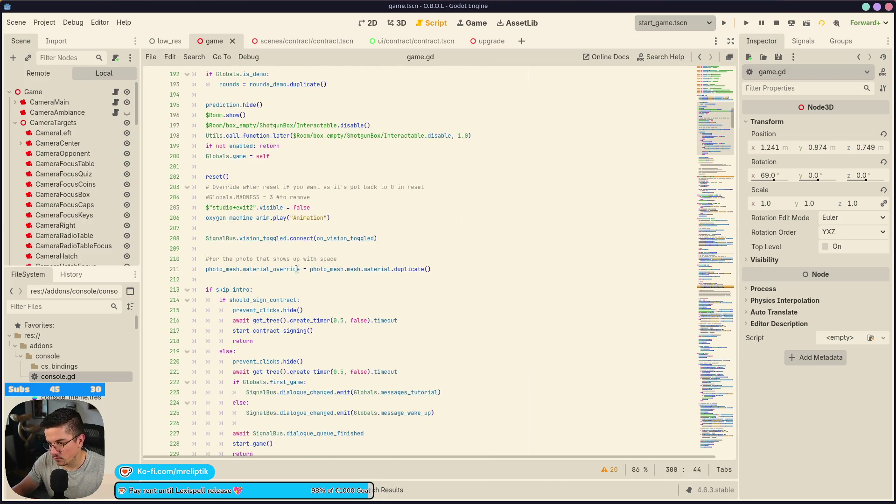
pyautogui.scroll(-2, 294, 283)
pyautogui.click(259, 240)
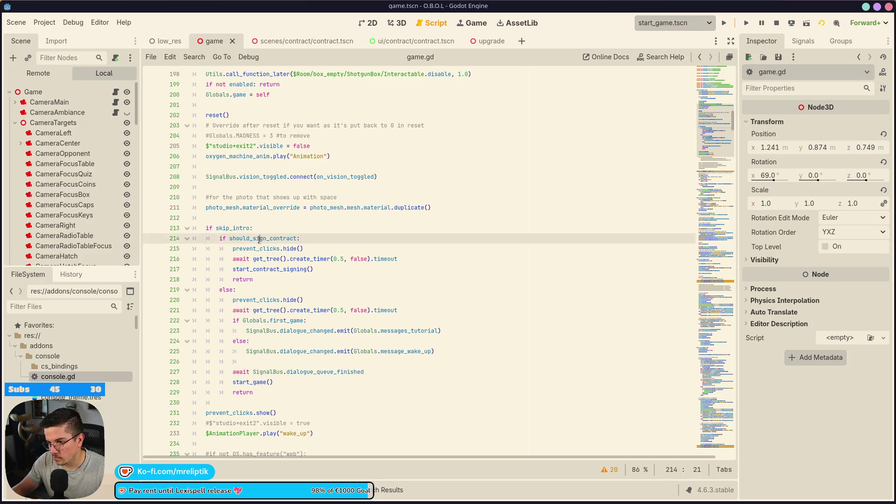
pyautogui.doubleClick(262, 268)
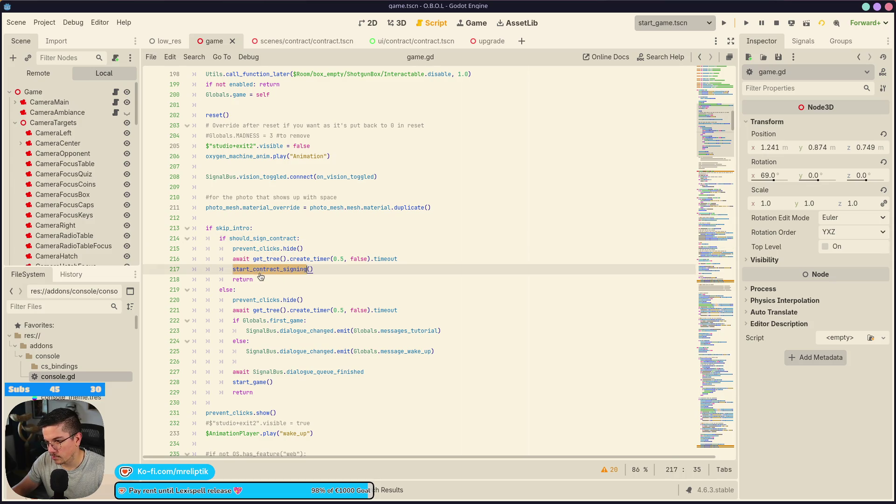
pyautogui.keyDown('ctrl'); pyautogui.click(259, 269); pyautogui.keyUp('ctrl')
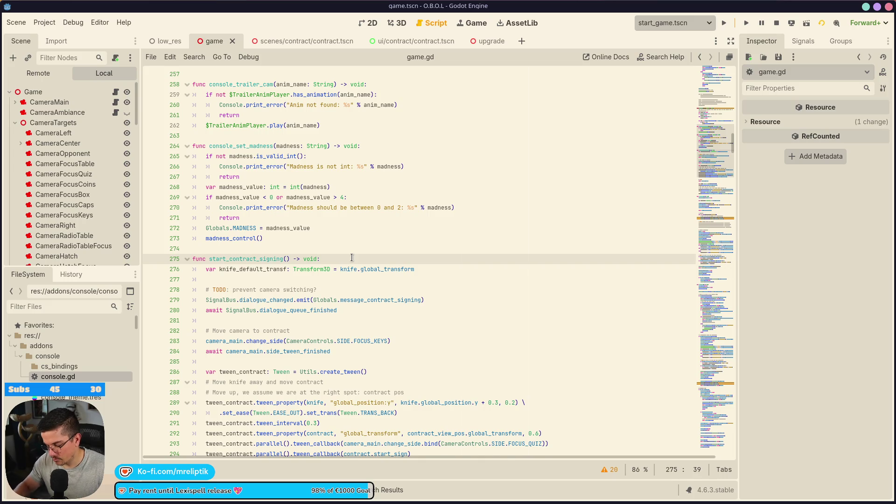
pyautogui.press('Return')
pyautogui.write('Globals.b')
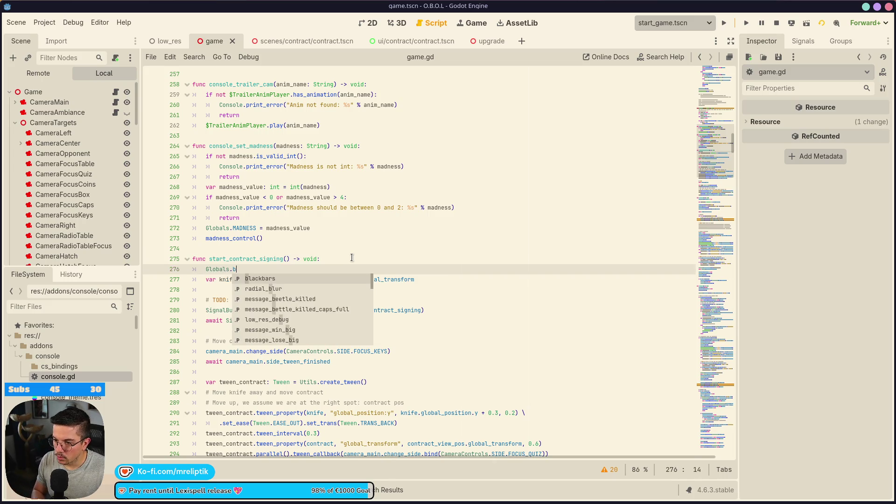
pyautogui.press('Return')
pyautogui.write('.')
pyautogui.press('Return')
pyautogui.hotkey('ctrl', 's')
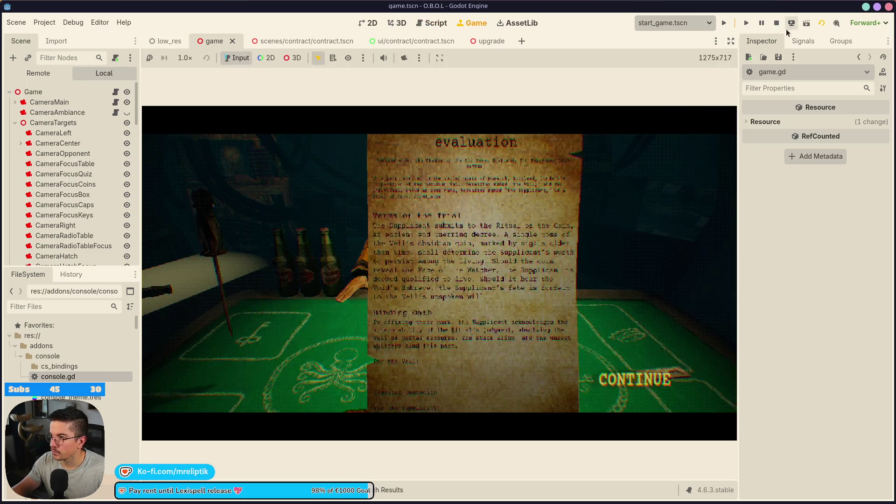
# Step: Run the game to test the black bars change, then stop it
pyautogui.click(777, 23)
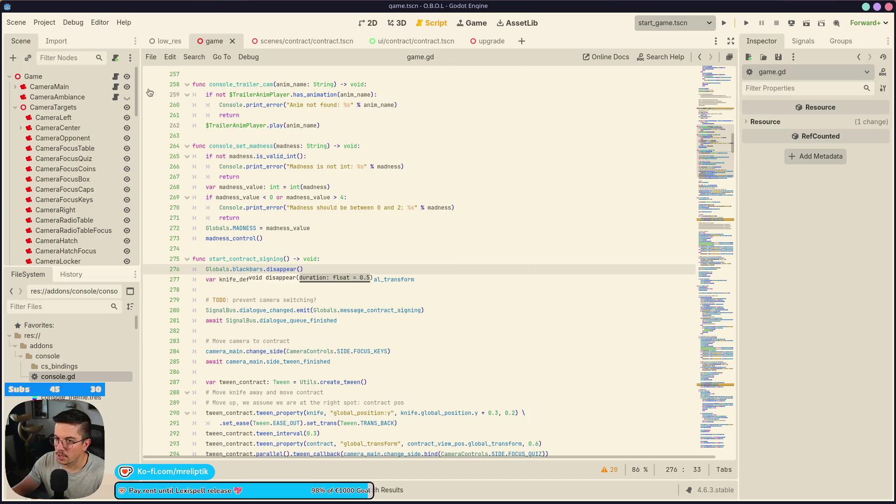
pyautogui.click(724, 23)
pyautogui.click(777, 24)
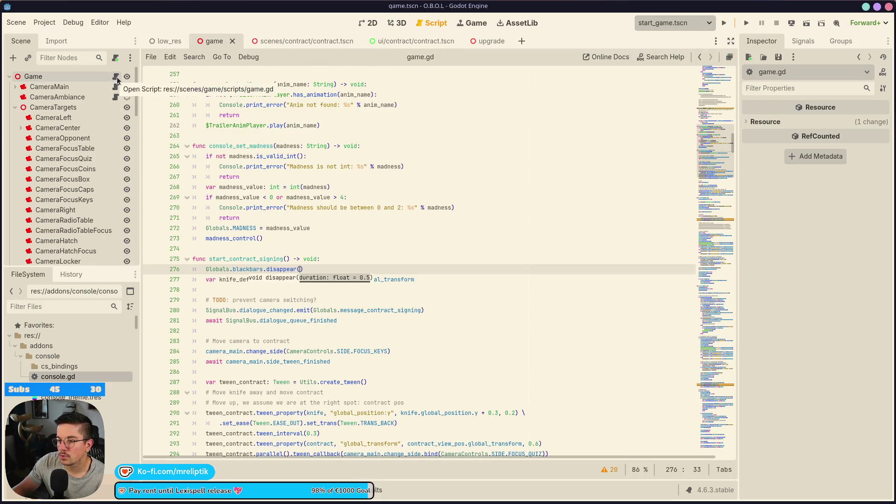
pyautogui.click(248, 250)
# Step: Remove .parallel() from line 295's callback, save, and rerun from the O.B.O.L title screen
pyautogui.scroll(-4, 306, 271)
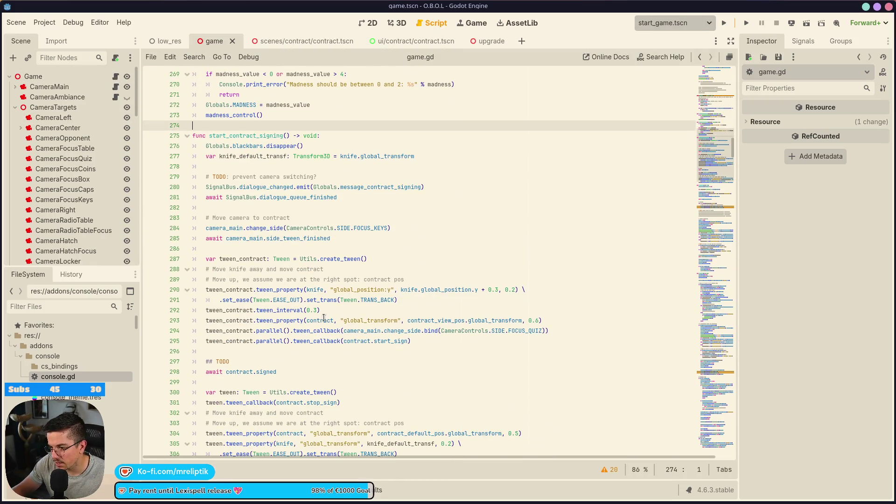
pyautogui.click(342, 311)
pyautogui.click(327, 330)
pyautogui.click(282, 341)
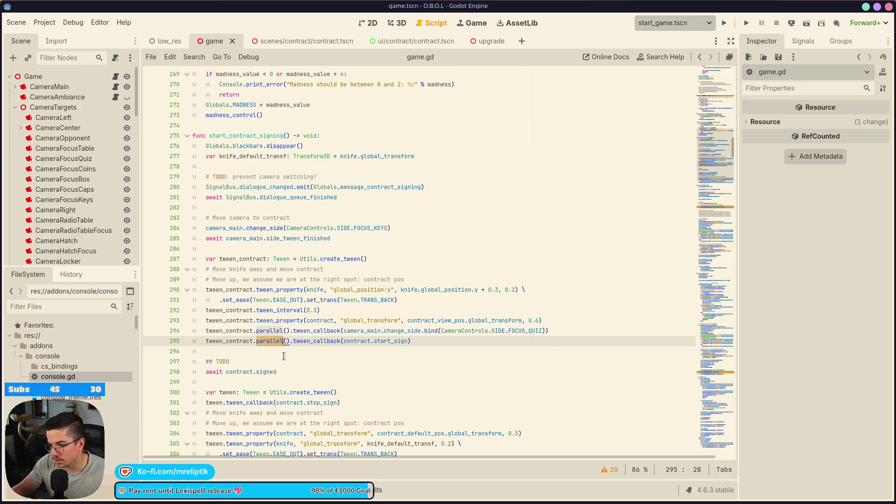
pyautogui.press('BackSpace')
pyautogui.press('BackSpace')
pyautogui.press('BackSpace')
pyautogui.press('Delete')
pyautogui.press('Delete')
pyautogui.hotkey('ctrl', 's')
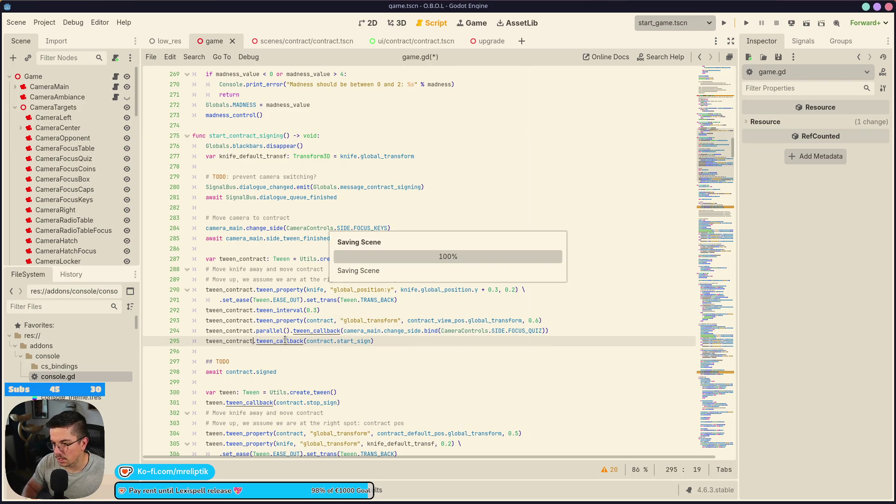
pyautogui.click(723, 22)
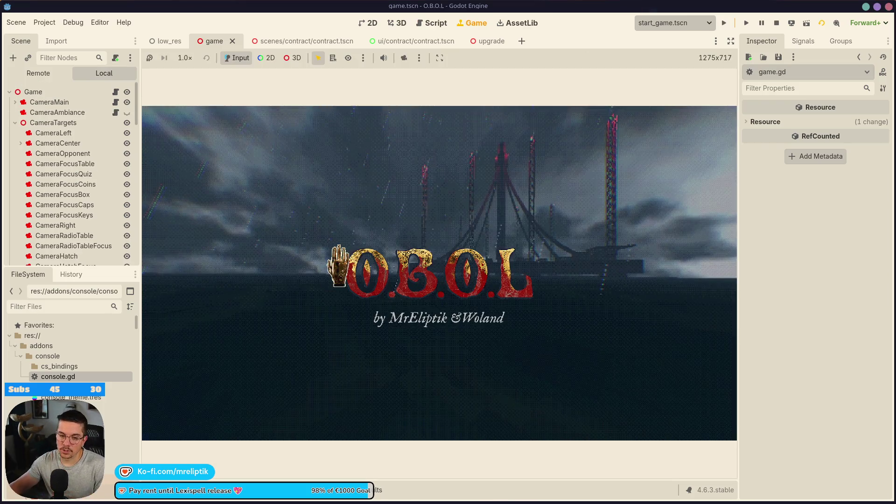
pyautogui.click(339, 264)
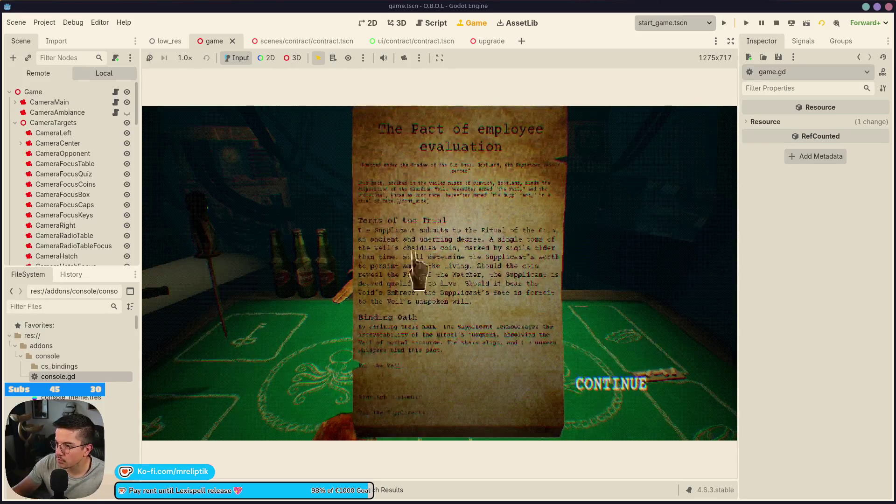
# Step: Sign the contract on the For the Veil line, continue past it, and stop the game
pyautogui.moveTo(422, 374)
pyautogui.mouseDown()
pyautogui.moveTo(412, 372)
pyautogui.moveTo(460, 390)
pyautogui.moveTo(453, 392)
pyautogui.moveTo(537, 381)
pyautogui.moveTo(470, 390)
pyautogui.moveTo(517, 386)
pyautogui.moveTo(422, 373)
pyautogui.mouseUp()
pyautogui.click(641, 394)
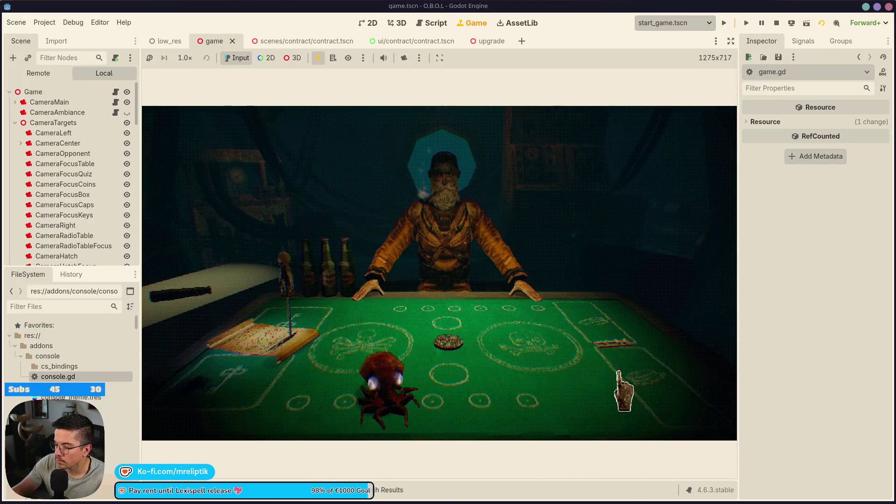
pyautogui.click(778, 25)
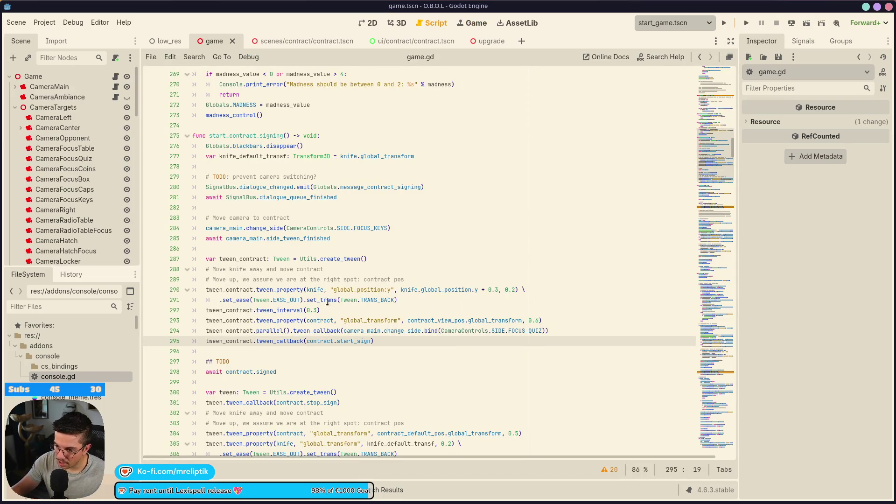
# Step: Open contract.tscn in the 3D view, showing the parchment contract and its CONTINUE button
pyautogui.click(428, 232)
pyautogui.click(390, 238)
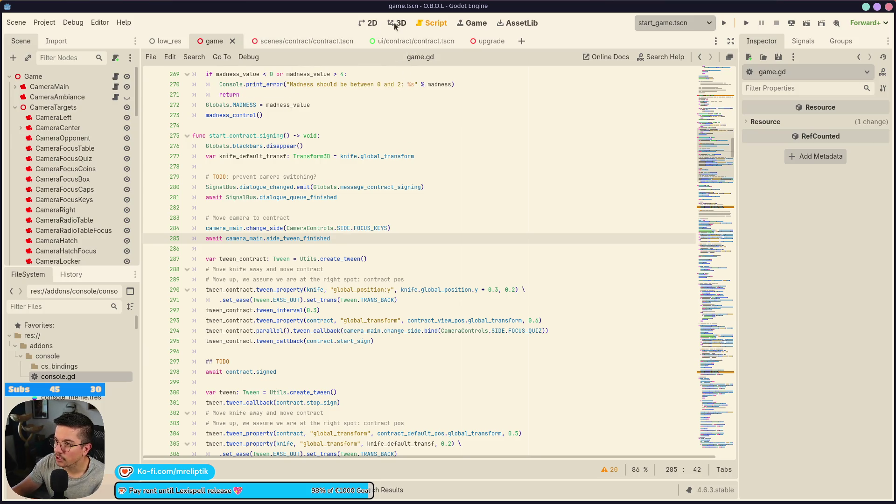
pyautogui.click(399, 26)
pyautogui.click(307, 43)
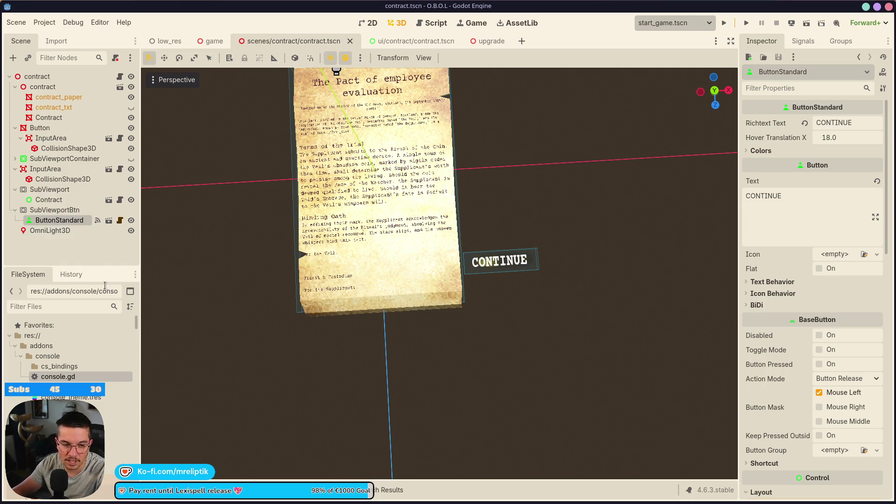
# Step: Check the signed signal in the contract root's contract.gd and save the script unchanged
pyautogui.click(87, 244)
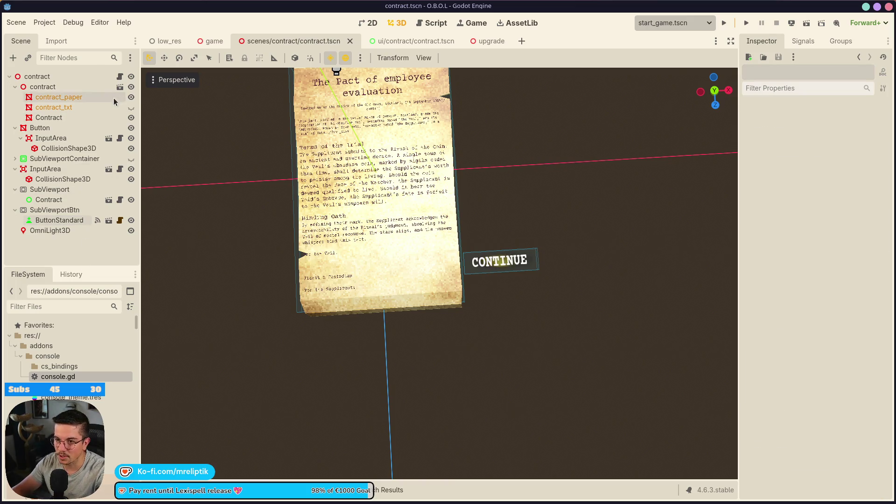
pyautogui.click(119, 76)
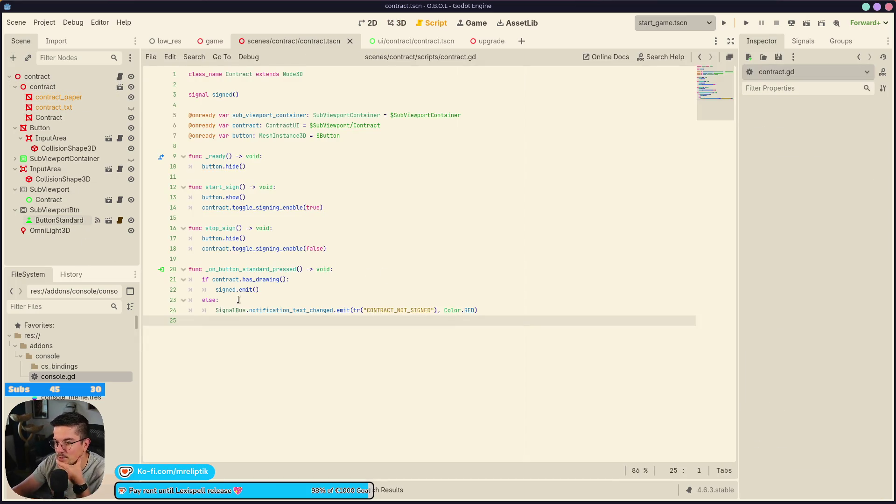
pyautogui.doubleClick(228, 289)
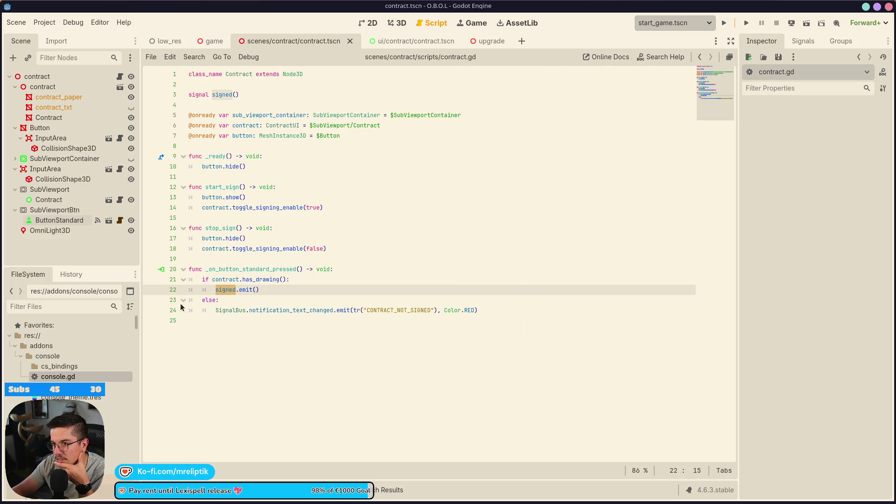
pyautogui.click(282, 280)
pyautogui.click(278, 286)
pyautogui.click(268, 96)
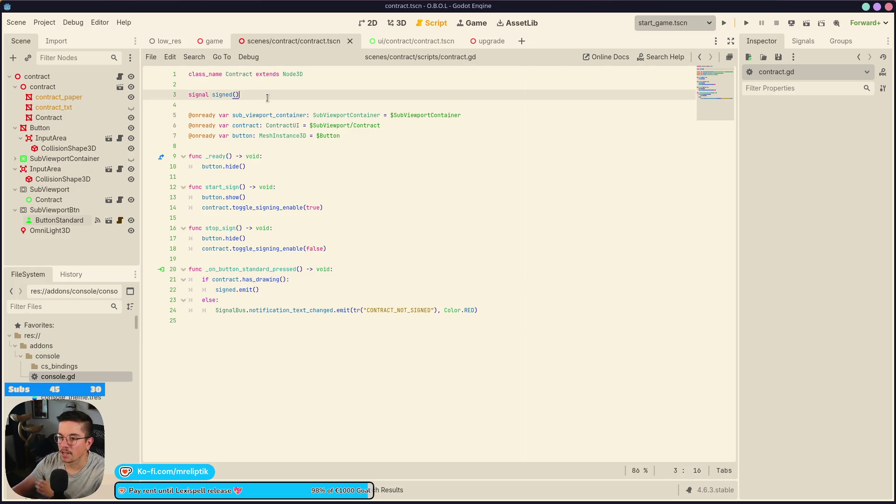
pyautogui.press('Return')
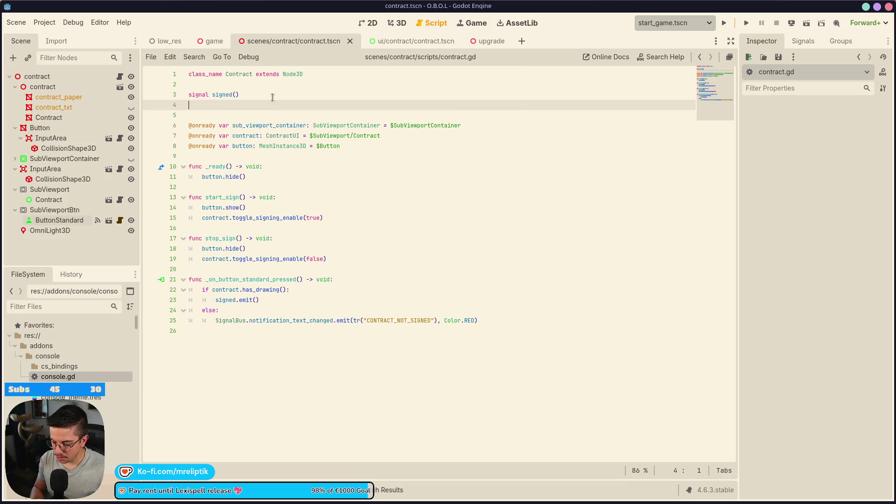
pyautogui.press('BackSpace')
pyautogui.hotkey('ctrl', 's')
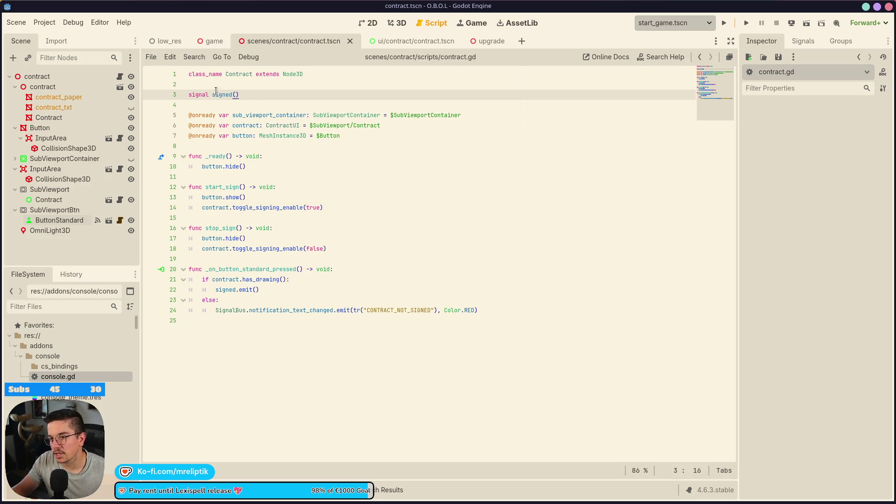
# Step: Return to the game scene and bring up its game.gd script
pyautogui.click(210, 41)
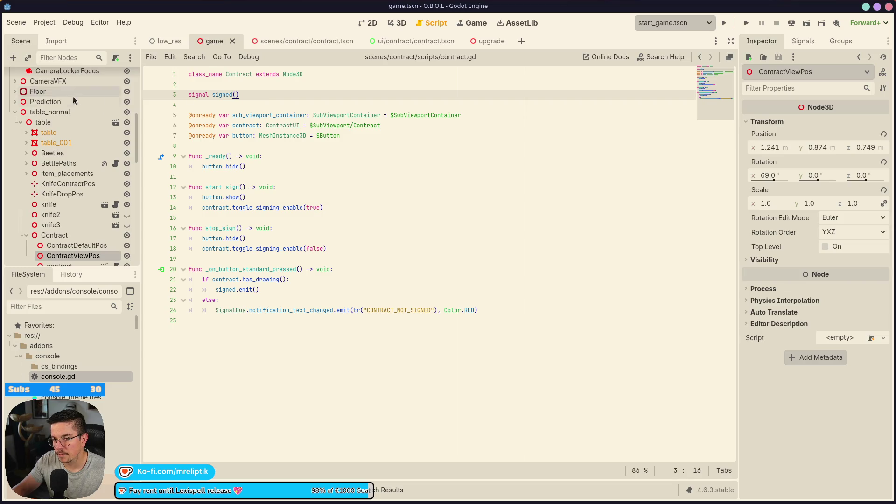
pyautogui.scroll(10, 74, 96)
pyautogui.click(115, 76)
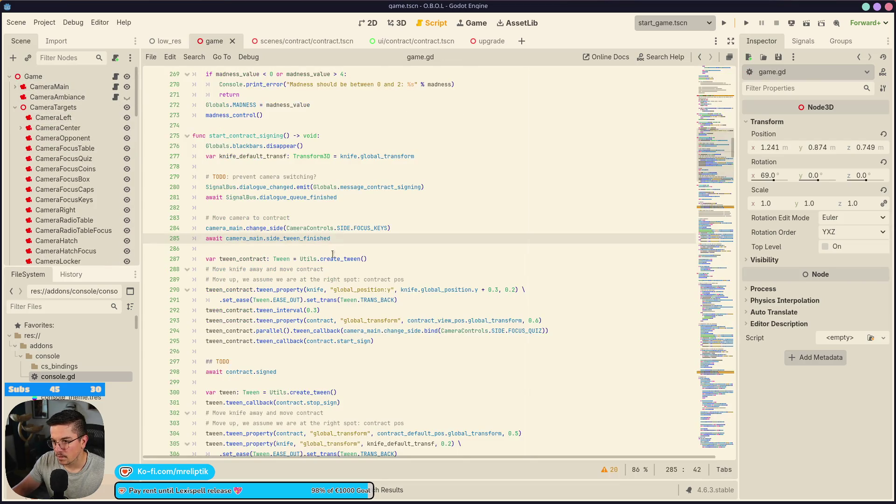
# Step: Replace the ## TODO line after await contract.signed with '# Finish the contract with blood' and save
pyautogui.click(247, 377)
pyautogui.scroll(-4, 247, 376)
pyautogui.click(312, 240)
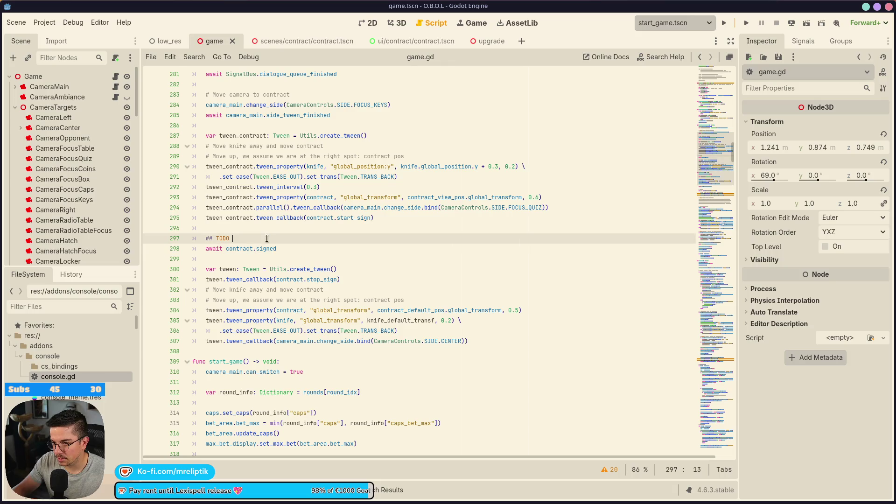
pyautogui.hotkey('ctrl', 'shift', 'k')
pyautogui.press('Return')
pyautogui.press('Return')
pyautogui.write('# Fi')
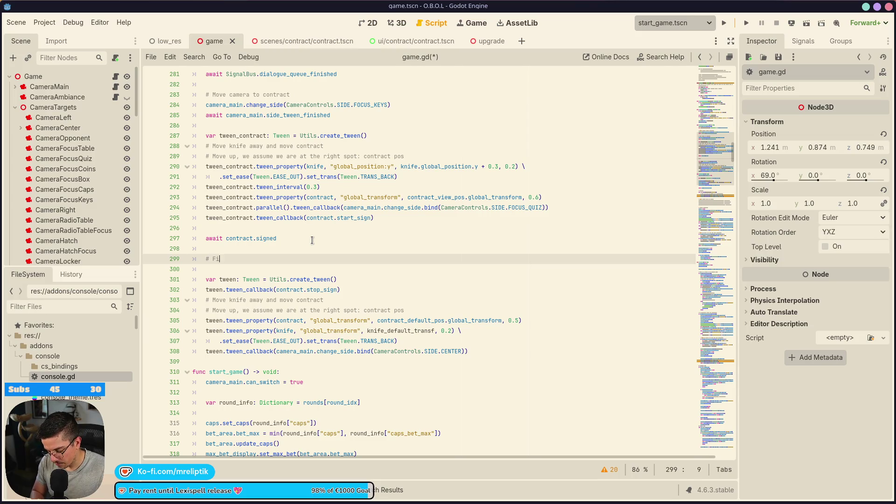
pyautogui.write('nish teh c')
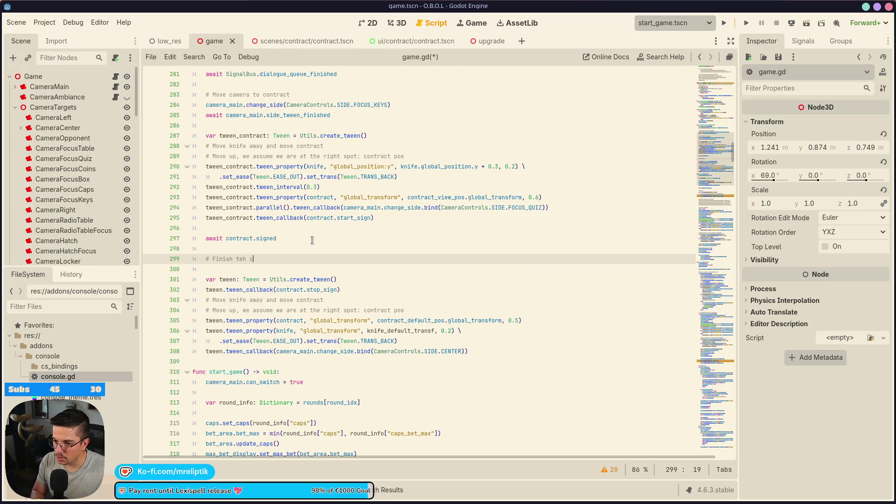
pyautogui.press('BackSpace')
pyautogui.press('BackSpace')
pyautogui.press('BackSpace')
pyautogui.press('BackSpace')
pyautogui.write('he contract')
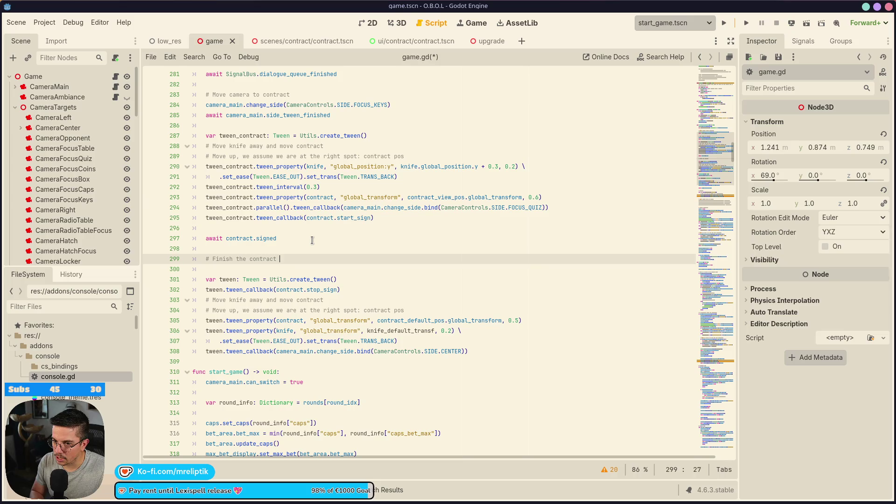
pyautogui.write('ood')
pyautogui.hotkey('ctrl', 's')
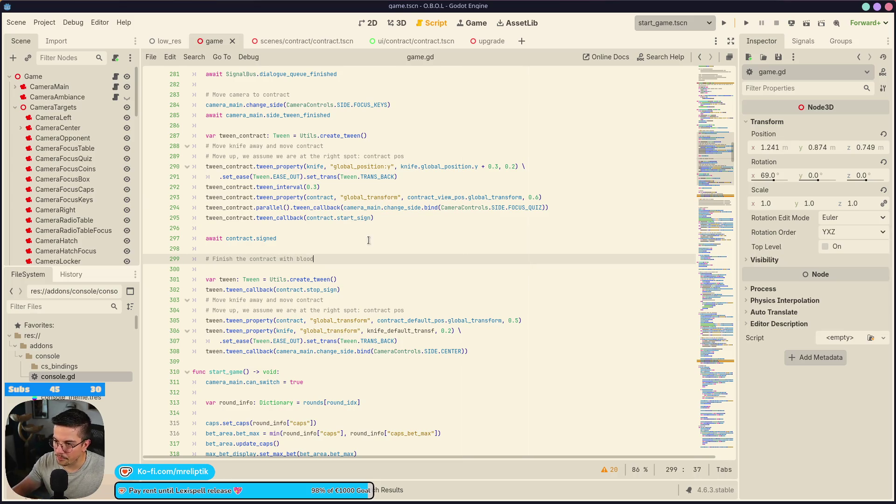
pyautogui.click(308, 42)
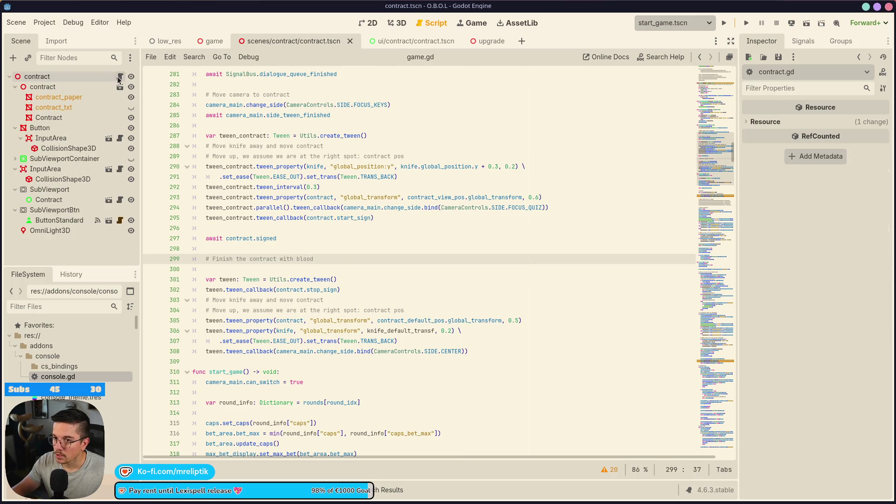
# Step: Add func show_blood(state: bool) -> void: below stop_sign in contract.gd
pyautogui.click(221, 260)
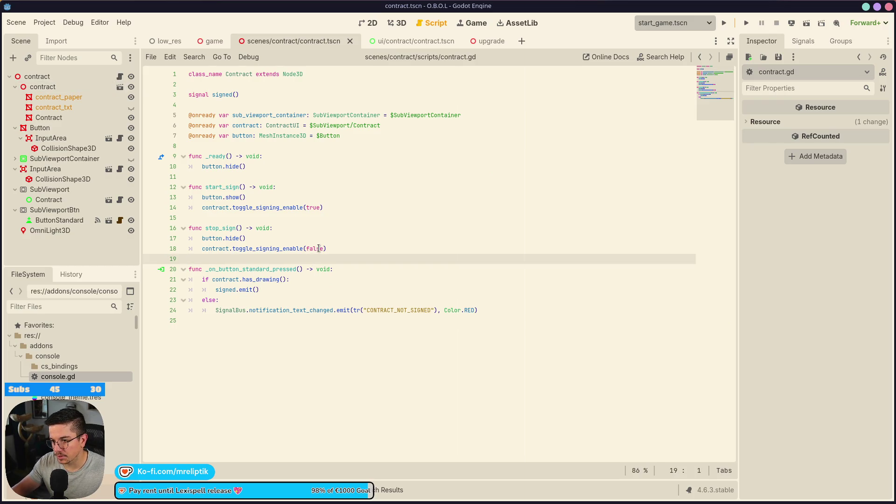
pyautogui.press('Return')
pyautogui.press('Return')
pyautogui.press('Up')
pyautogui.write('func ')
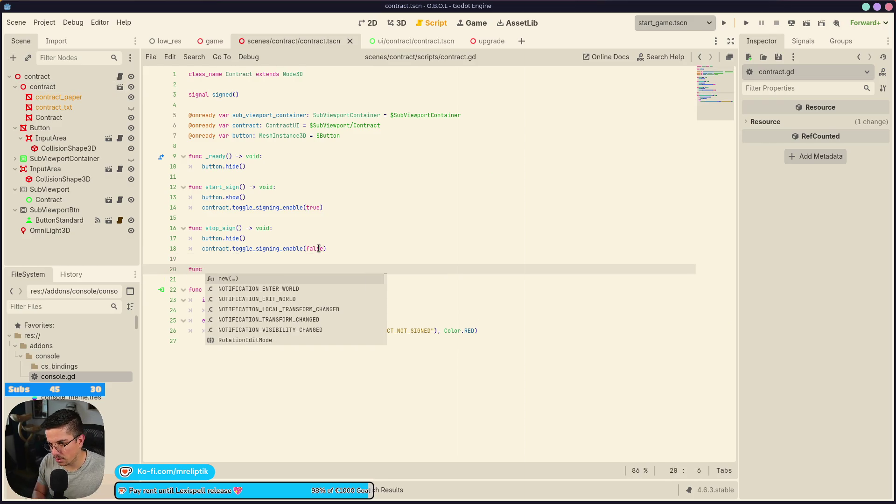
pyautogui.write('sh')
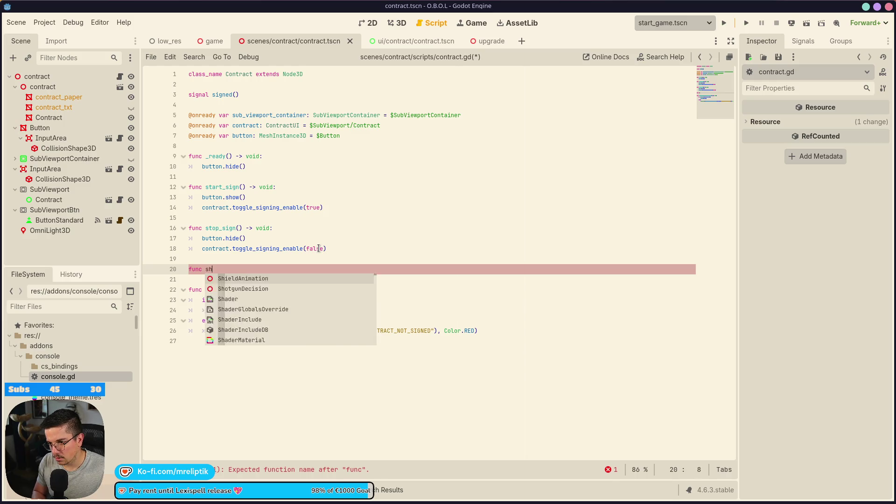
pyautogui.write('ow_blood(')
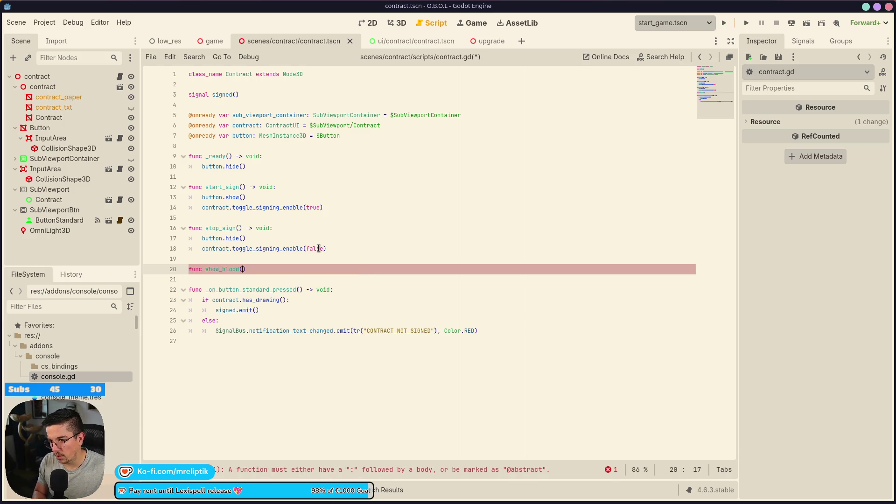
pyautogui.write('state: bool) -')
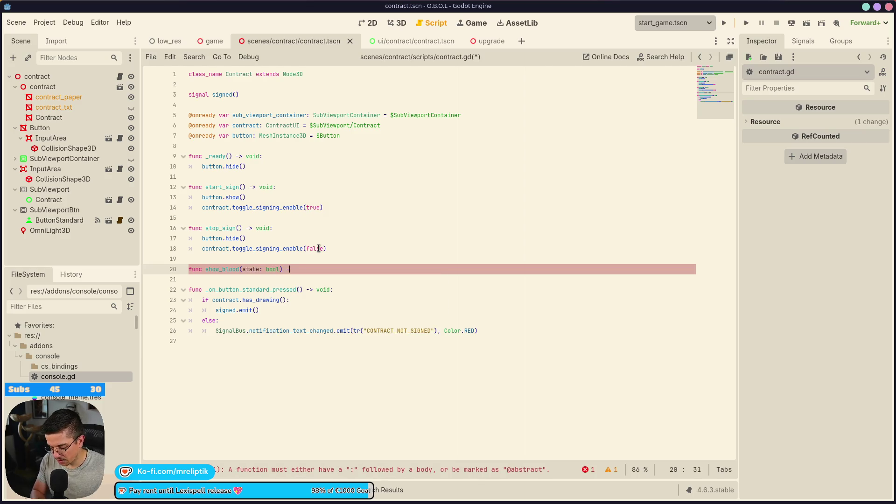
pyautogui.write('> void:')
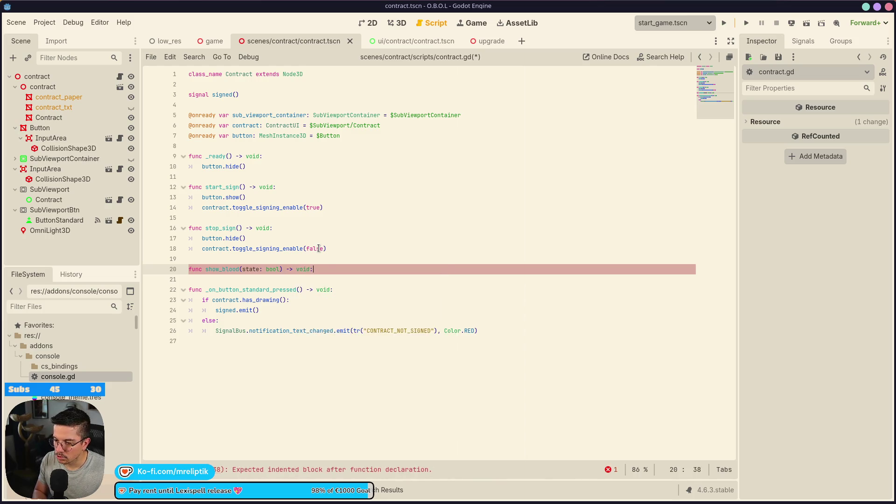
# Step: Give show_blood the body contract.show_blood(state) and save the script
pyautogui.press('Return')
pyautogui.write('n')
pyautogui.press('BackSpace')
pyautogui.press('BackSpace')
pyautogui.press('Return')
pyautogui.write('.')
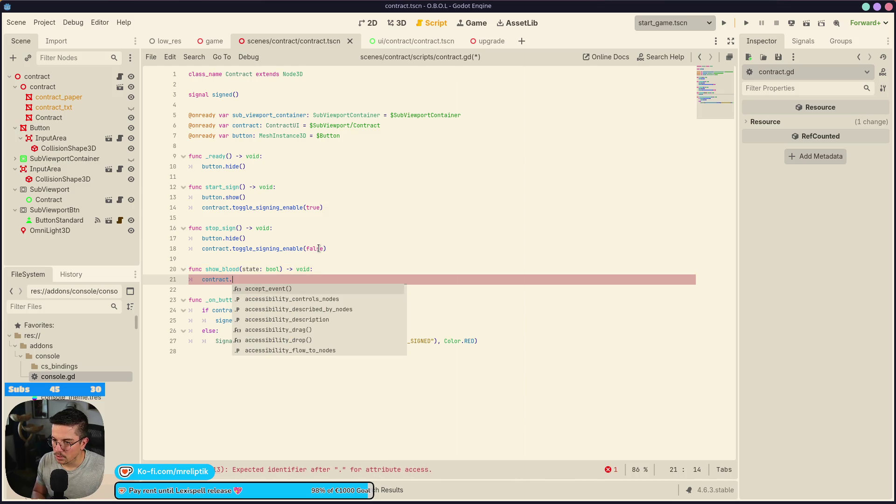
pyautogui.write('show')
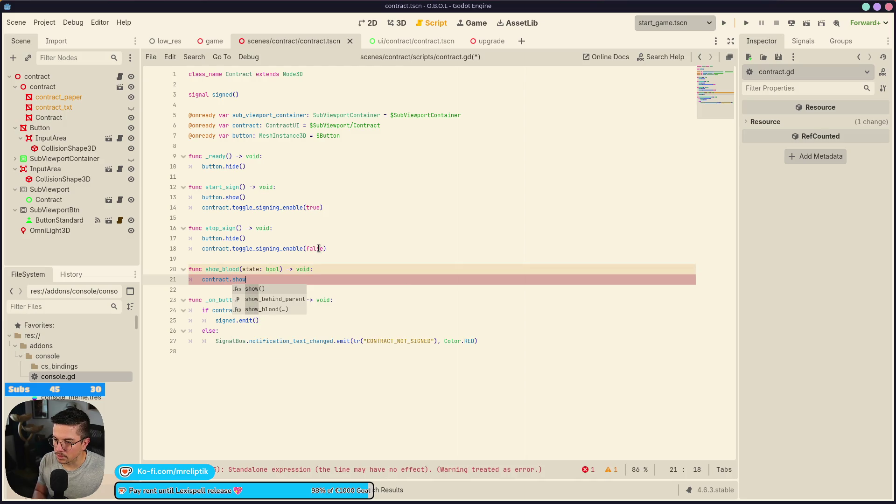
pyautogui.press('Return')
pyautogui.write('state')
pyautogui.hotkey('ctrl', 's')
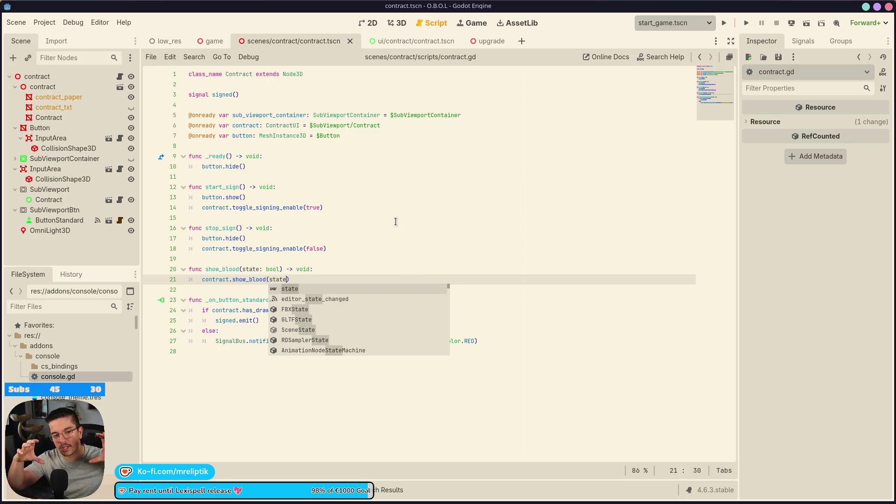
pyautogui.click(458, 218)
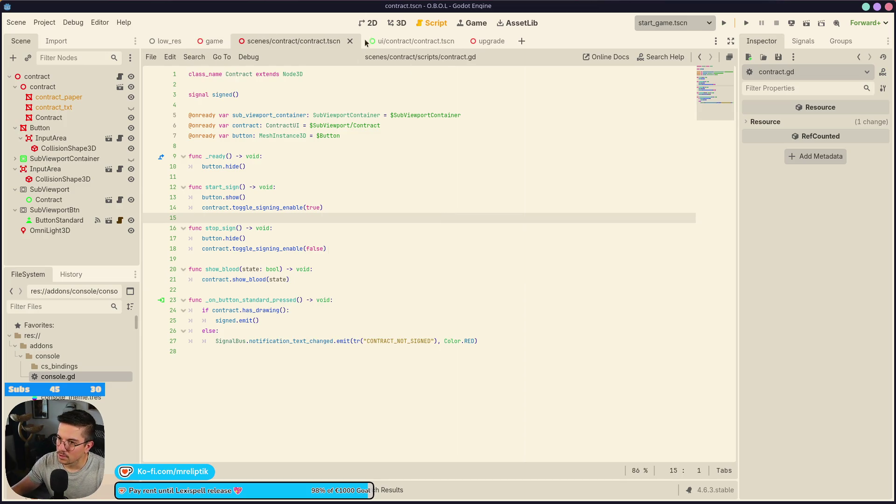
pyautogui.click(394, 26)
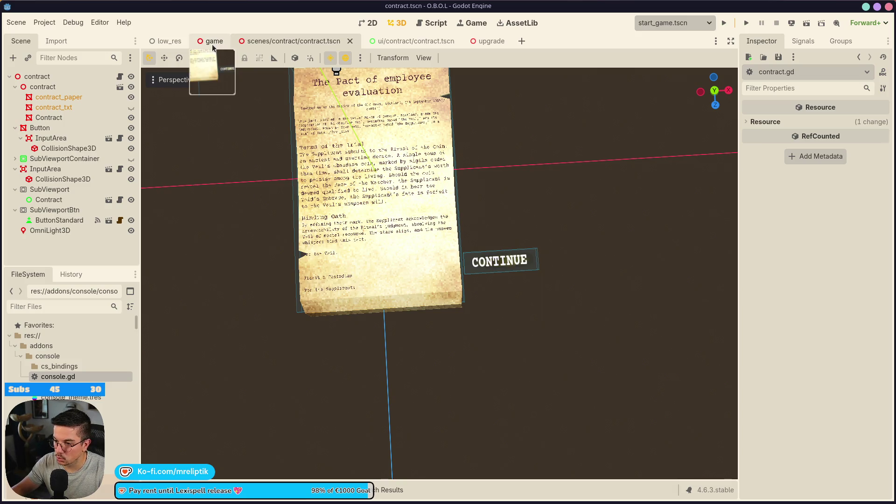
pyautogui.moveTo(354, 196)
pyautogui.mouseDown()
pyautogui.moveTo(421, 210)
pyautogui.moveTo(391, 204)
pyautogui.mouseUp()
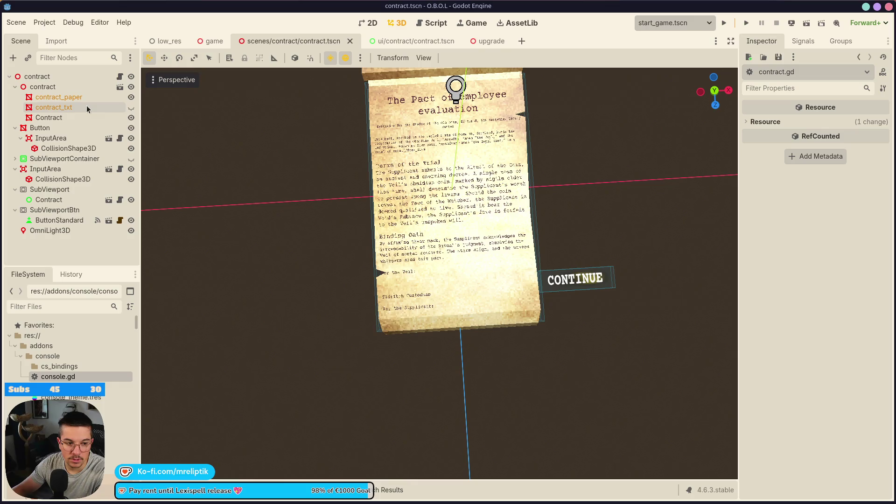
pyautogui.click(121, 77)
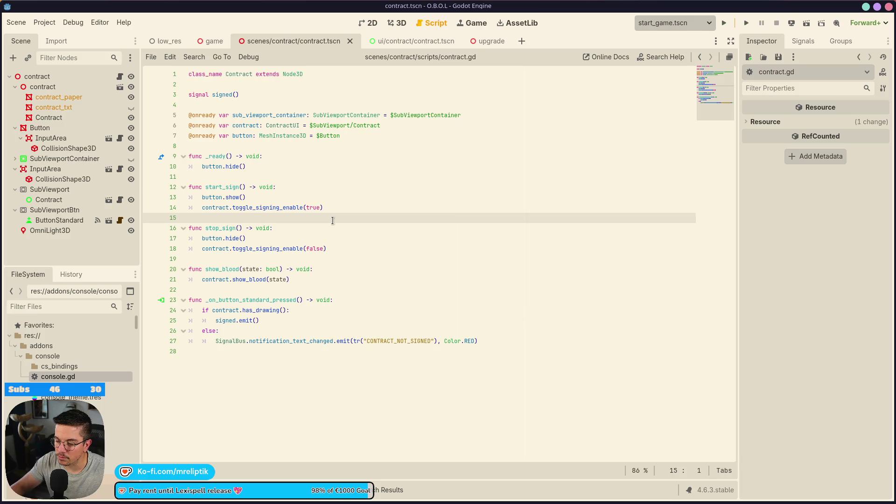
# Step: In game.gd, paste a copy of the dialogue emit and await lines under the blood comment
pyautogui.doubleClick(219, 269)
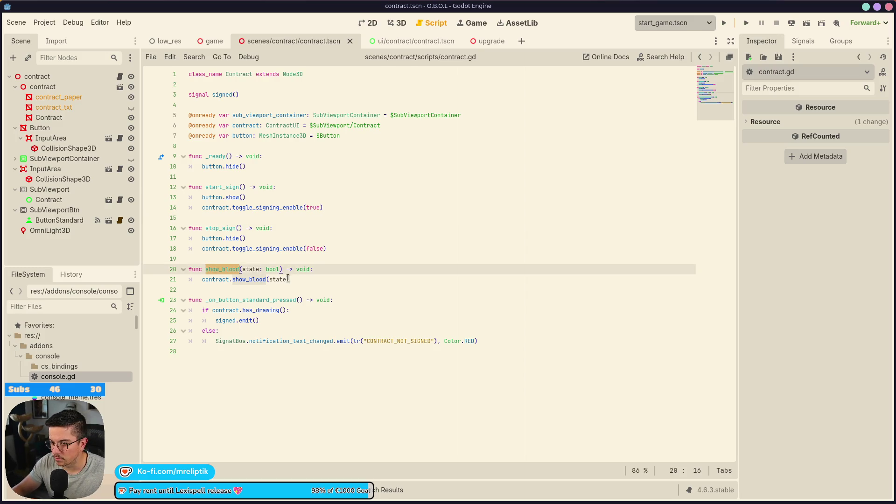
pyautogui.click(212, 43)
pyautogui.scroll(10, 100, 75)
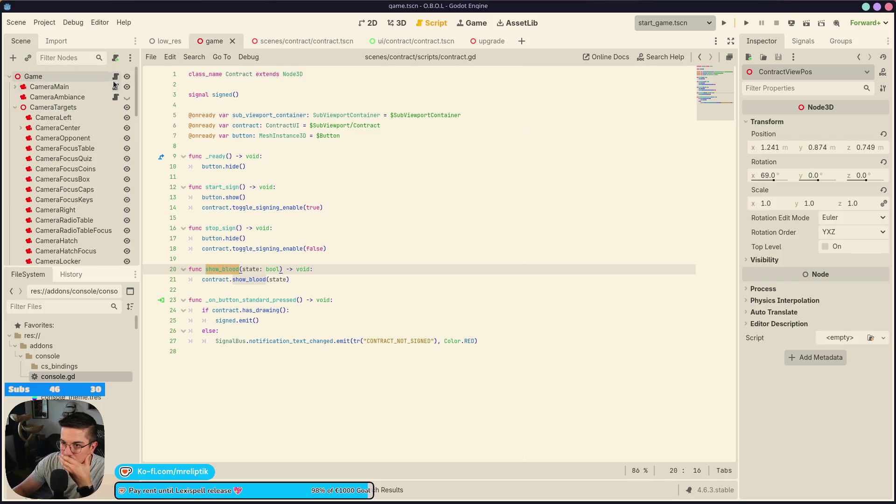
pyautogui.click(116, 77)
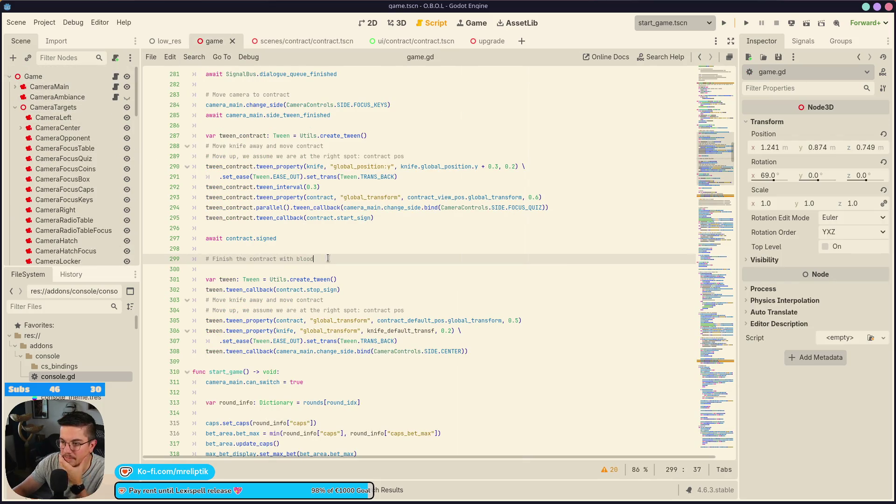
pyautogui.press('Return')
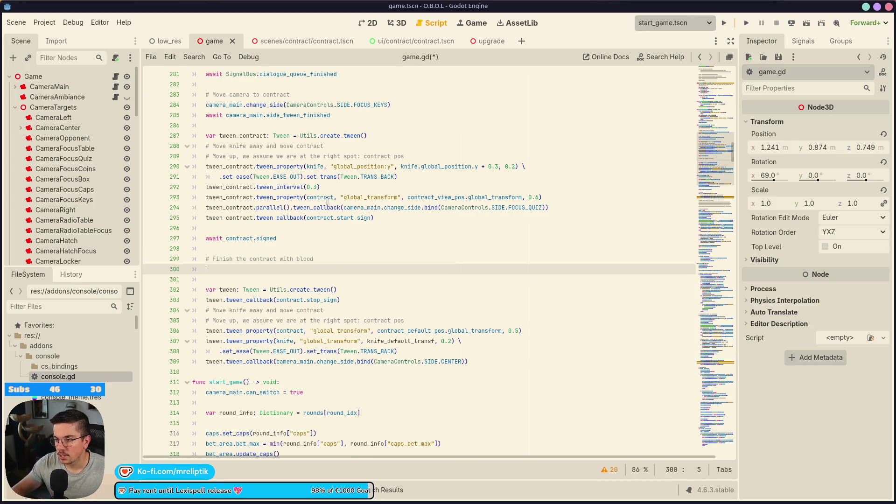
pyautogui.scroll(3, 349, 122)
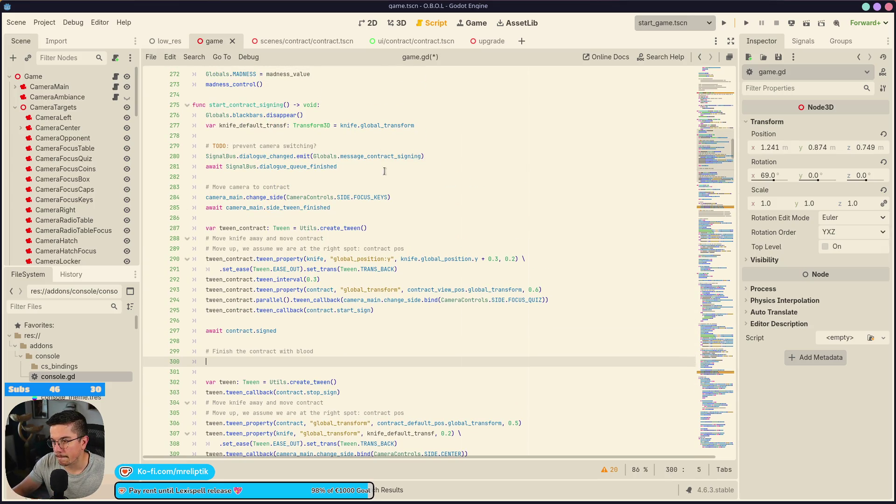
pyautogui.moveTo(361, 168); pyautogui.dragTo(199, 154)
pyautogui.hotkey('ctrl', 'c')
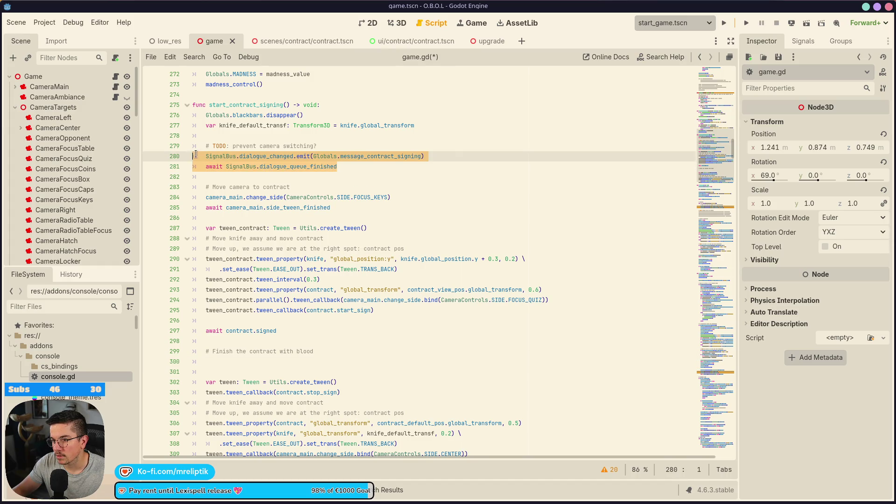
pyautogui.scroll(-3, 327, 261)
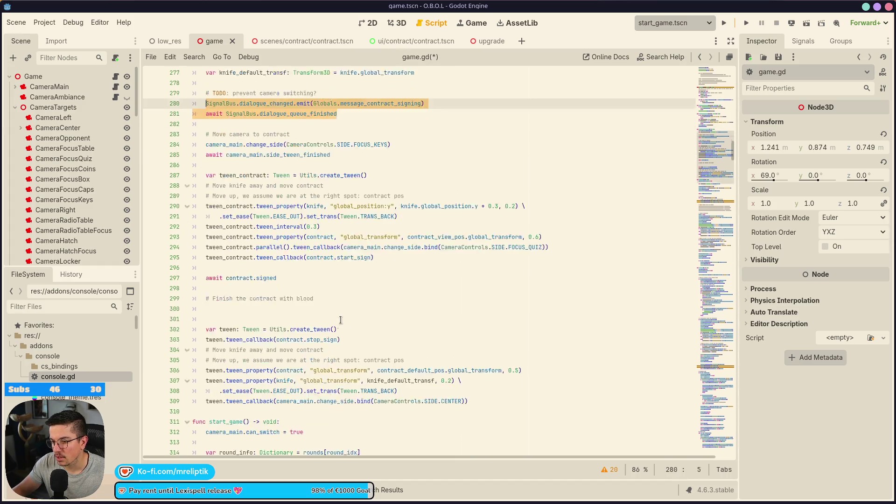
pyautogui.click(298, 265)
pyautogui.hotkey('ctrl', 'v')
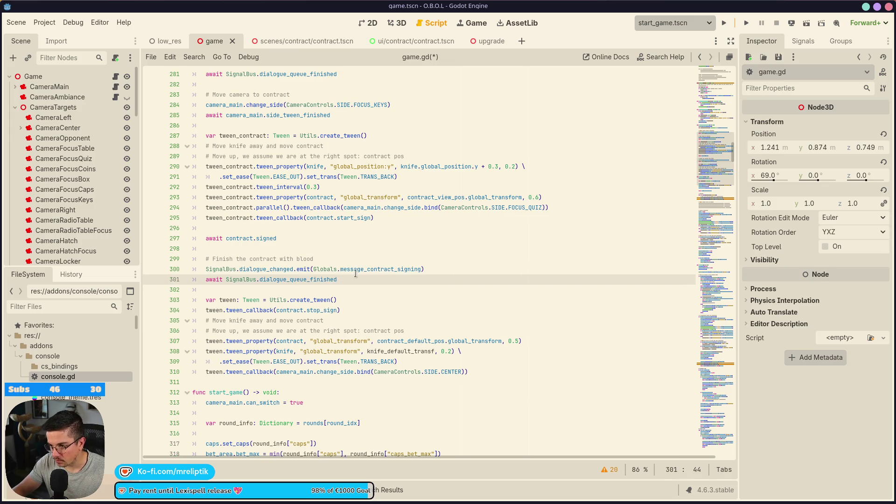
# Step: Rename the pasted message_contract_signing to message_contract_finalize and save game.gd
pyautogui.doubleClick(367, 270)
pyautogui.write('ME')
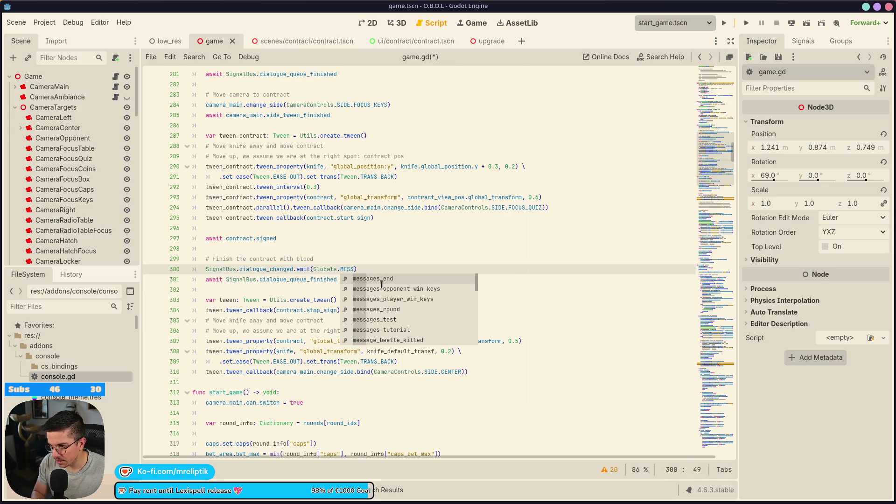
pyautogui.write('S')
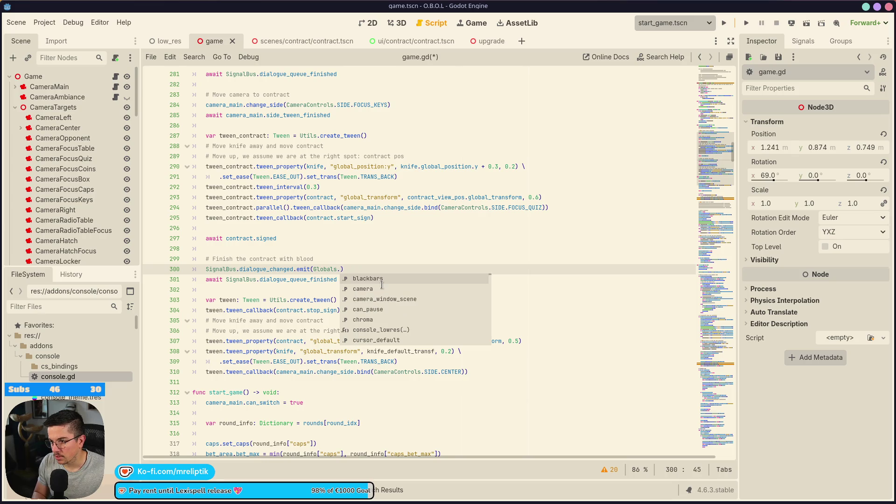
pyautogui.write('message_contract_signing')
pyautogui.hotkey('ctrl', 'z')
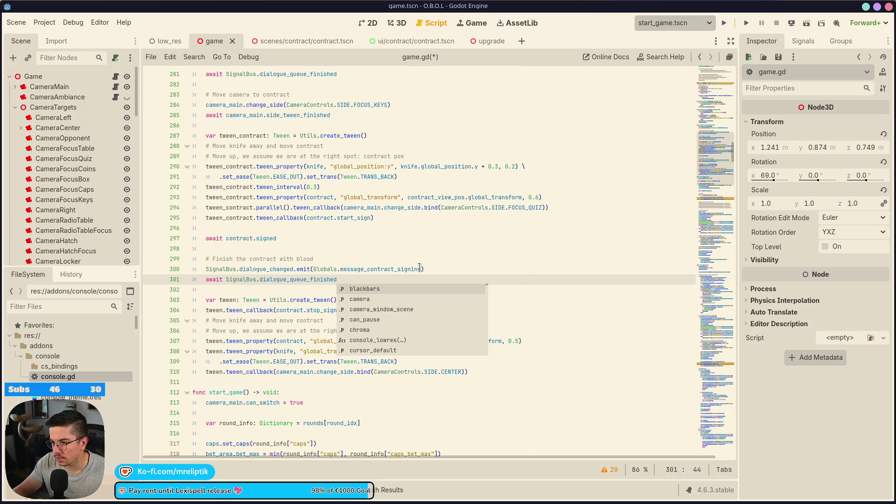
pyautogui.click(420, 269)
pyautogui.press('BackSpace')
pyautogui.press('BackSpace')
pyautogui.press('BackSpace')
pyautogui.press('BackSpace')
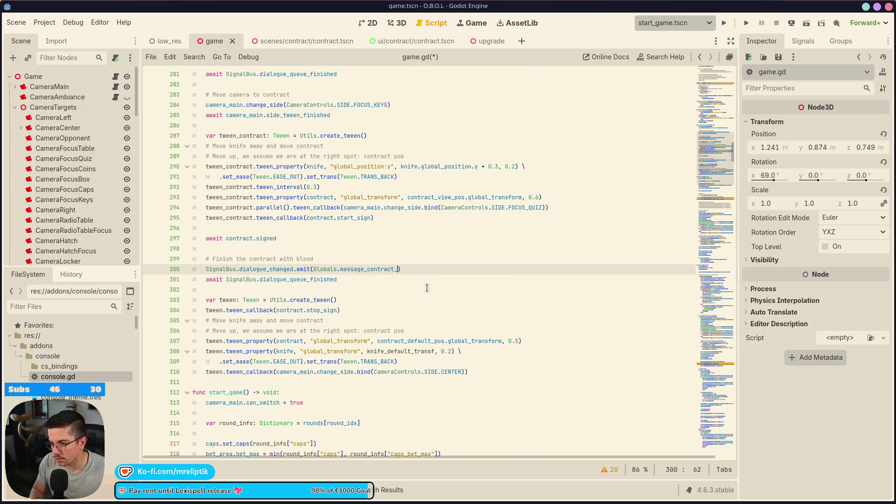
pyautogui.write('FIN')
pyautogui.press('BackSpace')
pyautogui.press('BackSpace')
pyautogui.press('BackSpace')
pyautogui.write('finliz')
pyautogui.press('BackSpace')
pyautogui.press('BackSpace')
pyautogui.press('BackSpace')
pyautogui.write('nalize')
pyautogui.hotkey('ctrl', 's')
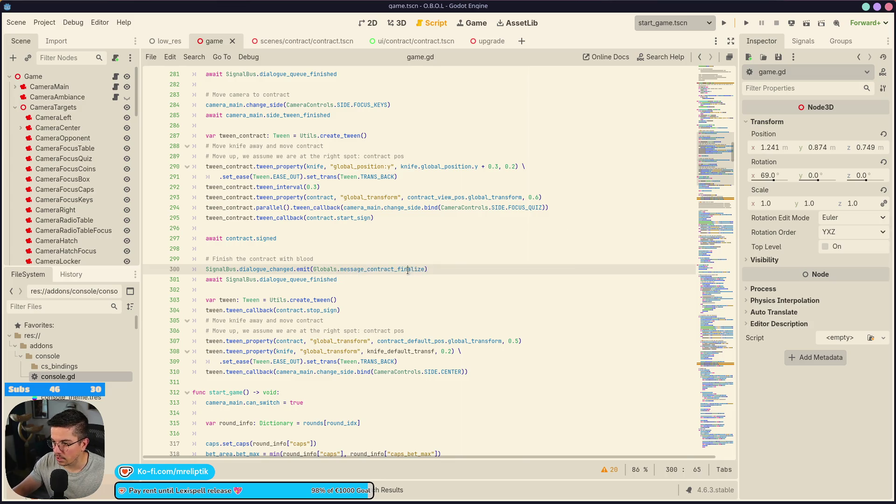
pyautogui.keyDown('ctrl'); pyautogui.click(327, 270); pyautogui.keyUp('ctrl')
# Step: Duplicate the message_contract_signing array directly below itself in globals.gd
pyautogui.scroll(-20, 336, 285)
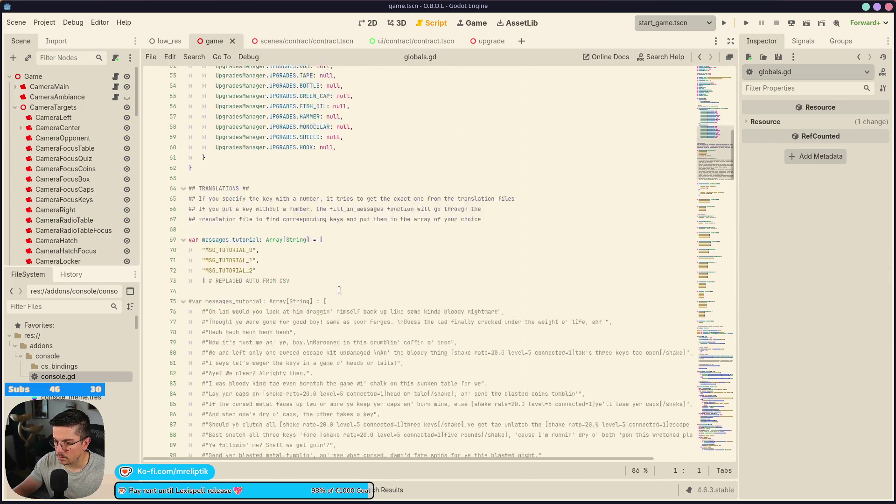
pyautogui.scroll(-3, 348, 308)
pyautogui.click(227, 238)
pyautogui.keyDown('shift'); pyautogui.click(179, 206); pyautogui.keyUp('shift')
pyautogui.hotkey('ctrl', 'c')
pyautogui.click(223, 246)
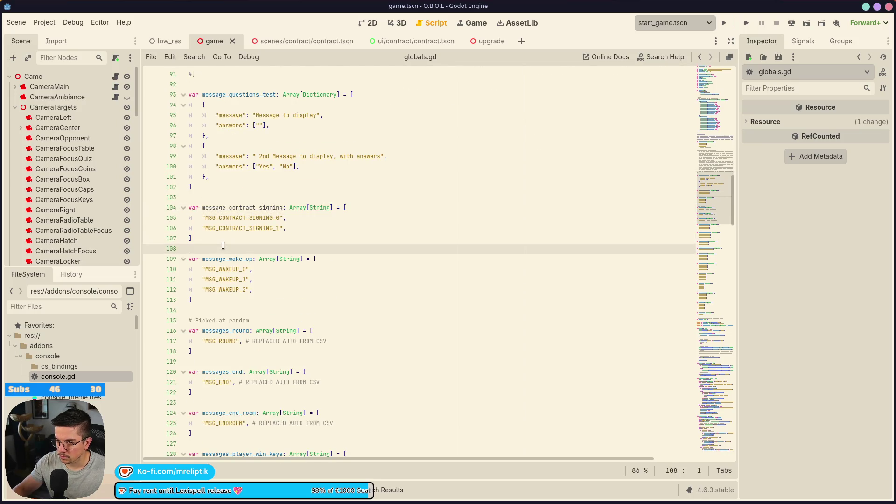
pyautogui.press('Return')
pyautogui.press('Return')
pyautogui.press('Up')
pyautogui.hotkey('ctrl', 'v')
# Step: Rename the copy to message_contract_finalize with keys MSG_CONTRACT_FINALIZE_0 and _1, and save
pyautogui.click(286, 259)
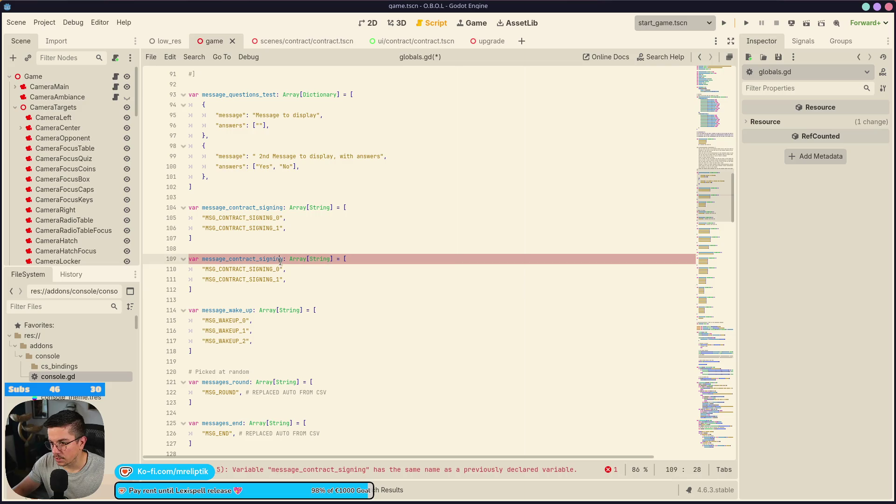
pyautogui.press('BackSpace')
pyautogui.press('BackSpace')
pyautogui.press('BackSpace')
pyautogui.write('fina')
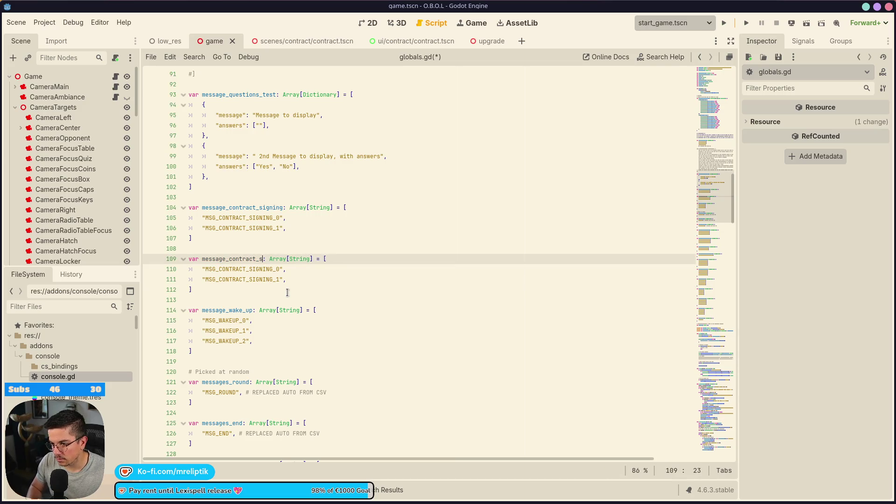
pyautogui.write('lize')
pyautogui.press('Down')
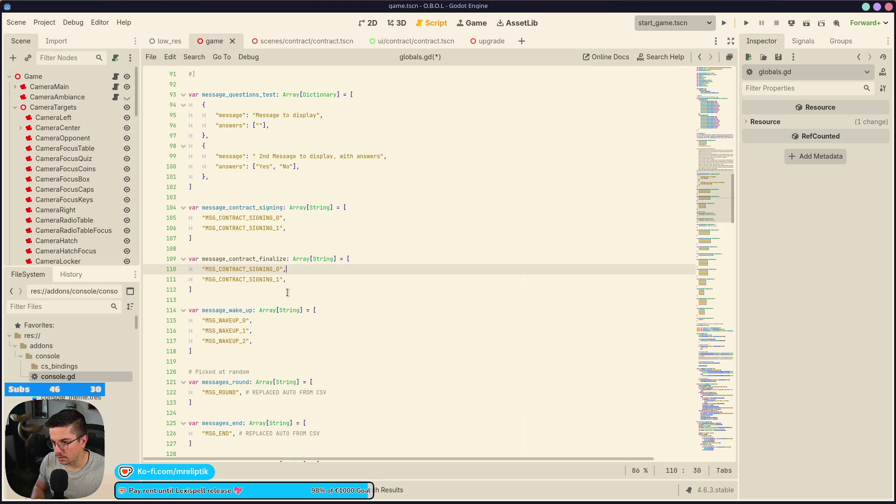
pyautogui.press('BackSpace')
pyautogui.press('BackSpace')
pyautogui.press('BackSpace')
pyautogui.write('FI')
pyautogui.press('Delete')
pyautogui.write('NALIZE')
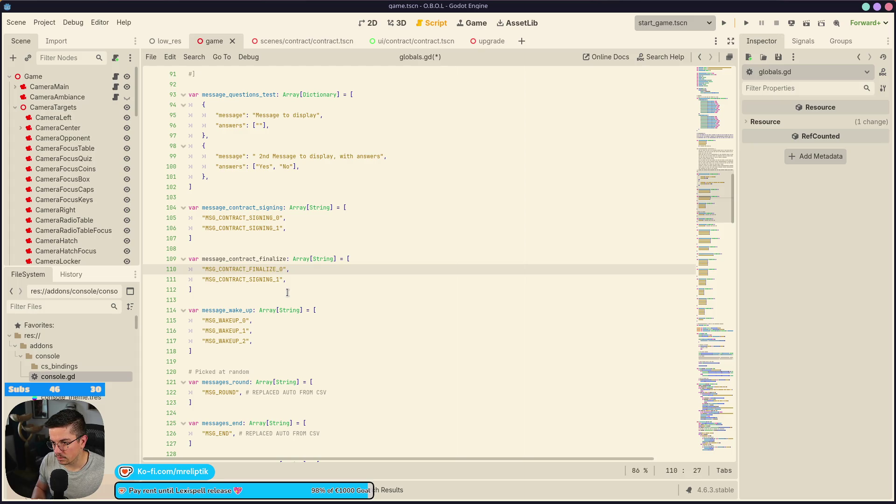
pyautogui.press('Down')
pyautogui.press('BackSpace')
pyautogui.press('BackSpace')
pyautogui.press('BackSpace')
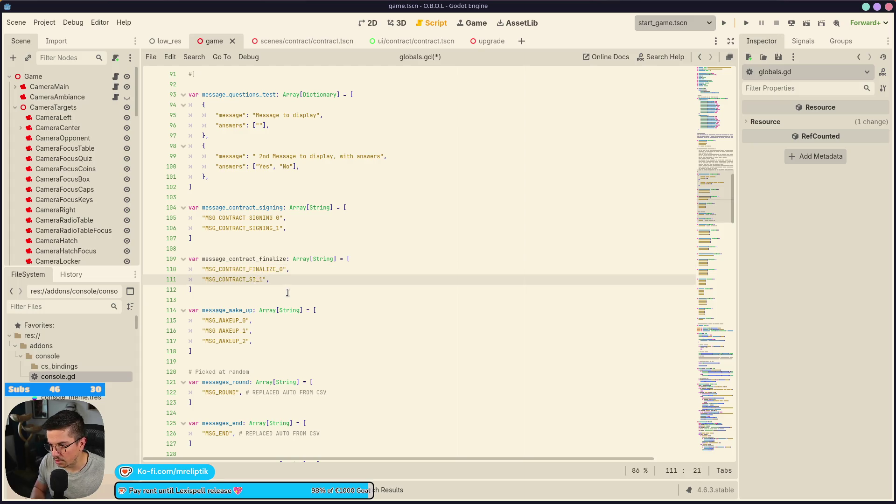
pyautogui.write('FINALIZE')
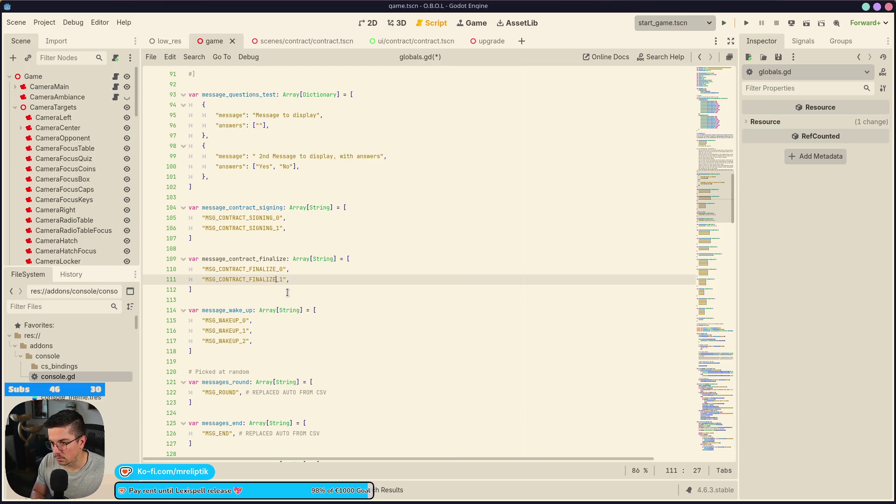
pyautogui.hotkey('ctrl', 's')
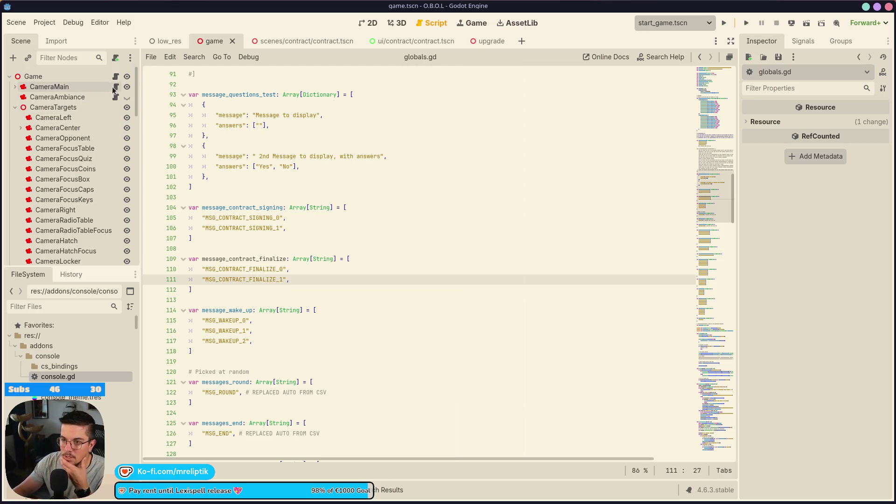
pyautogui.click(116, 77)
# Step: Add Transition.show_transition(2.0) after the finalize dialogue await in game.gd
pyautogui.doubleClick(240, 279)
pyautogui.doubleClick(295, 280)
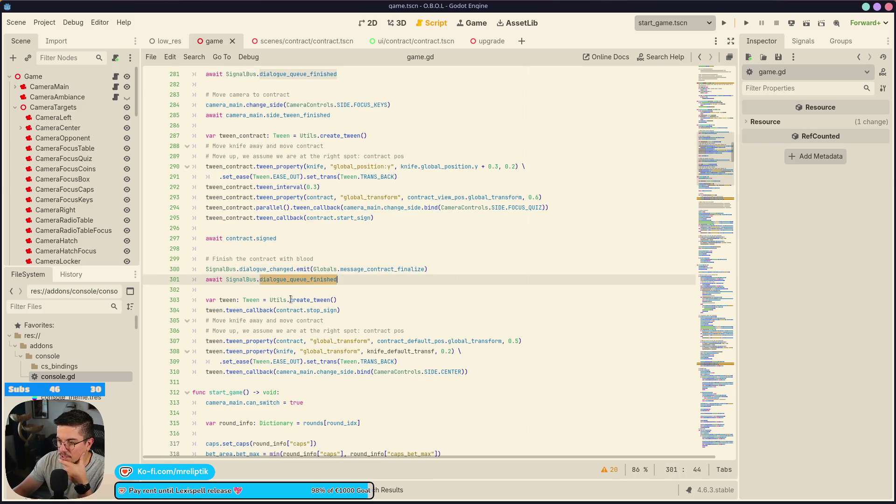
pyautogui.click(223, 290)
pyautogui.click(359, 279)
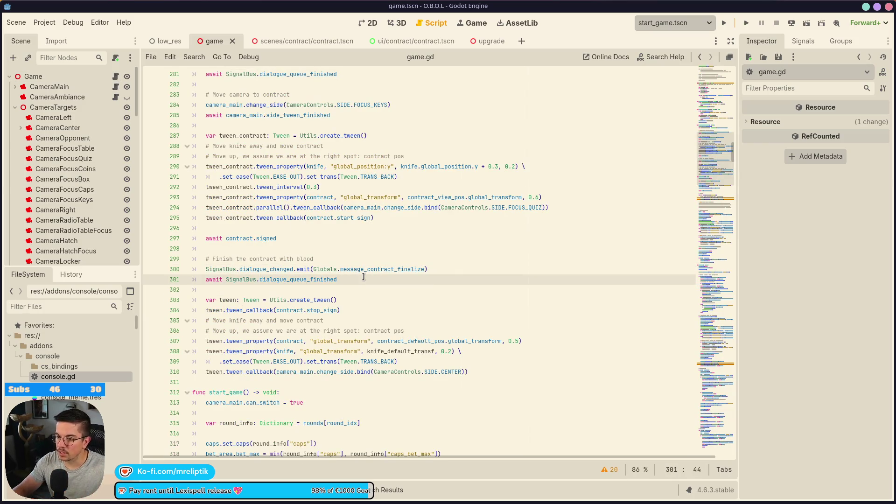
pyautogui.press('Return')
pyautogui.press('Return')
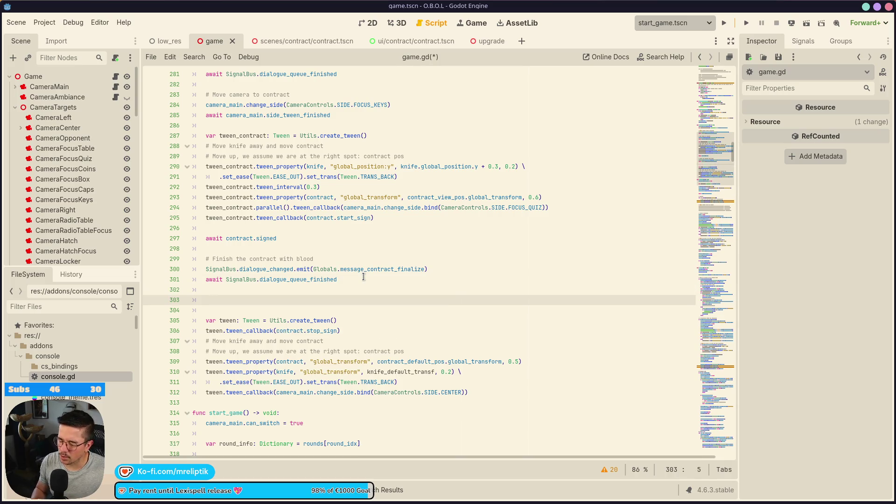
pyautogui.write('Transitio')
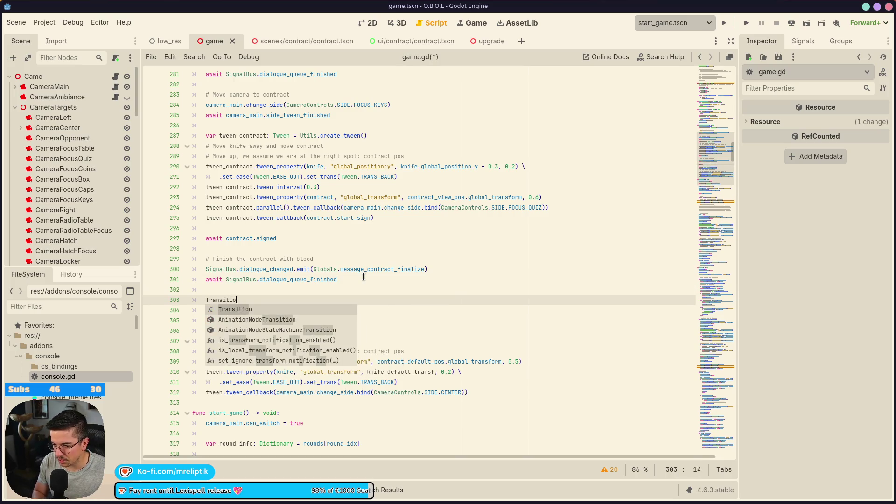
pyautogui.write('n.show')
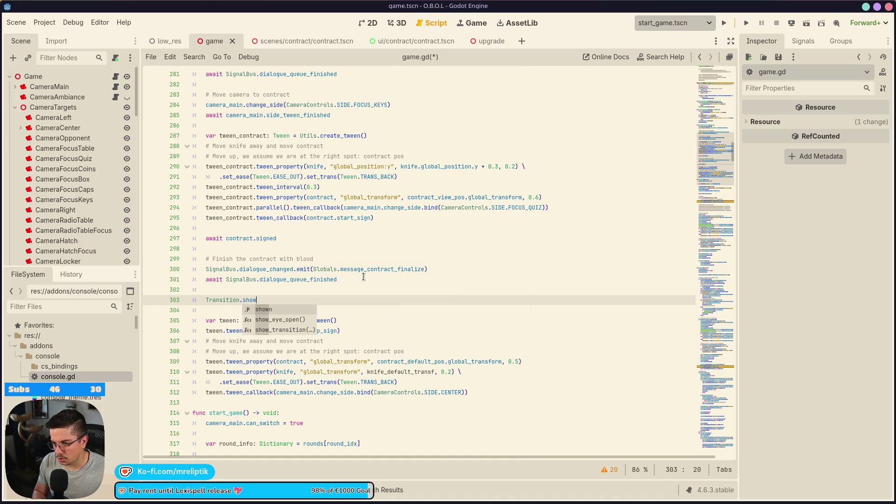
pyautogui.write('_t')
pyautogui.press('Return')
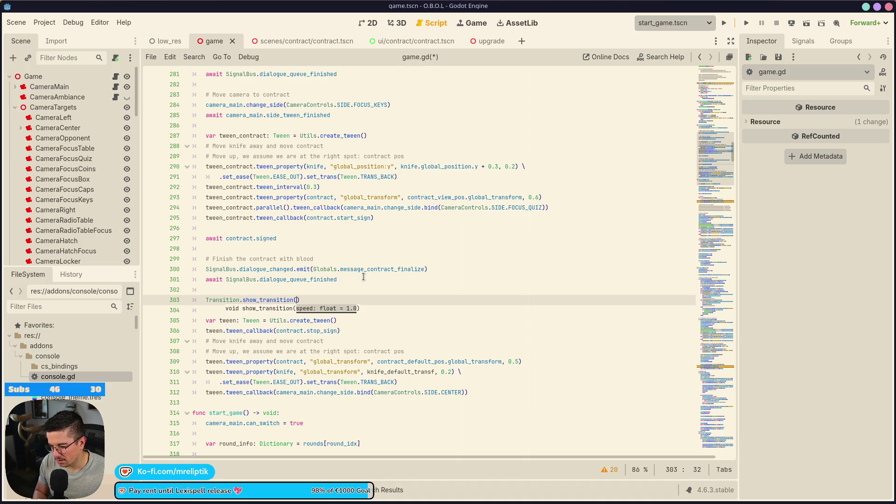
pyautogui.press('Return')
pyautogui.press('Return')
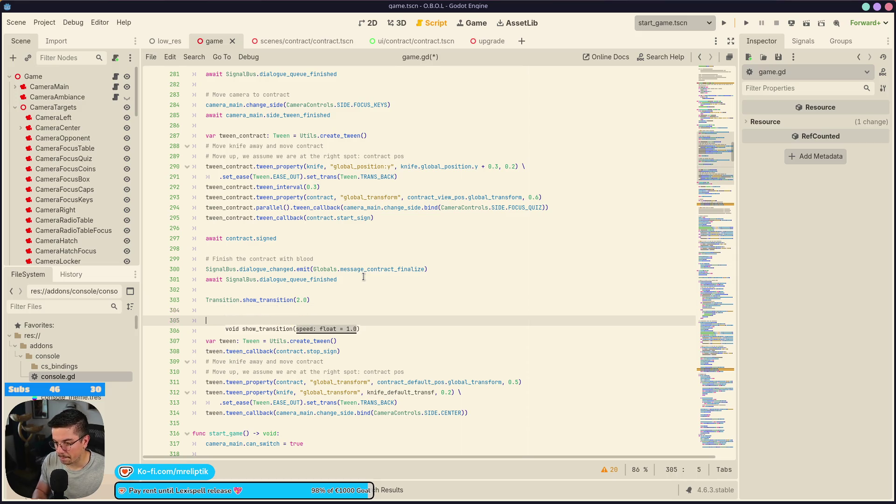
pyautogui.write('await')
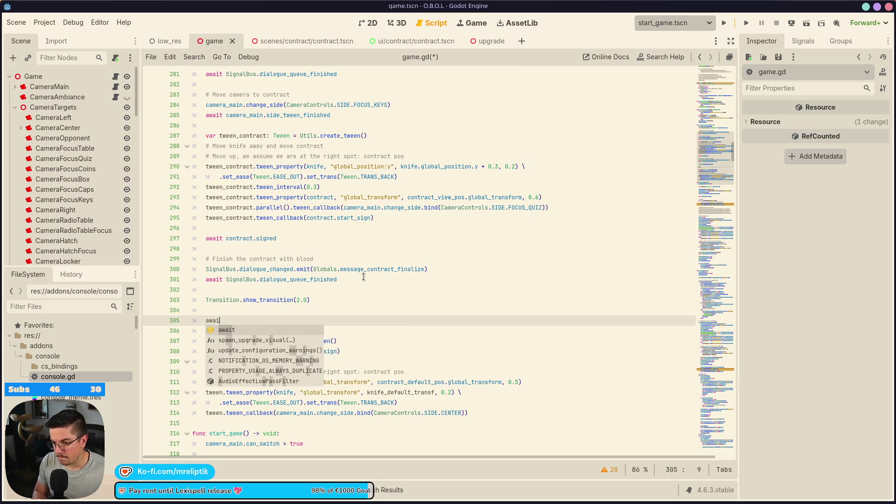
pyautogui.press('BackSpace')
pyautogui.press('BackSpace')
pyautogui.press('BackSpace')
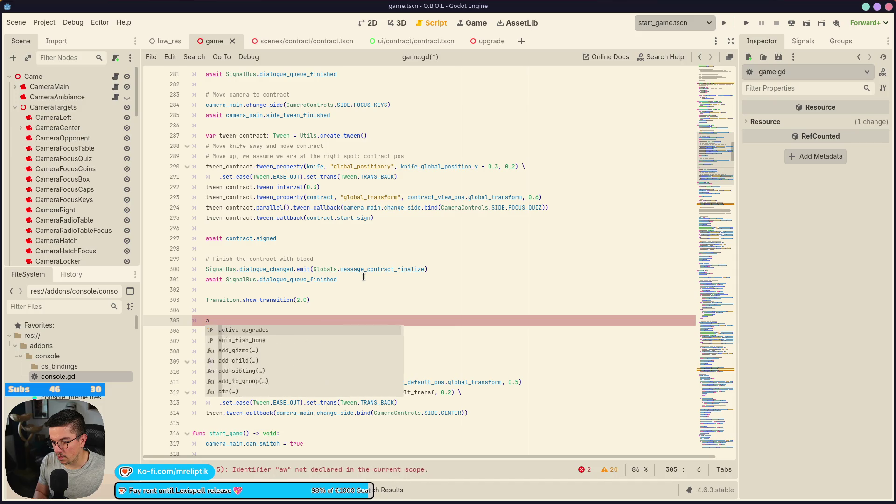
pyautogui.press('Return')
pyautogui.write('await')
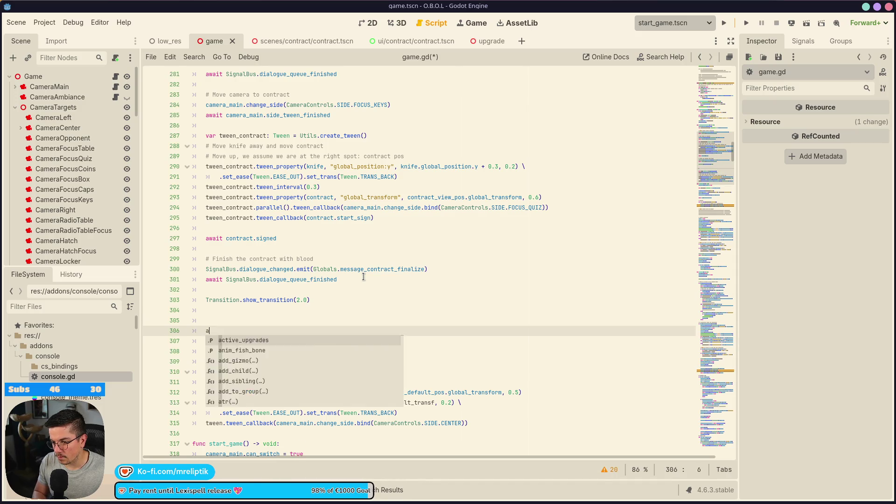
pyautogui.write(' contract')
pyautogui.hotkey('ctrl', 'shift', 'k')
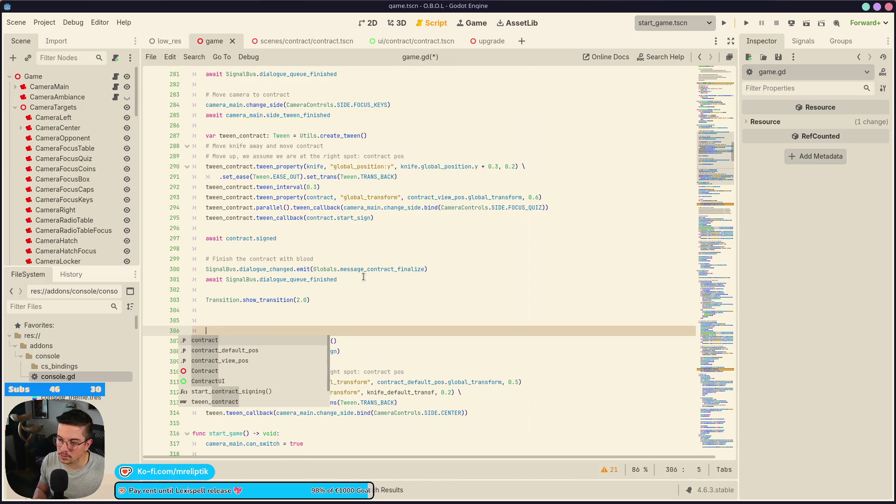
pyautogui.press('Escape')
# Step: Add Transition.hide_transition() two lines below it, with a blank line between, and save
pyautogui.press('Up')
pyautogui.press('Up')
pyautogui.press('Up')
pyautogui.hotkey('ctrl', 'shift', 'd')
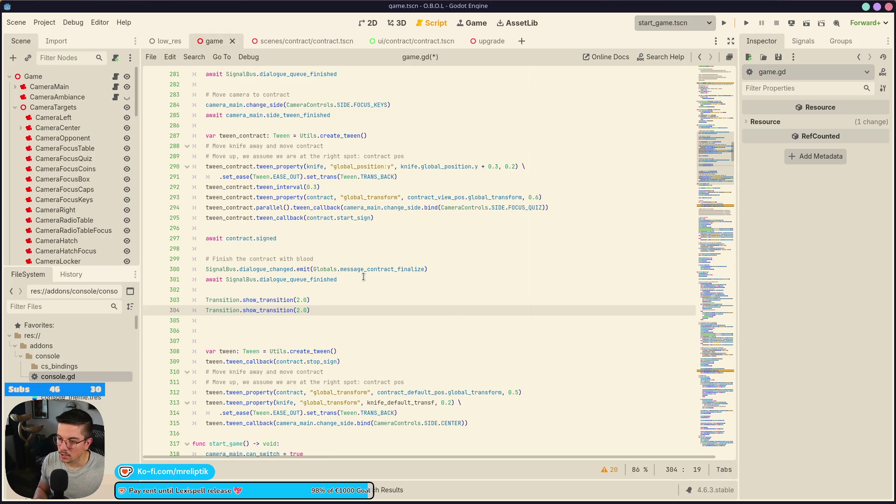
pyautogui.hotkey('alt', 'Down')
pyautogui.hotkey('alt', 'Down')
pyautogui.hotkey('ctrl', 'BackSpace')
pyautogui.hotkey('ctrl', 'BackSpace')
pyautogui.write('hide')
pyautogui.press('Return')
pyautogui.press('Delete')
pyautogui.press('Delete')
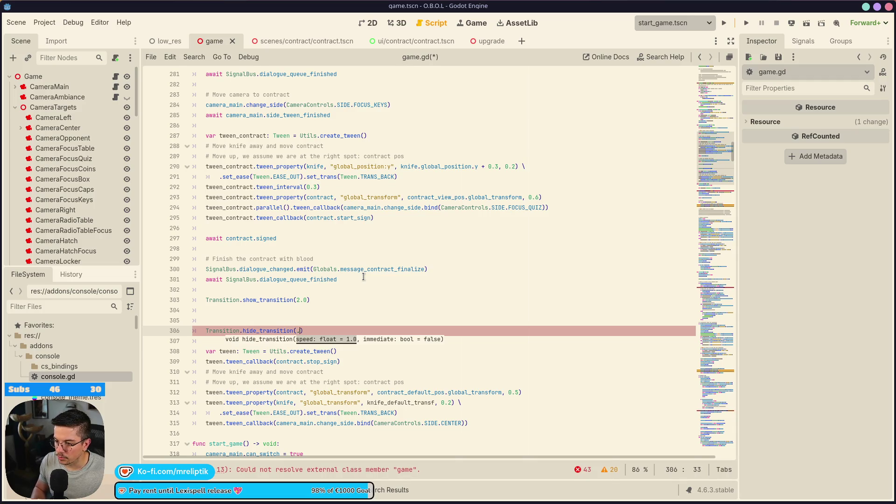
pyautogui.press('Up')
pyautogui.press('Up')
pyautogui.press('Return')
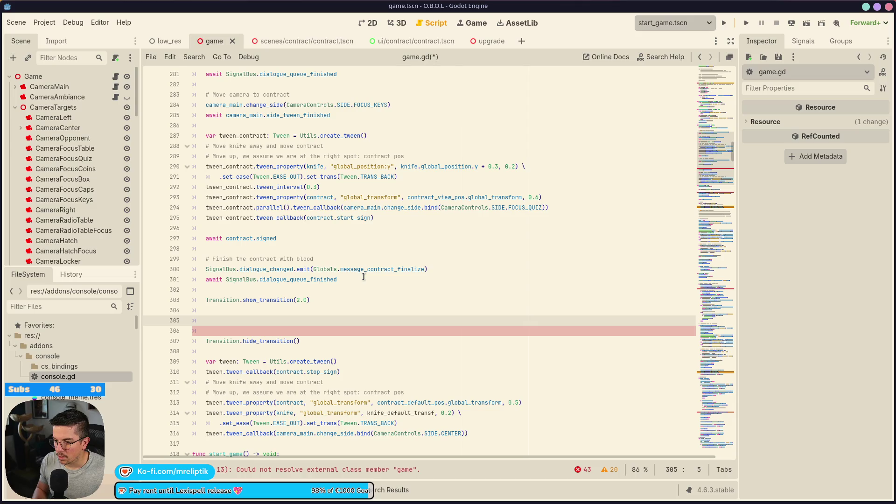
pyautogui.hotkey('ctrl', 's')
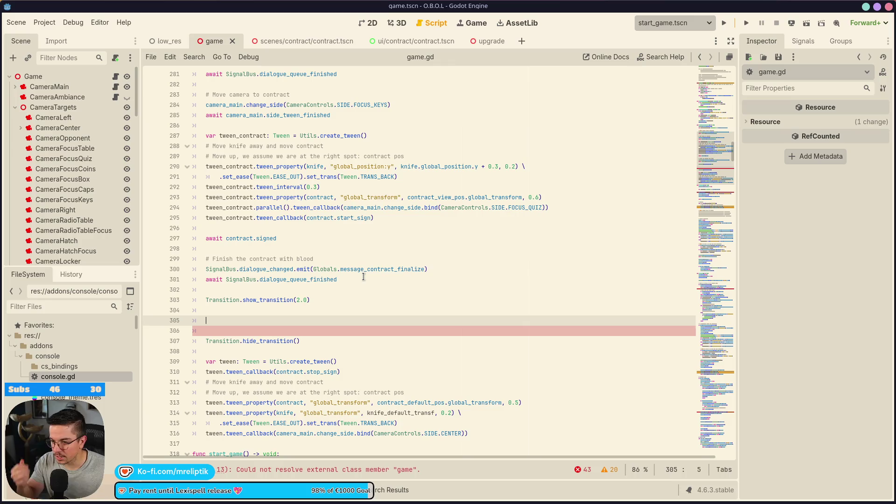
# Step: Add contract.show_blood(true) followed by a slice sfx comment line, and save
pyautogui.write('contract')
pyautogui.press('Escape')
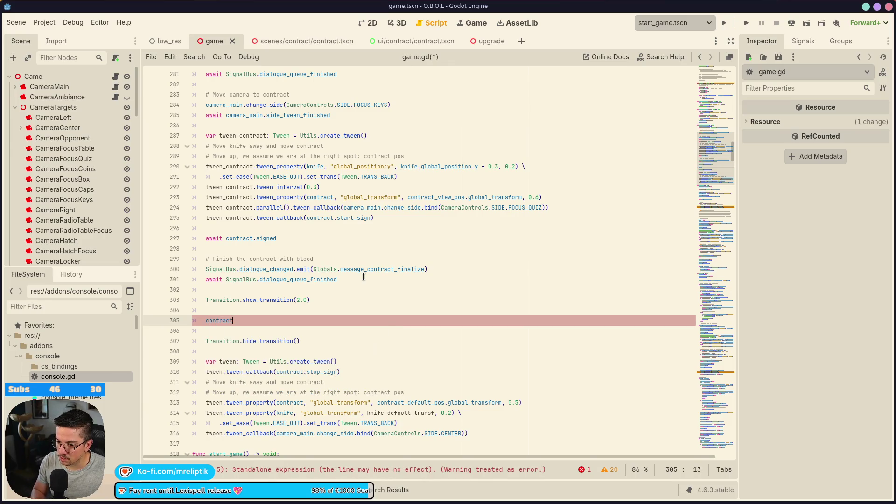
pyautogui.write('.show')
pyautogui.press('Return')
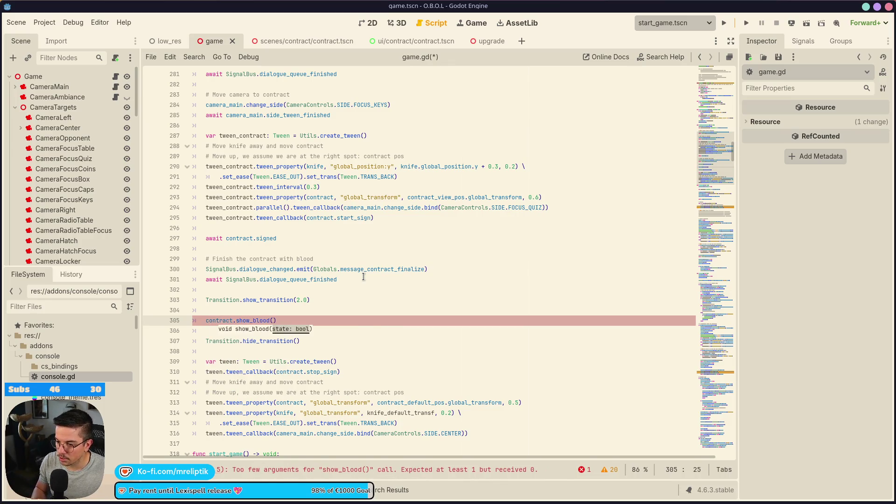
pyautogui.write('true)')
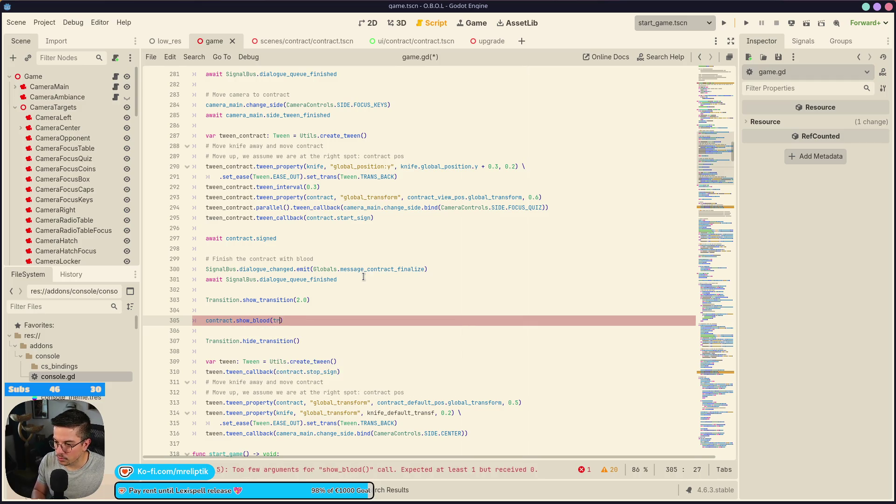
pyautogui.press('Return')
pyautogui.write('#')
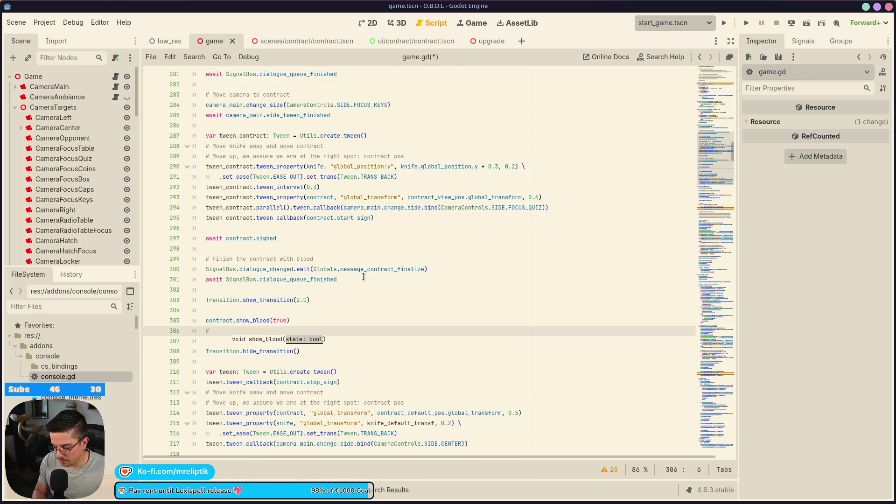
pyautogui.write(' Spawn s')
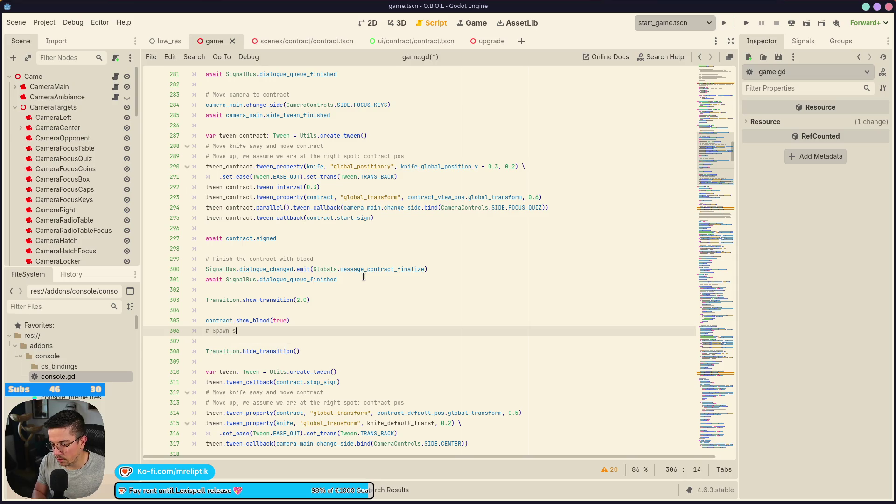
pyautogui.hotkey('ctrl', 's')
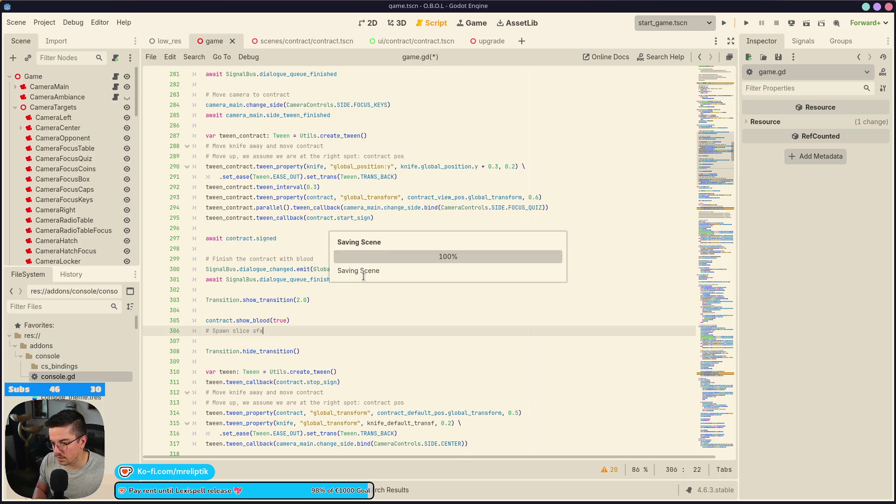
# Step: Add an await get_tree().create_timer(..., false).timeout line after the comment and save
pyautogui.press('Return')
pyautogui.press('Return')
pyautogui.write('await')
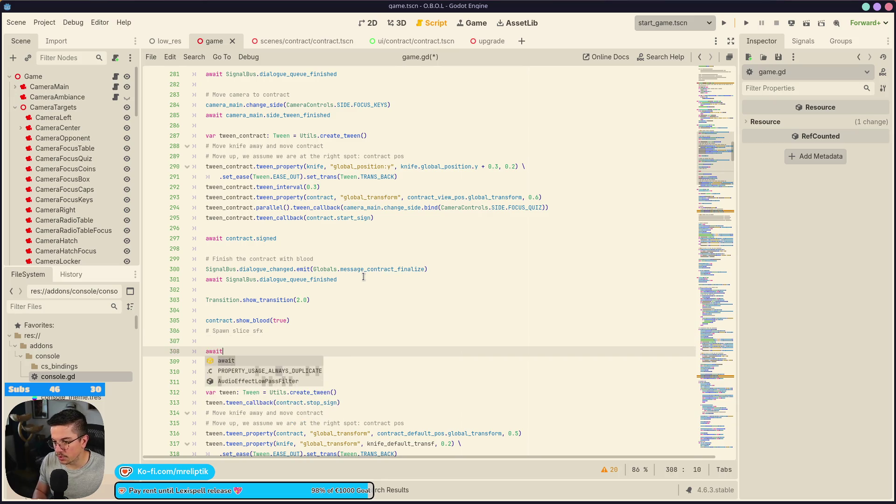
pyautogui.write(' get_tree().create_timer(3.0')
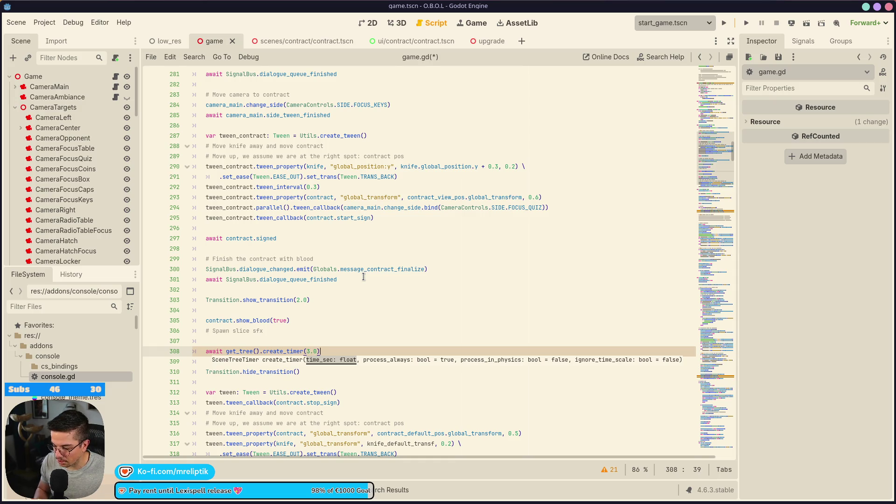
pyautogui.write(', false)')
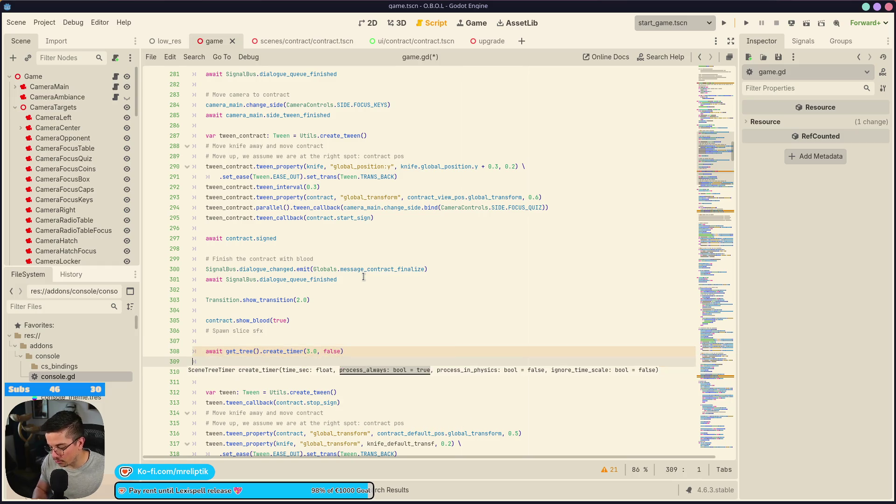
pyautogui.write('.timeout')
pyautogui.hotkey('ctrl', 's')
# Step: Copy the timer await above show_blood with 1.0 seconds, set the later one to 2.0, and save
pyautogui.click(365, 330)
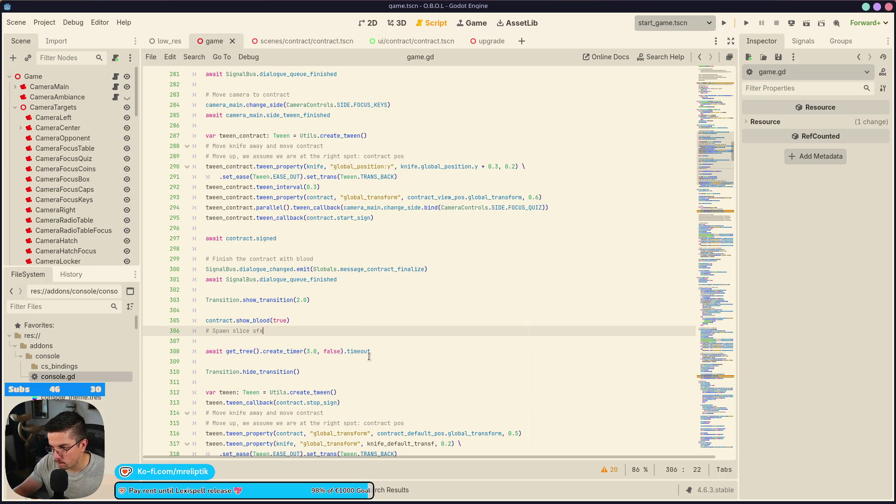
pyautogui.press('Up')
pyautogui.press('Up')
pyautogui.press('Up')
pyautogui.press('Down')
pyautogui.click(260, 351)
pyautogui.hotkey('ctrl', 'shift', 'd')
pyautogui.hotkey('alt', 'Up')
pyautogui.hotkey('alt', 'Up')
pyautogui.hotkey('alt', 'Up')
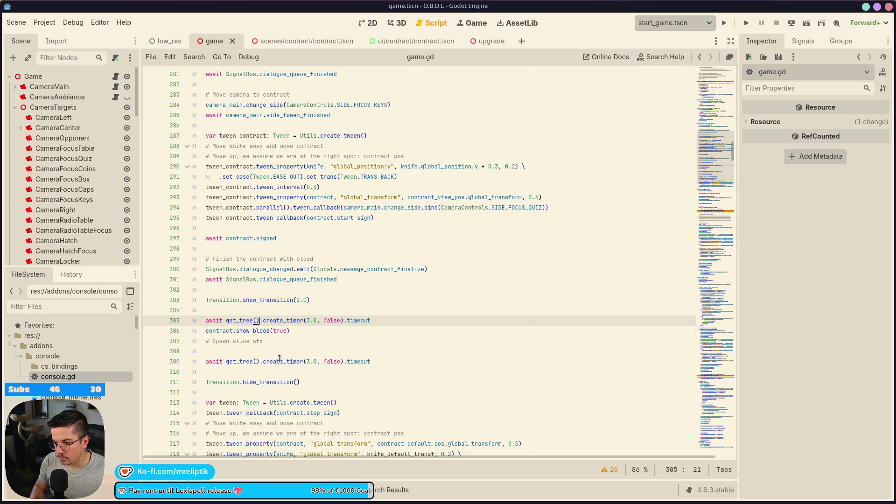
pyautogui.hotkey('ctrl', 'Right')
pyautogui.hotkey('ctrl', 'Right')
pyautogui.press('BackSpace')
pyautogui.write('1')
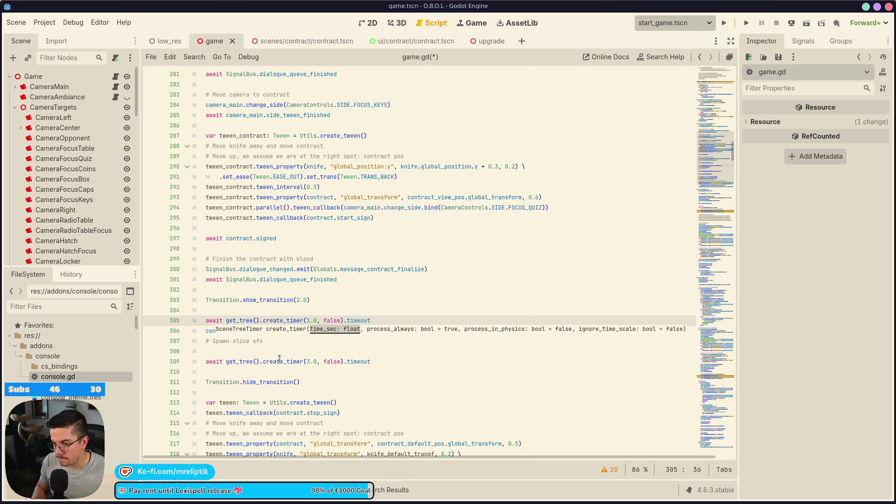
pyautogui.press('Down')
pyautogui.press('Down')
pyautogui.press('Down')
pyautogui.press('Down')
pyautogui.hotkey('ctrl', 'Right')
pyautogui.hotkey('ctrl', 'Right')
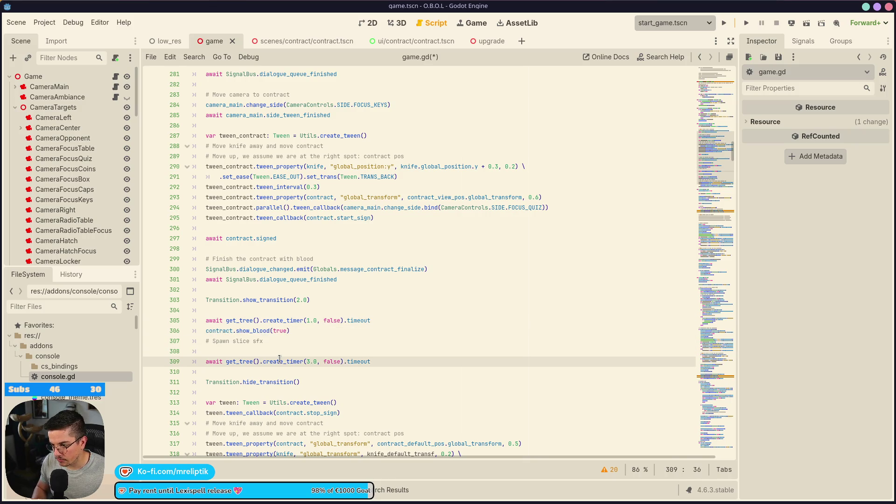
pyautogui.press('BackSpace')
pyautogui.write('2')
pyautogui.hotkey('ctrl', 's')
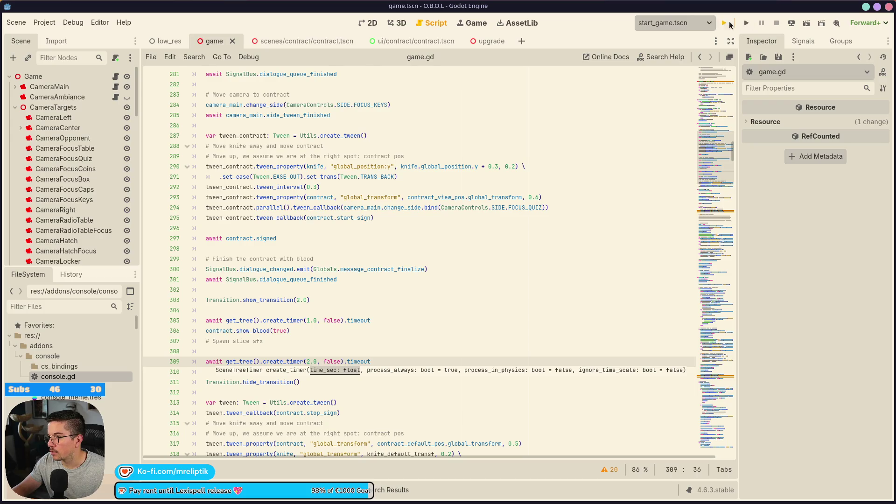
# Step: Run the game, sign the contract beside For the Veil, press CONTINUE, then stop the game
pyautogui.click(729, 24)
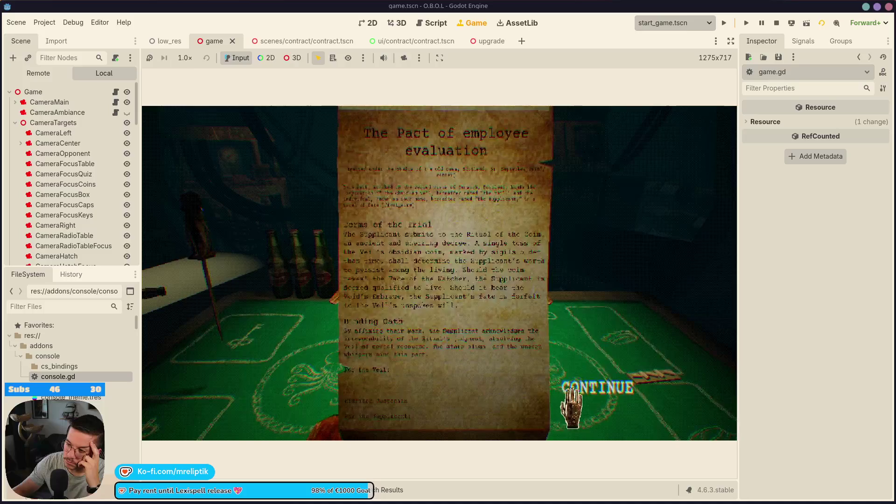
pyautogui.click(159, 491)
pyautogui.click(159, 491)
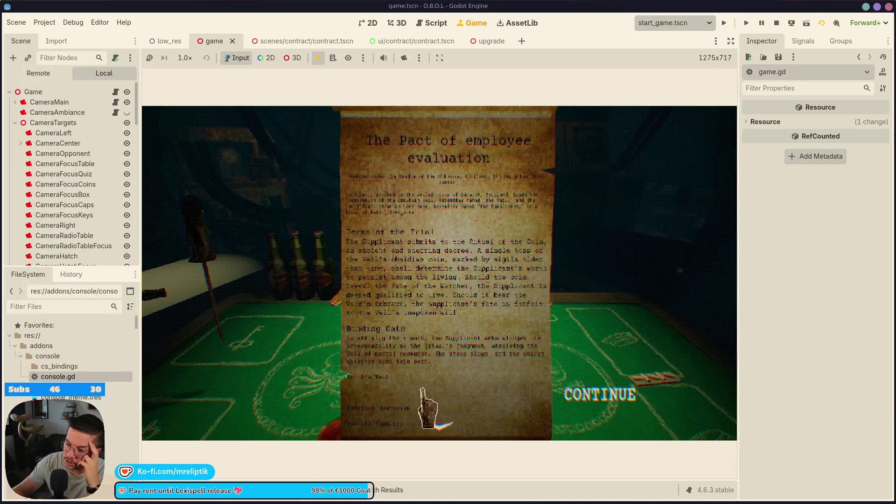
pyautogui.moveTo(447, 367)
pyautogui.mouseDown()
pyautogui.moveTo(411, 372)
pyautogui.moveTo(444, 369)
pyautogui.mouseUp()
pyautogui.moveTo(489, 398)
pyautogui.mouseDown()
pyautogui.moveTo(420, 400)
pyautogui.moveTo(481, 405)
pyautogui.moveTo(413, 393)
pyautogui.mouseUp()
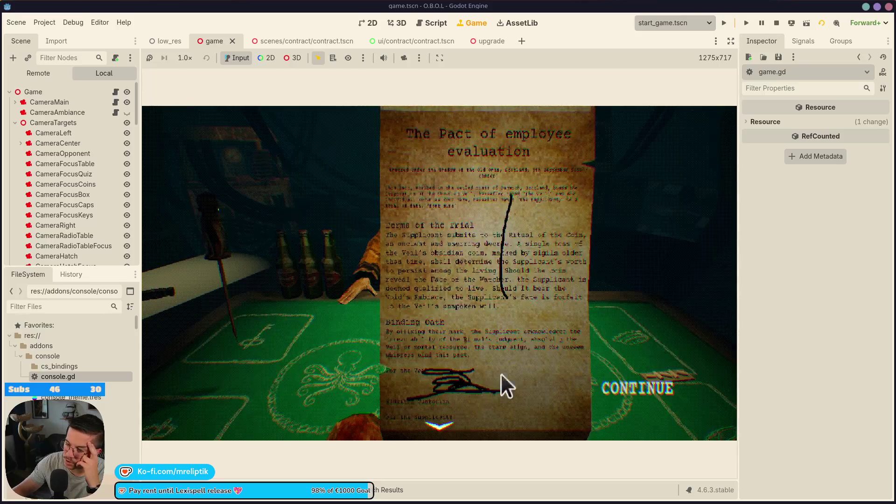
pyautogui.moveTo(525, 384); pyautogui.dragTo(520, 380)
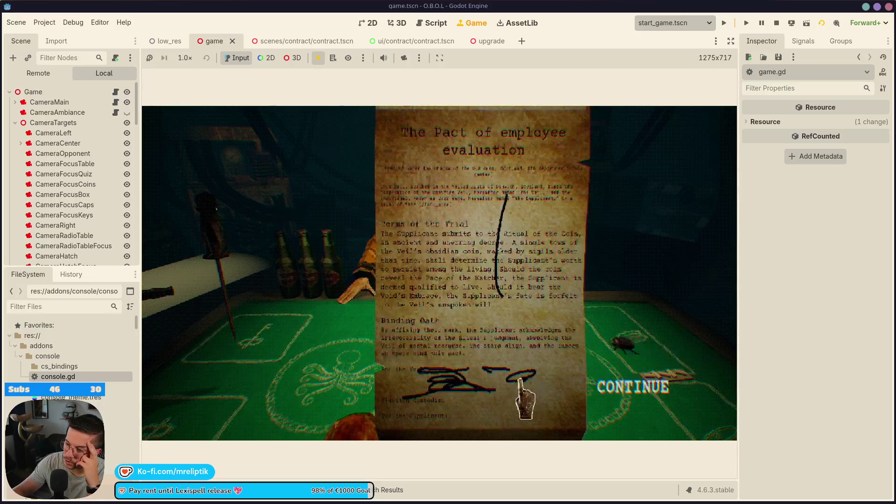
pyautogui.click(624, 396)
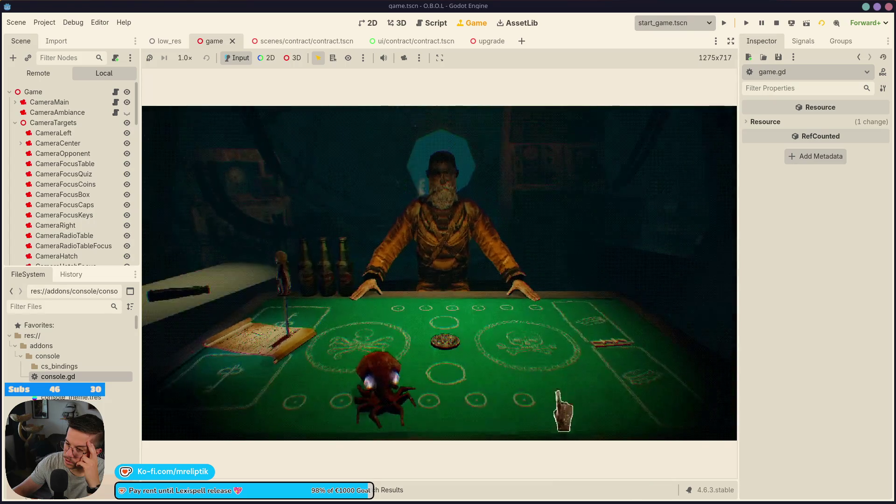
pyautogui.click(777, 27)
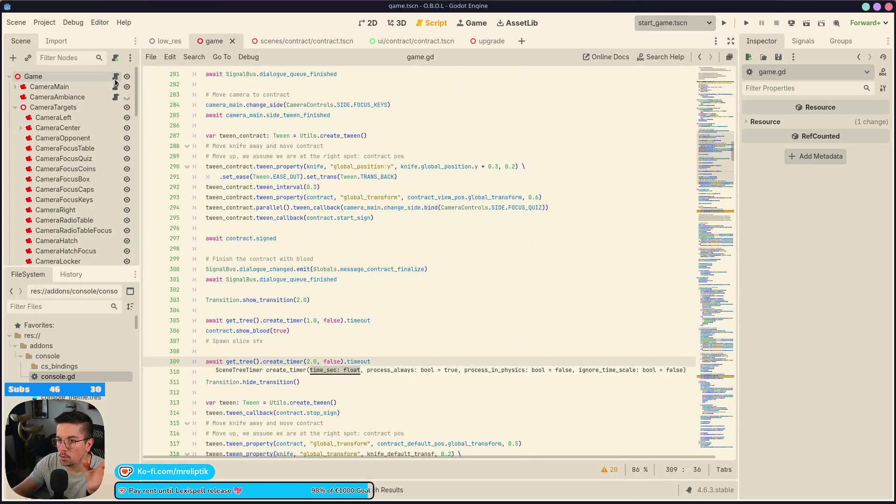
# Step: In game.gd, select the var tween creation and stop_sign callback lines to copy them
pyautogui.scroll(-3, 390, 352)
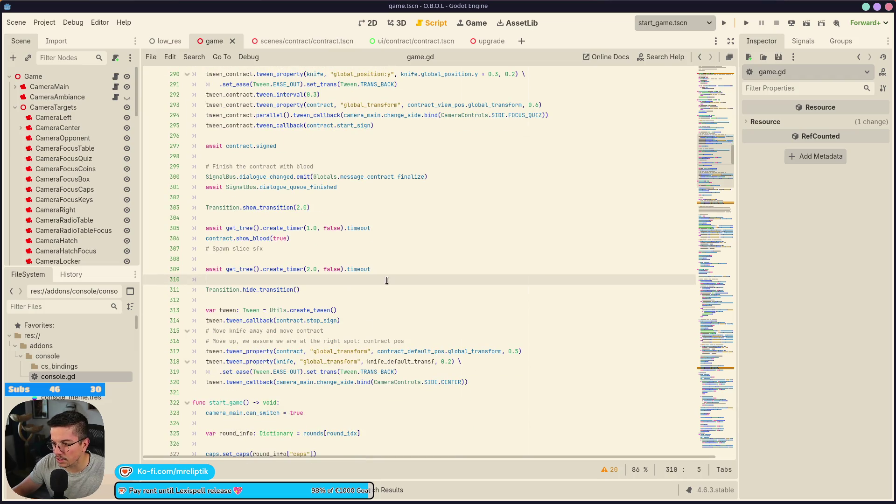
pyautogui.click(401, 272)
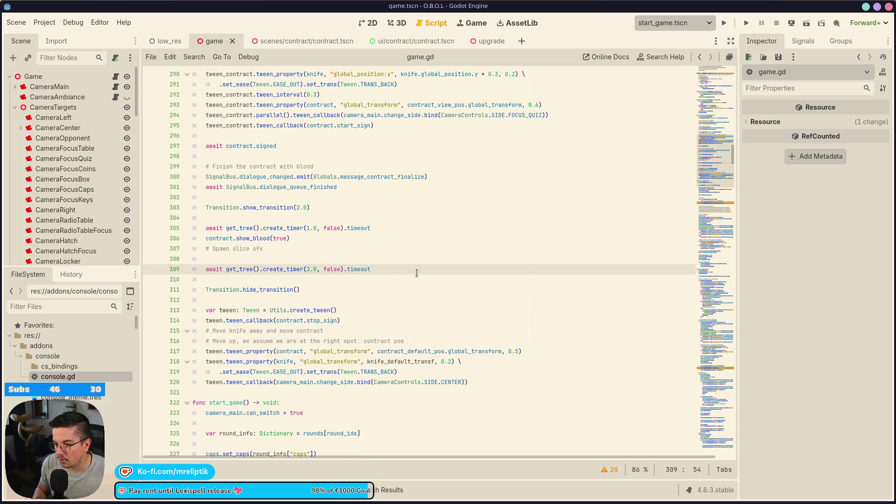
pyautogui.press('Down')
pyautogui.press('Down')
pyautogui.press('Down')
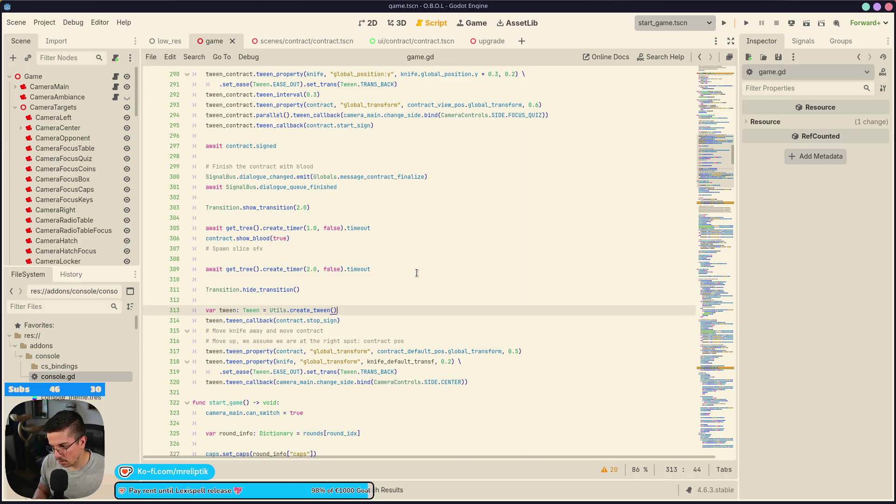
pyautogui.press('Up')
pyautogui.press('Down')
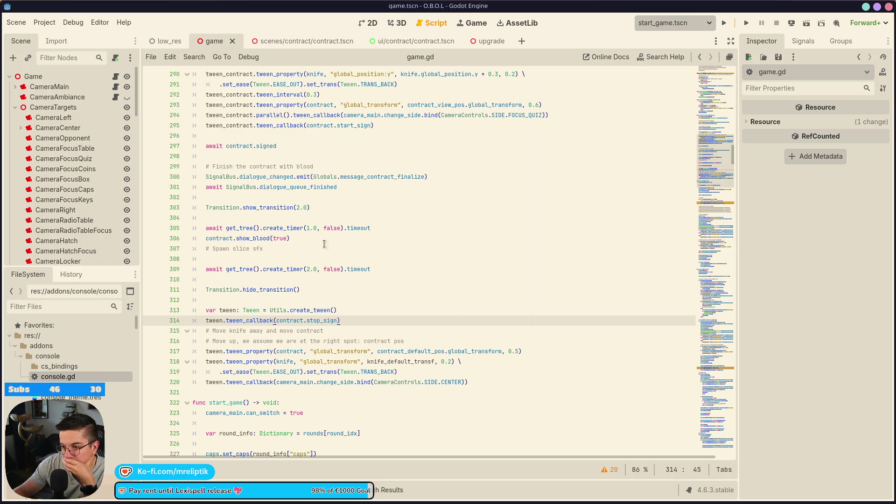
pyautogui.moveTo(204, 310)
pyautogui.mouseDown()
pyautogui.moveTo(360, 312)
pyautogui.moveTo(359, 325)
pyautogui.mouseUp()
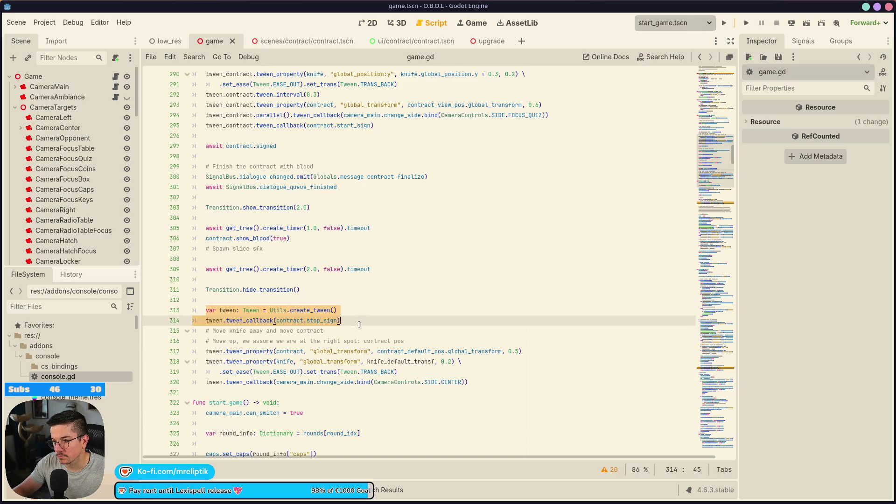
pyautogui.click(294, 197)
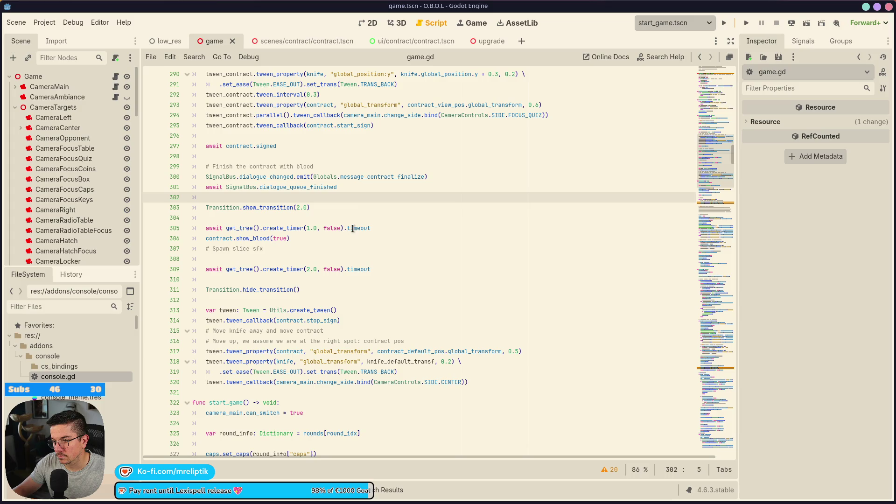
# Step: Paste the tween lines and turn show_transition into a tween callback using .bind
pyautogui.hotkey('ctrl', 'v')
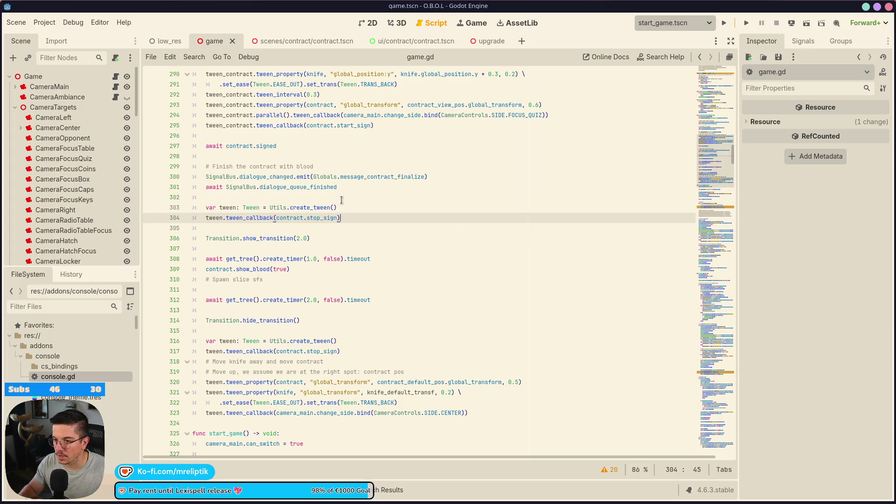
pyautogui.click(276, 233)
pyautogui.moveTo(305, 236); pyautogui.dragTo(201, 239)
pyautogui.hotkey('ctrl', 'x')
pyautogui.doubleClick(294, 221)
pyautogui.press('BackSpace')
pyautogui.press('Delete')
pyautogui.press('Delete')
pyautogui.press('Delete')
pyautogui.press('Delete')
pyautogui.hotkey('ctrl', 'v')
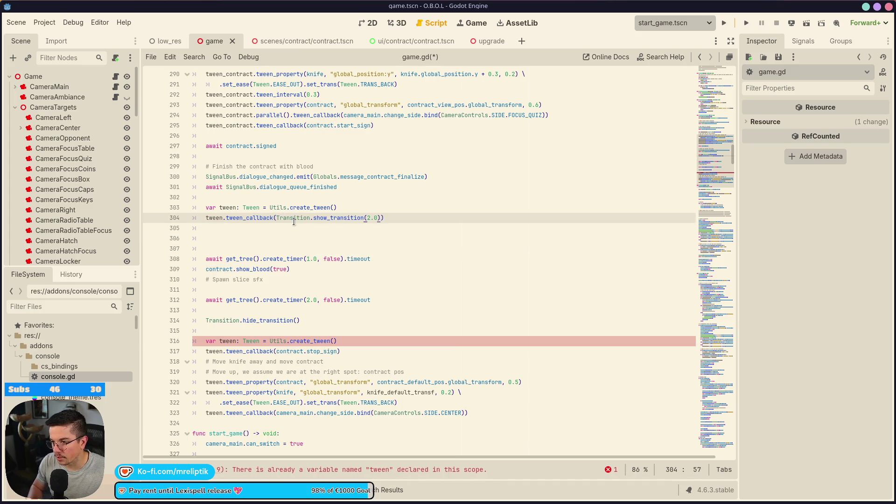
pyautogui.write('.bvind')
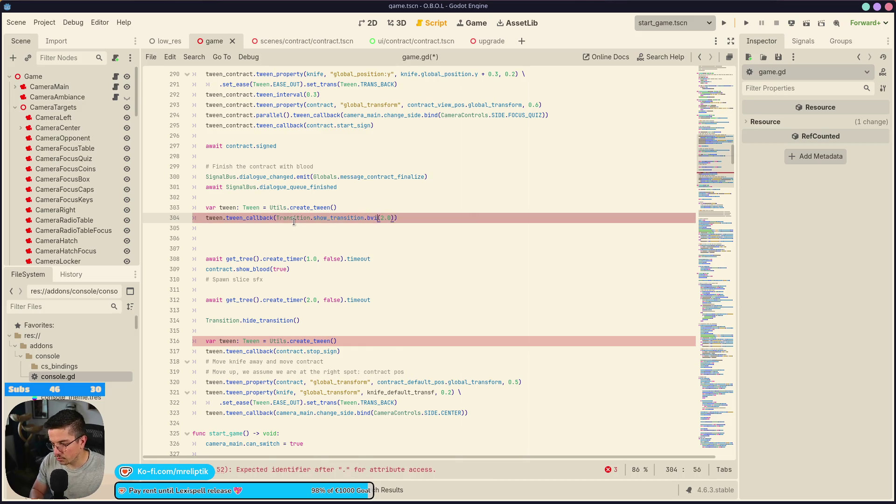
pyautogui.press('BackSpace')
pyautogui.press('BackSpace')
pyautogui.press('BackSpace')
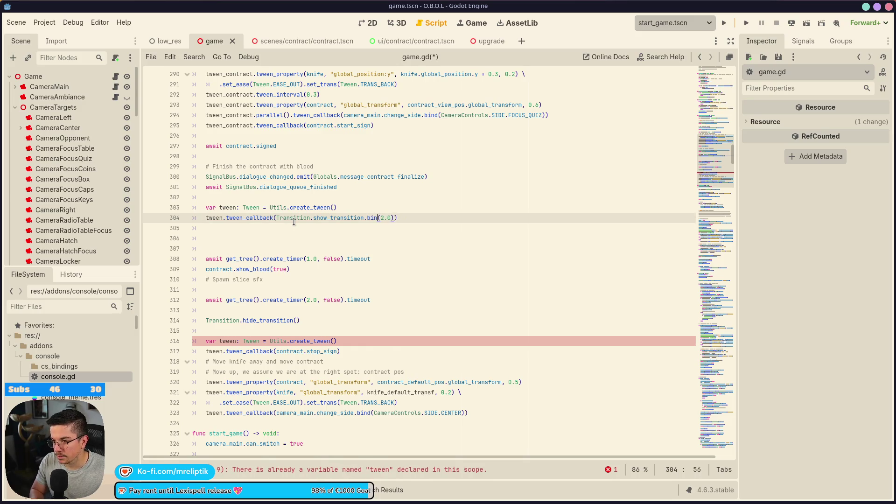
pyautogui.write('ind')
pyautogui.press('Escape')
# Step: Add a tween.tween_interval(0.5) line after the transition callback
pyautogui.press('Down')
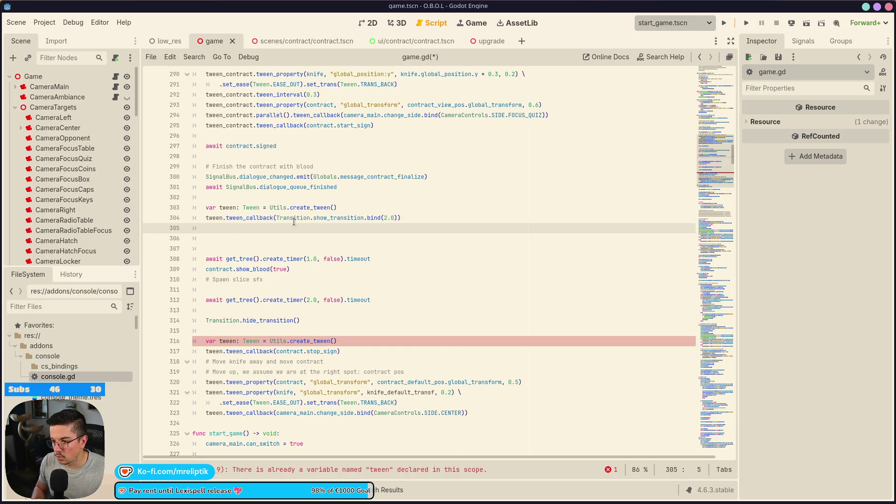
pyautogui.write('twee')
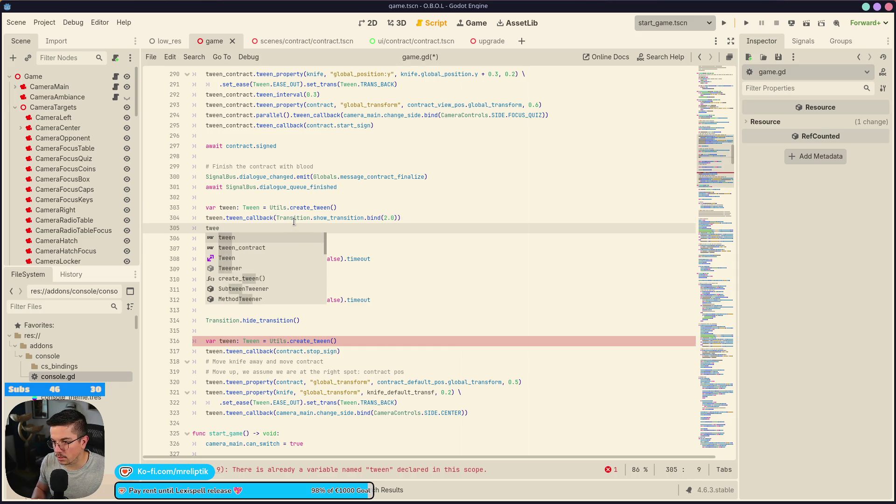
pyautogui.press('Return')
pyautogui.write('.tween_m')
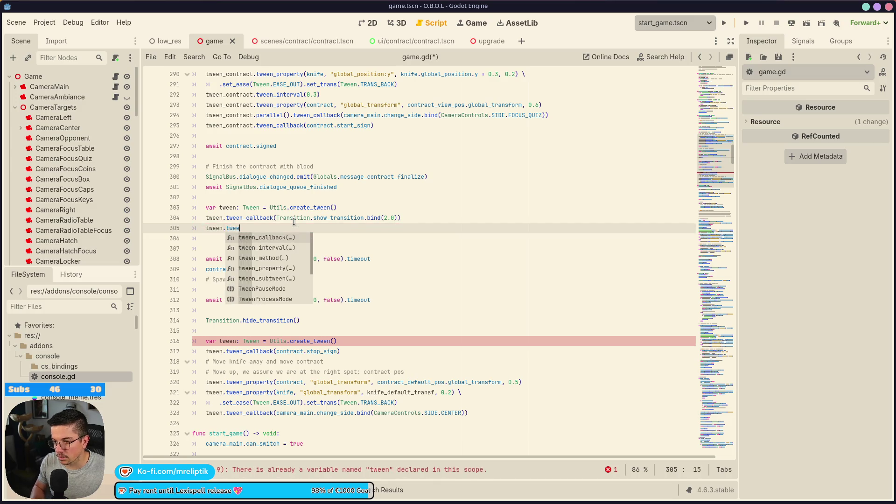
pyautogui.press('Return')
pyautogui.press('Left')
pyautogui.press('BackSpace')
pyautogui.press('BackSpace')
pyautogui.press('BackSpace')
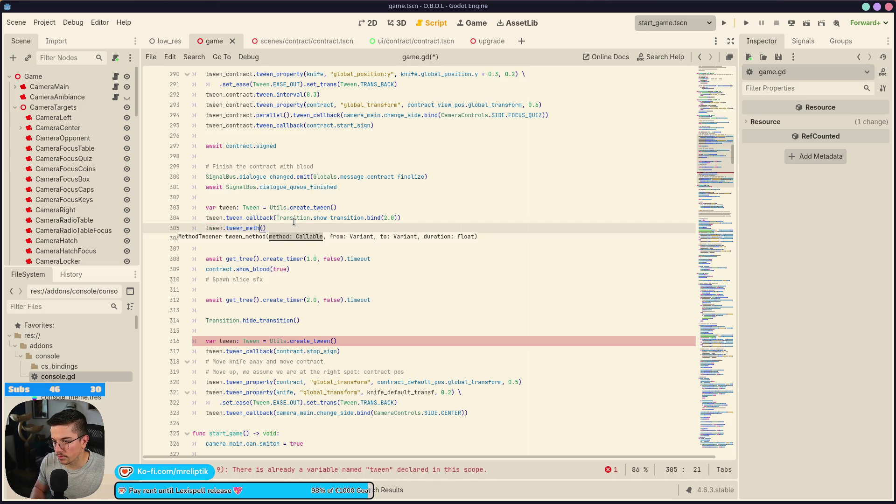
pyautogui.write('interval(')
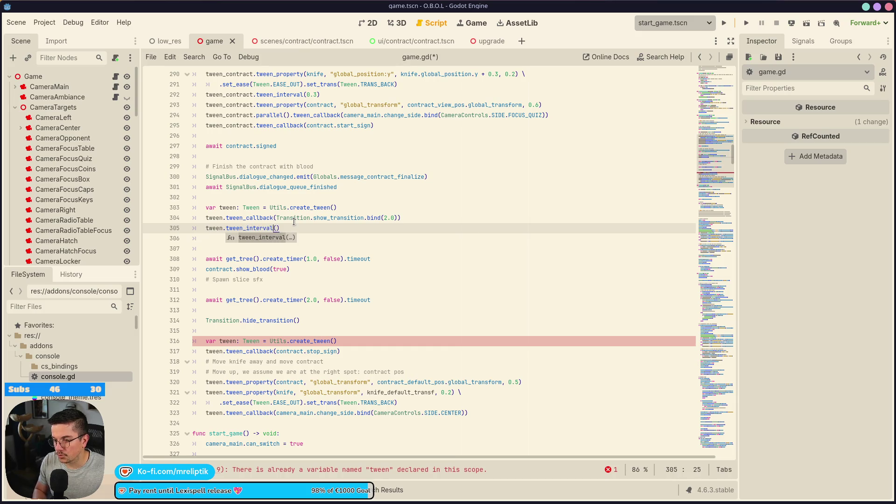
pyautogui.write('0.5')
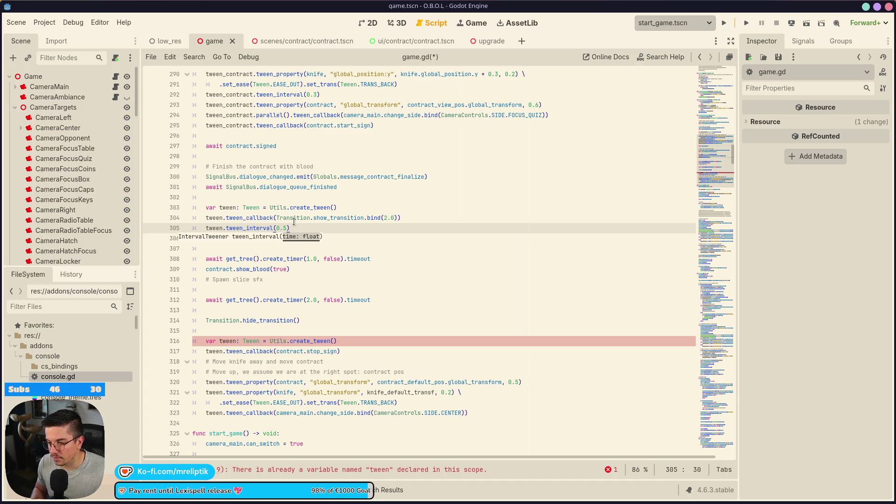
# Step: Replace the 1-second await with a second callback line and remove the old show_blood call
pyautogui.press('Down')
pyautogui.press('Down')
pyautogui.press('Down')
pyautogui.hotkey('ctrl', 'shift', 'k')
pyautogui.press('Up')
pyautogui.press('Up')
pyautogui.hotkey('ctrl', 'v')
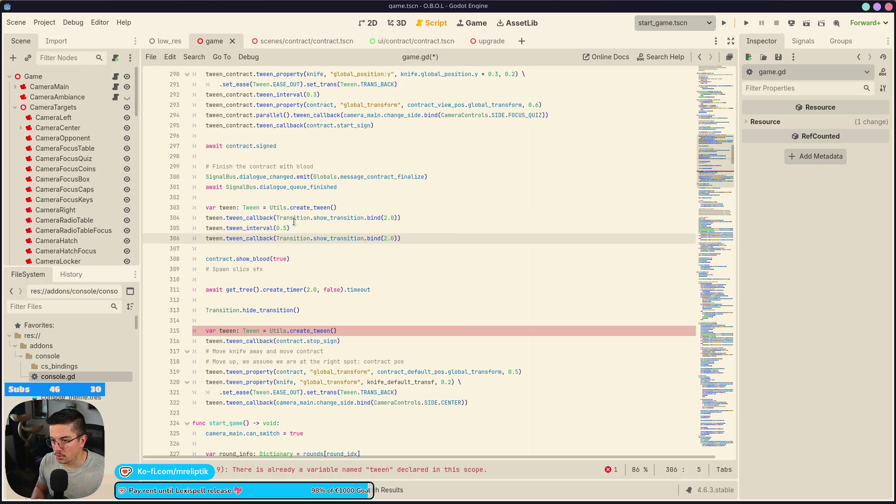
pyautogui.press('Down')
pyautogui.press('Down')
pyautogui.press('End')
pyautogui.hotkey('ctrl', 'shift', 'Left')
pyautogui.hotkey('ctrl', 'shift', 'Left')
pyautogui.hotkey('ctrl', 'shift', 'Left')
pyautogui.hotkey('ctrl', 'x')
pyautogui.press('BackSpace')
pyautogui.press('BackSpace')
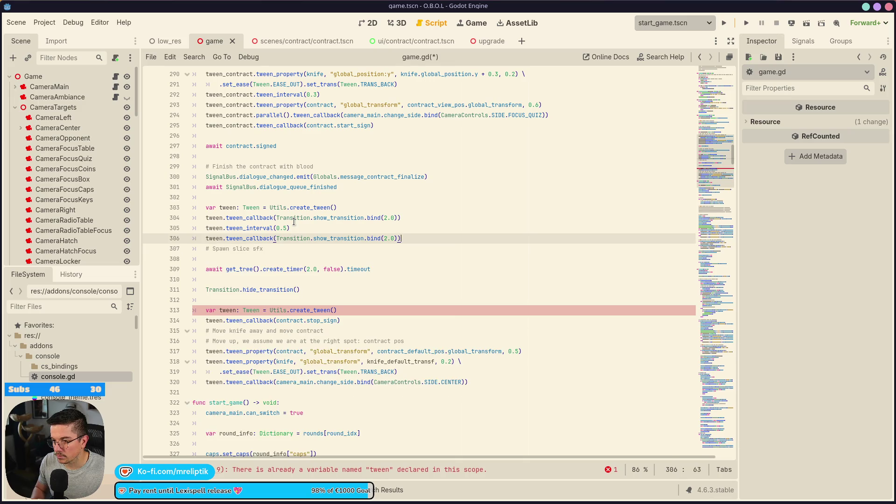
# Step: Prefix the spawn slice sfx comment with 'TODO:'
pyautogui.press('Down')
pyautogui.hotkey('ctrl', 'Left')
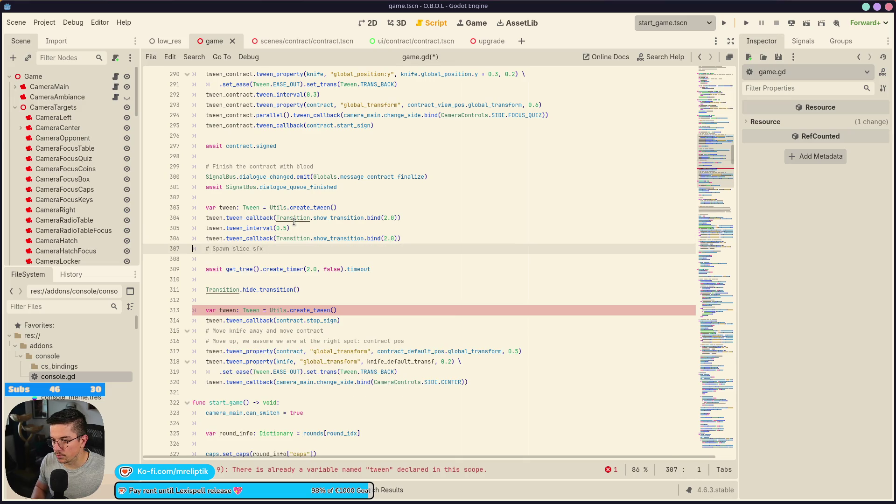
pyautogui.hotkey('ctrl', 'Left')
pyautogui.write('TODO:')
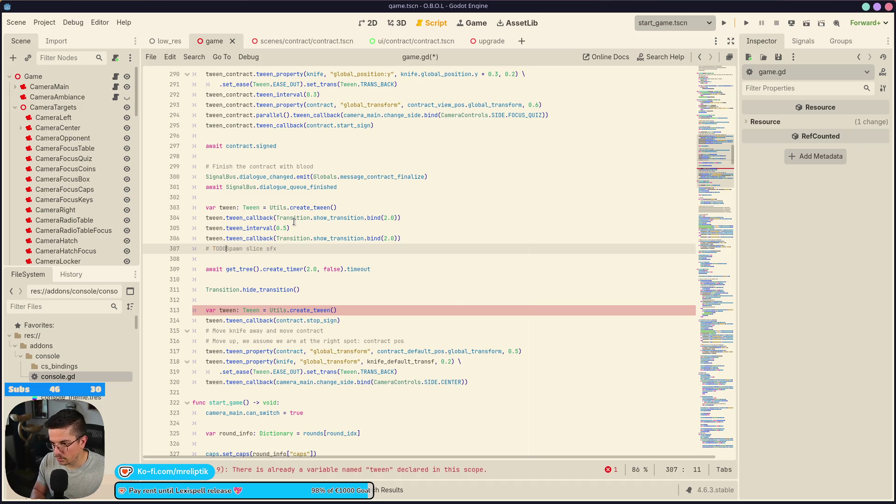
# Step: Change the second callback to contract.show_blood.bind(true) and save the script
pyautogui.press('Up')
pyautogui.hotkey('ctrl', 'Right')
pyautogui.hotkey('ctrl', 'Right')
pyautogui.hotkey('ctrl', 'Left')
pyautogui.hotkey('ctrl', 'shift', 'Right')
pyautogui.hotkey('ctrl', 'shift', 'Right')
pyautogui.hotkey('ctrl', 'shift', 'Right')
pyautogui.write('contract.show_blood(true)')
pyautogui.press('Delete')
pyautogui.press('Delete')
pyautogui.press('Delete')
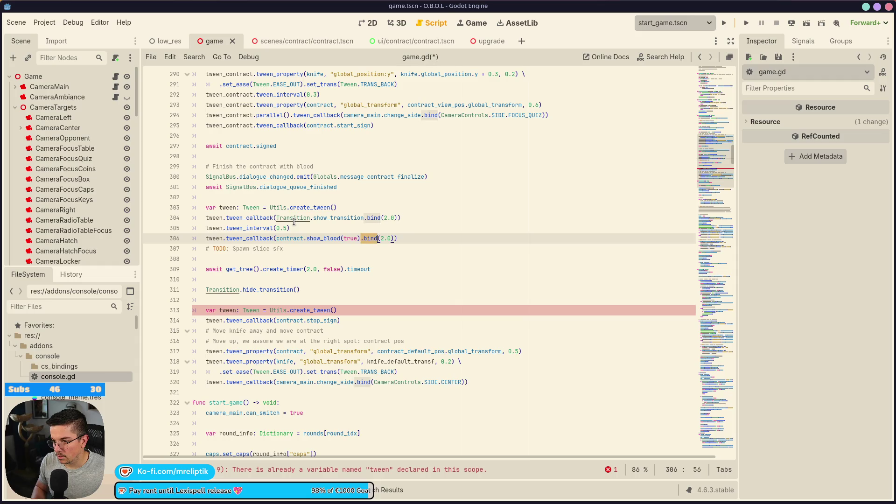
pyautogui.hotkey('ctrl', 'Left')
pyautogui.hotkey('ctrl', 'Left')
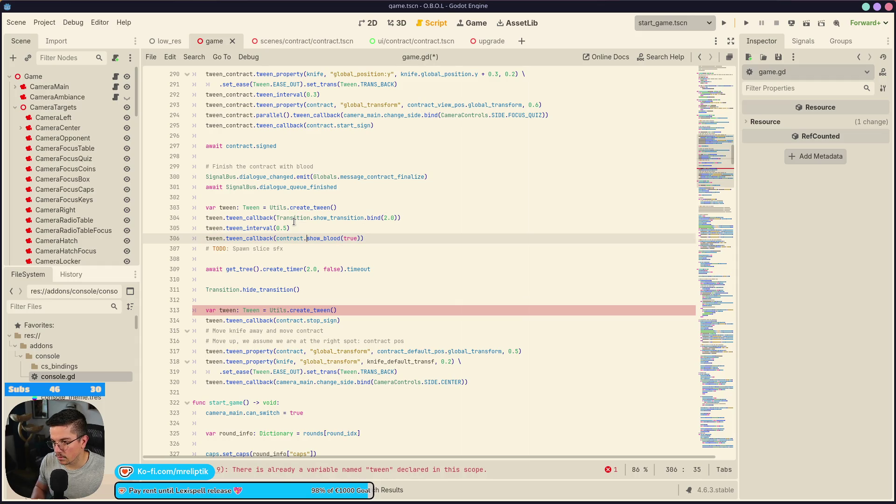
pyautogui.hotkey('ctrl', 'Right')
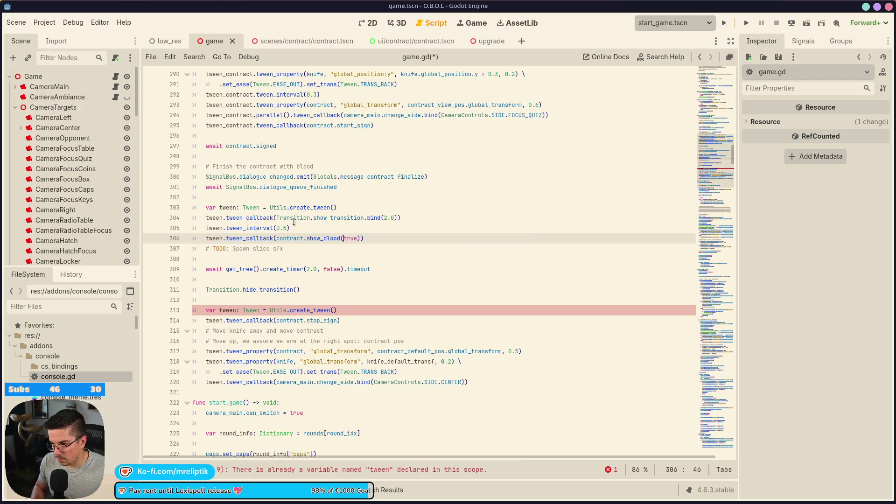
pyautogui.write('.bind')
pyautogui.hotkey('ctrl', 's')
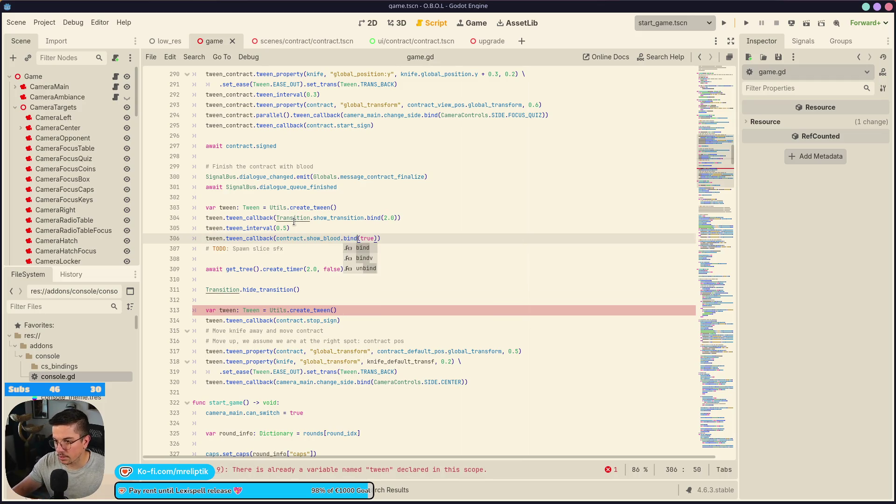
# Step: Add a tween_interval(1.25) after the blood callback and save
pyautogui.click(252, 269)
pyautogui.click(300, 229)
pyautogui.hotkey('ctrl', 'shift', 'd')
pyautogui.hotkey('alt', 'Down')
pyautogui.hotkey('alt', 'Down')
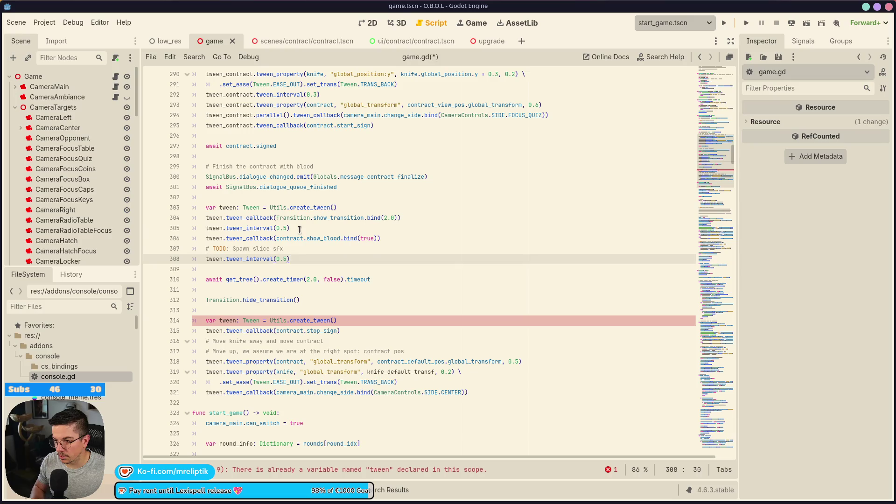
pyautogui.write('1.2')
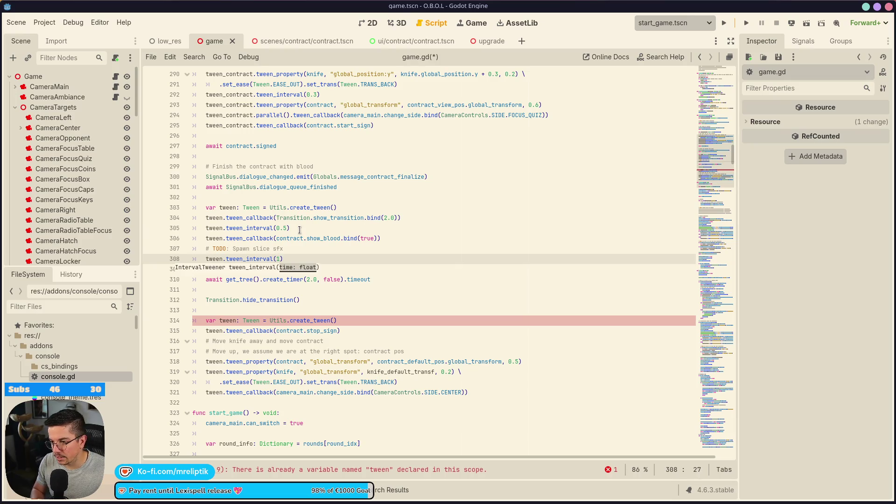
pyautogui.write('5')
pyautogui.hotkey('ctrl', 's')
# Step: Delete the old await timer lines and copy the transition callback below the 1.25 interval
pyautogui.hotkey('ctrl', 'shift', 'k')
pyautogui.hotkey('ctrl', 'shift', 'k')
pyautogui.hotkey('ctrl', 'shift', 'k')
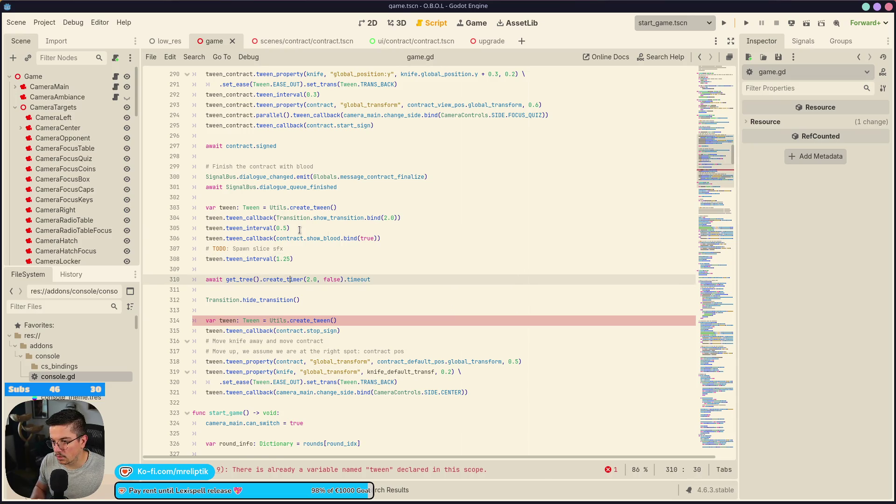
pyautogui.press('Up')
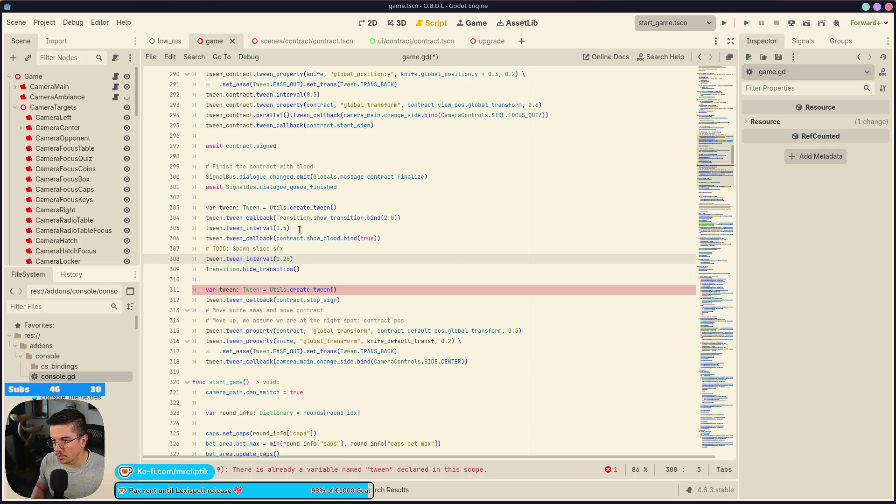
pyautogui.press('Up')
pyautogui.press('Up')
pyautogui.press('Up')
pyautogui.hotkey('ctrl', 'shift', 'd')
pyautogui.hotkey('alt', 'Down')
pyautogui.hotkey('alt', 'Down')
pyautogui.hotkey('alt', 'Down')
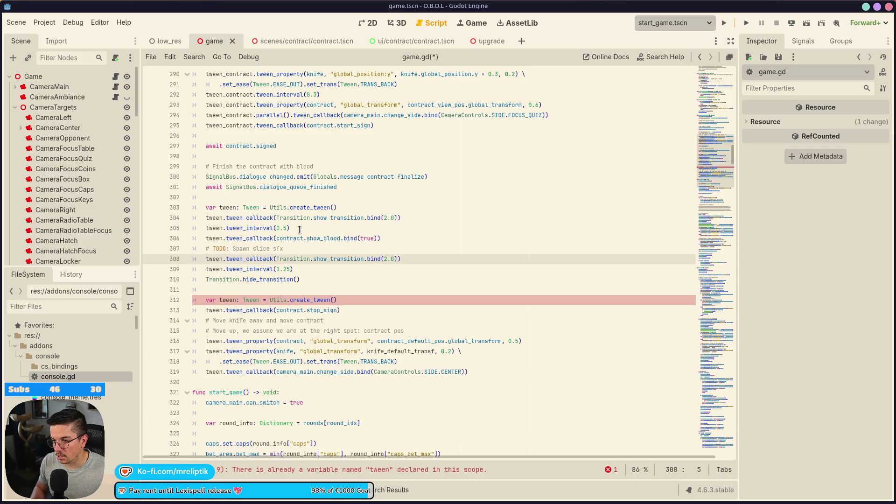
pyautogui.hotkey('alt', 'Down')
# Step: Make the copied callback hide_transition without bind, remove the separate hide_transition() call, and save
pyautogui.hotkey('ctrl', 'shift', 'Left')
pyautogui.write('hide')
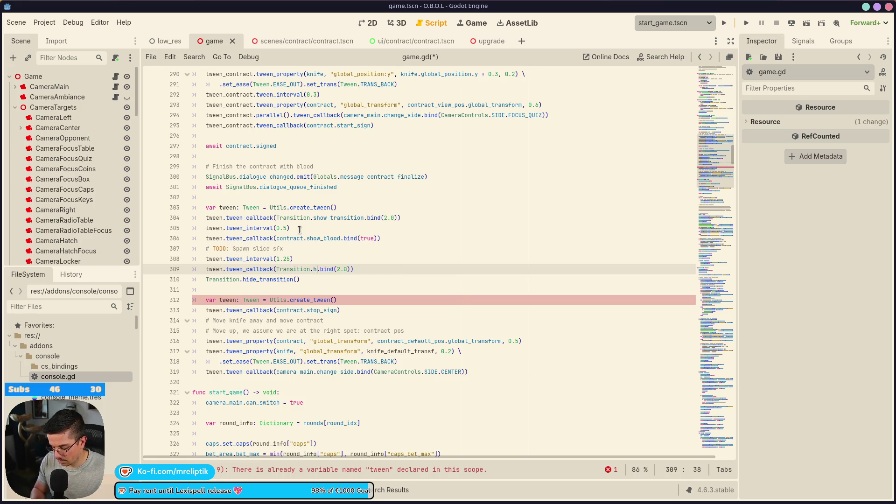
pyautogui.press('Return')
pyautogui.press('Down')
pyautogui.hotkey('ctrl', 'shift', 'k')
pyautogui.hotkey('ctrl', 'Right')
pyautogui.hotkey('ctrl', 'Right')
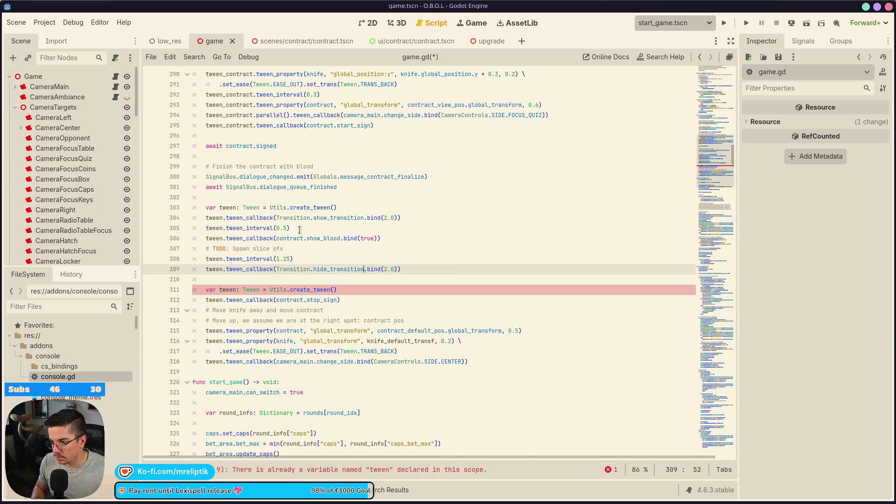
pyautogui.hotkey('ctrl', 'BackSpace')
pyautogui.press('Return')
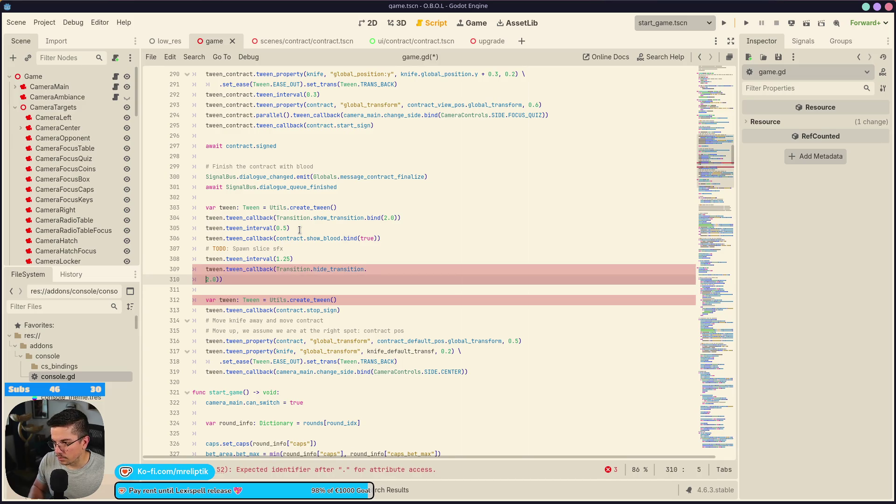
pyautogui.press('Delete')
pyautogui.press('BackSpace')
pyautogui.press('BackSpace')
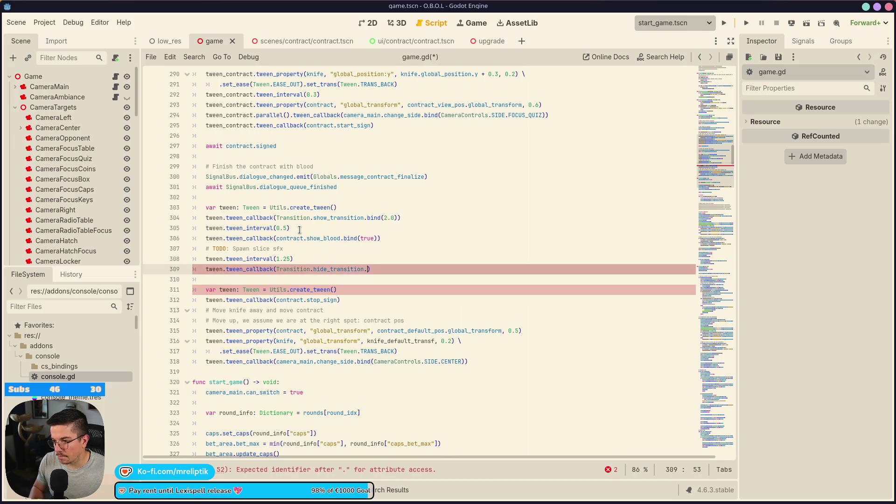
pyautogui.hotkey('ctrl', 's')
# Step: Delete the duplicate create_tween declaration and save
pyautogui.press('Down')
pyautogui.press('Down')
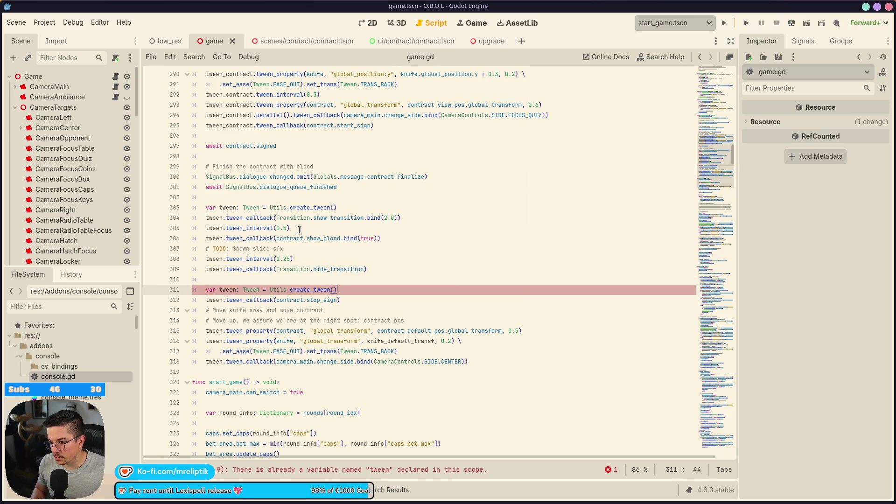
pyautogui.hotkey('ctrl', 'shift', 'k')
pyautogui.press('Up')
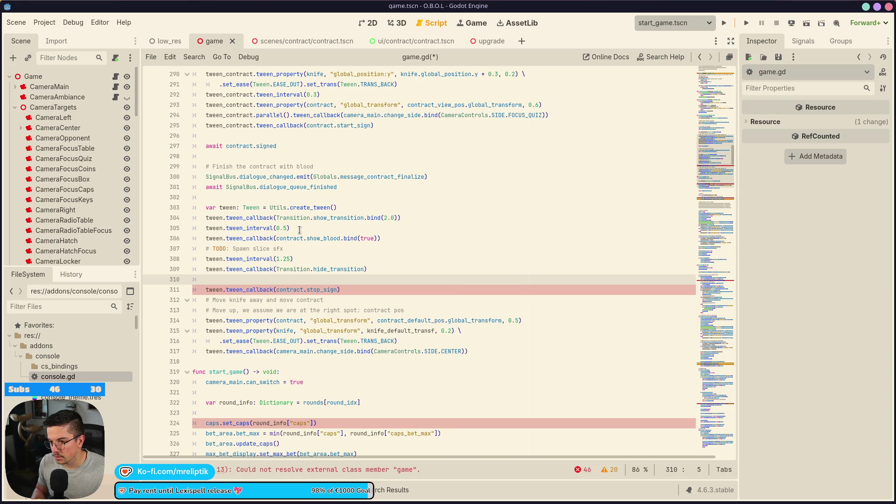
pyautogui.hotkey('ctrl', 's')
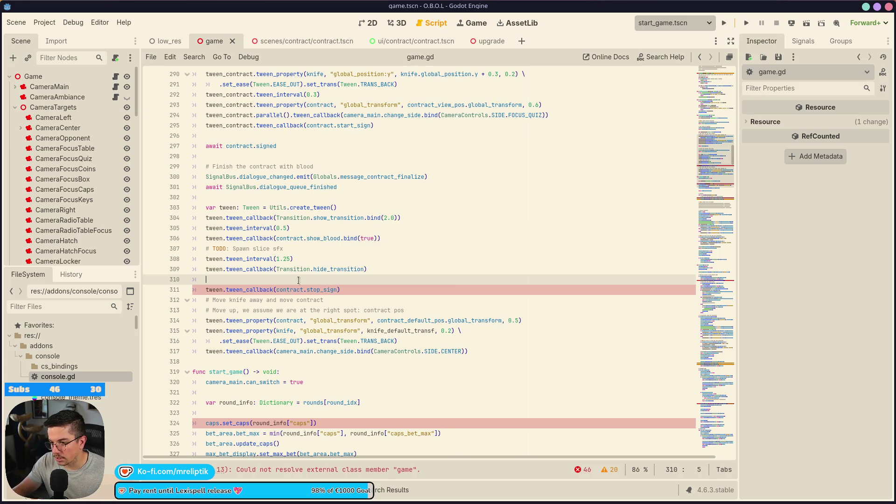
# Step: Add a tween_interval(2.25) before stop_sign, save, and run the game
pyautogui.click(361, 257)
pyautogui.hotkey('ctrl', 'shift', 'd')
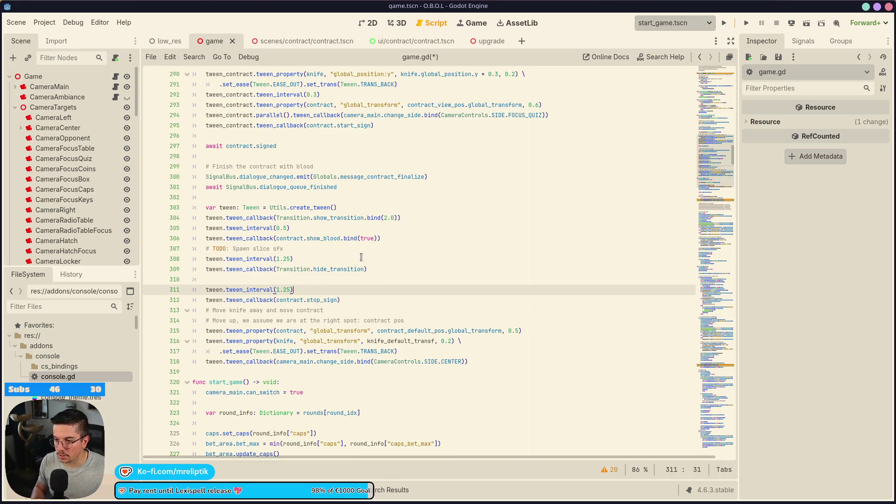
pyautogui.hotkey('alt', 'Down')
pyautogui.press('Left')
pyautogui.press('Left')
pyautogui.press('BackSpace')
pyautogui.write('2')
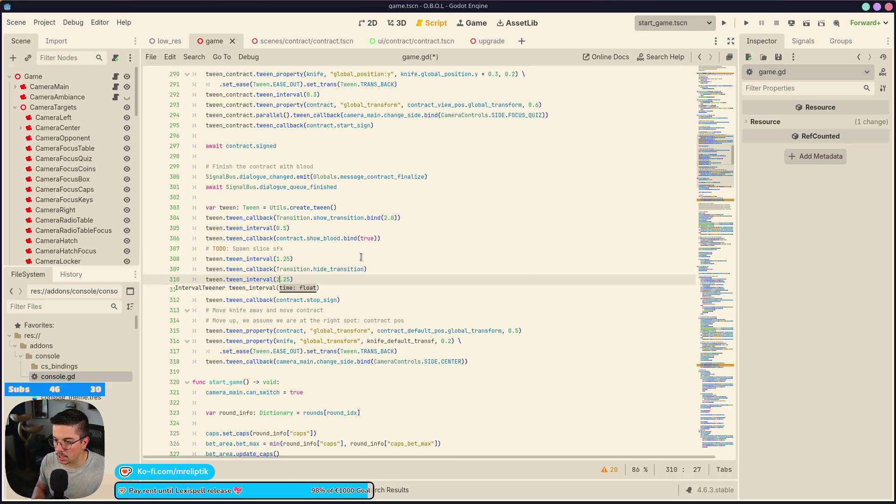
pyautogui.hotkey('ctrl', 's')
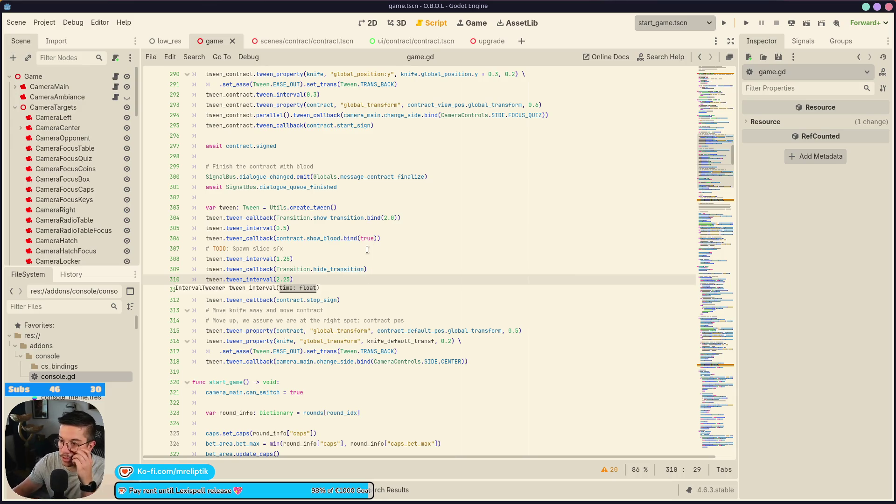
pyautogui.click(725, 22)
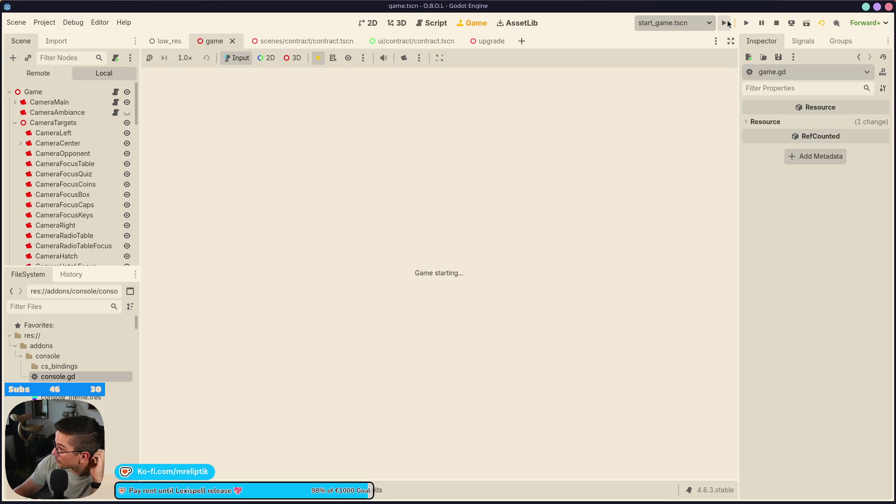